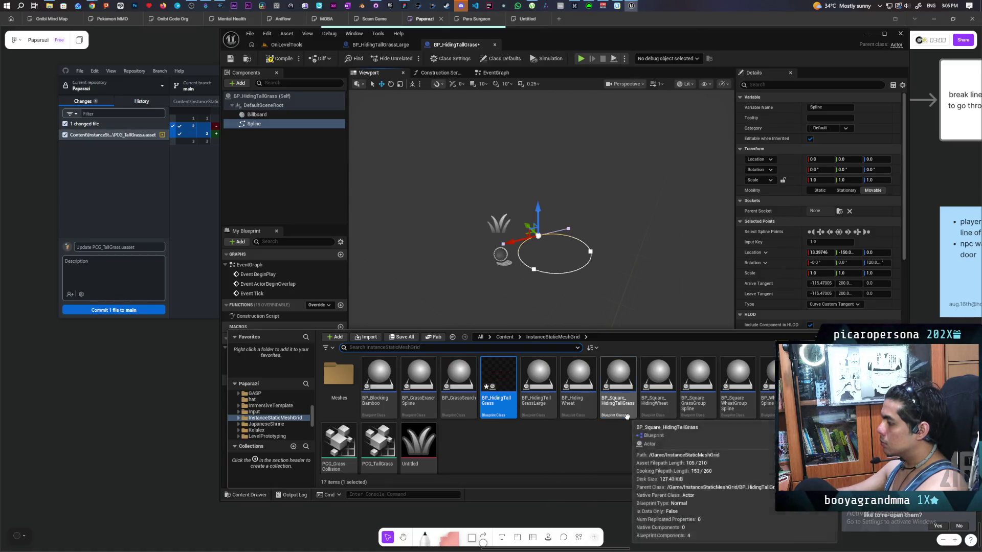
Force-delete the BP_Square_HidingTallGrass blueprint from InstanceStaticMeshGrid.
click(626, 416)
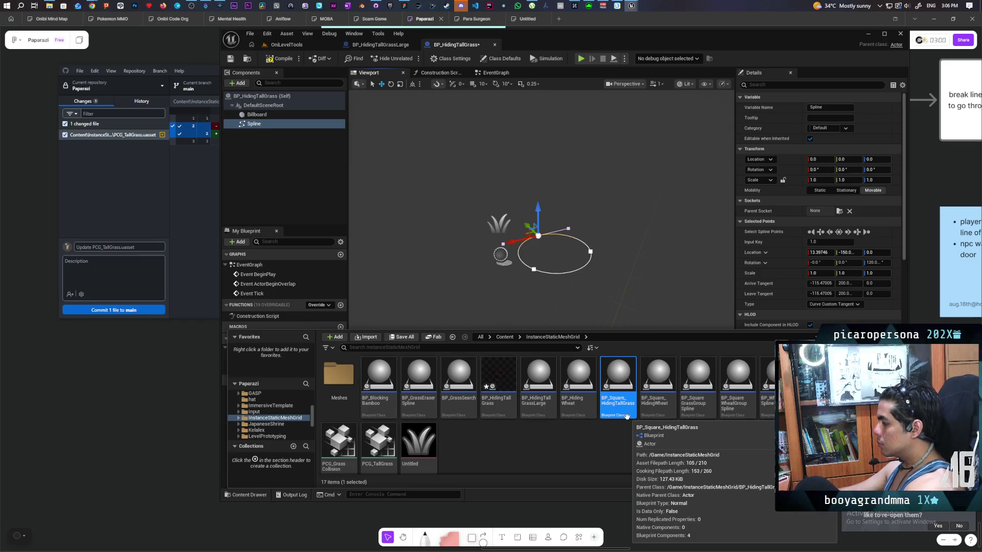
key(Delete)
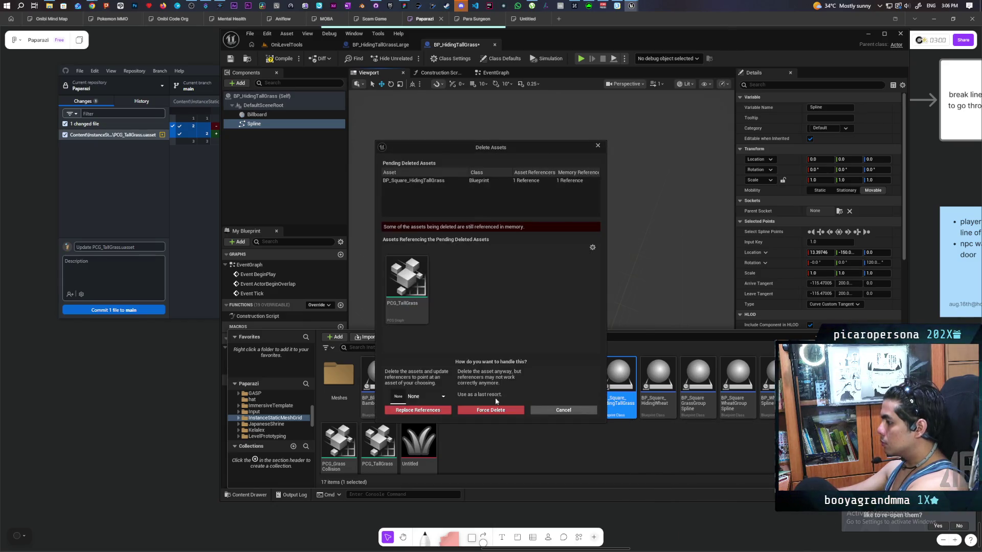
click(532, 411)
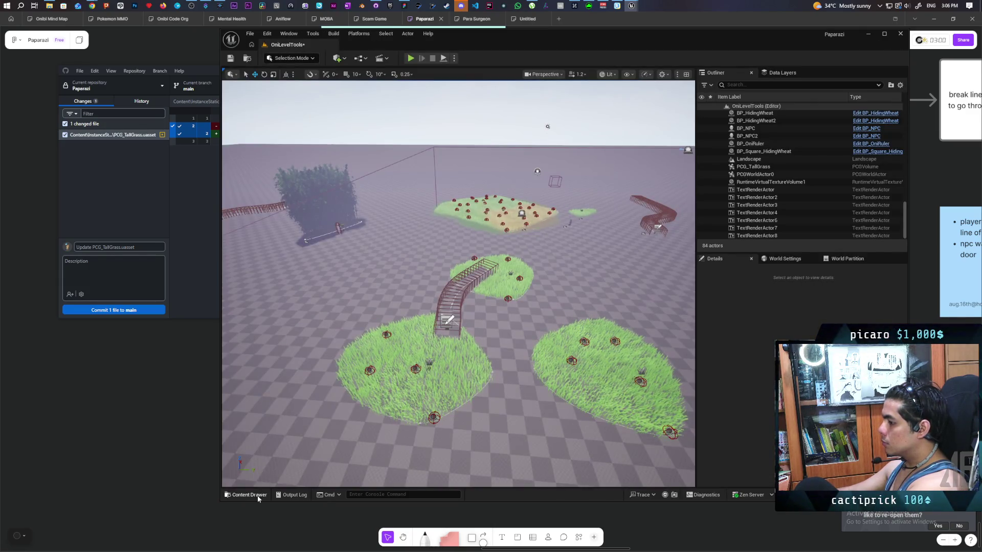
click(247, 494)
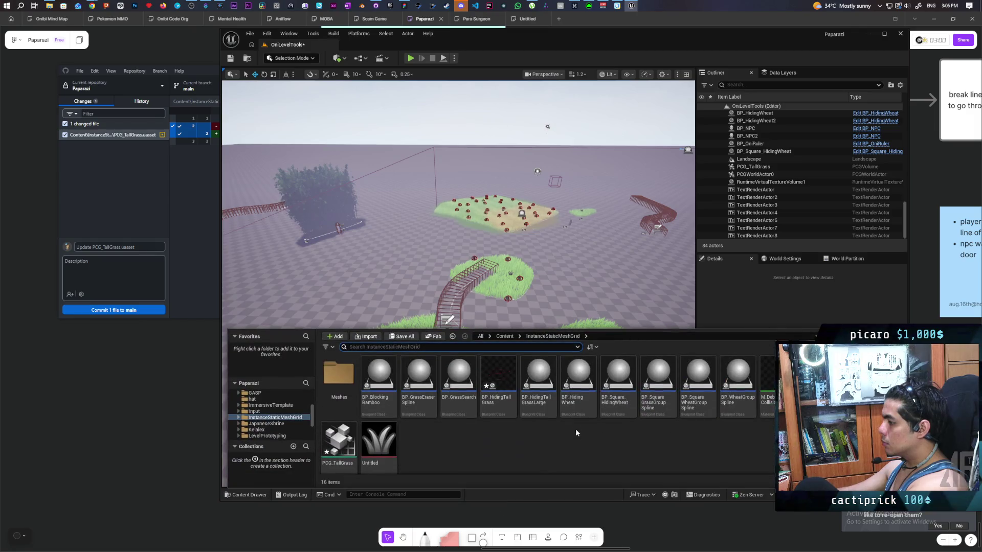
Delete the BP_SquareWheatGroupSpline and BP_WheatGroupSpline blueprints, forcing past their references.
click(691, 415)
key(Delete)
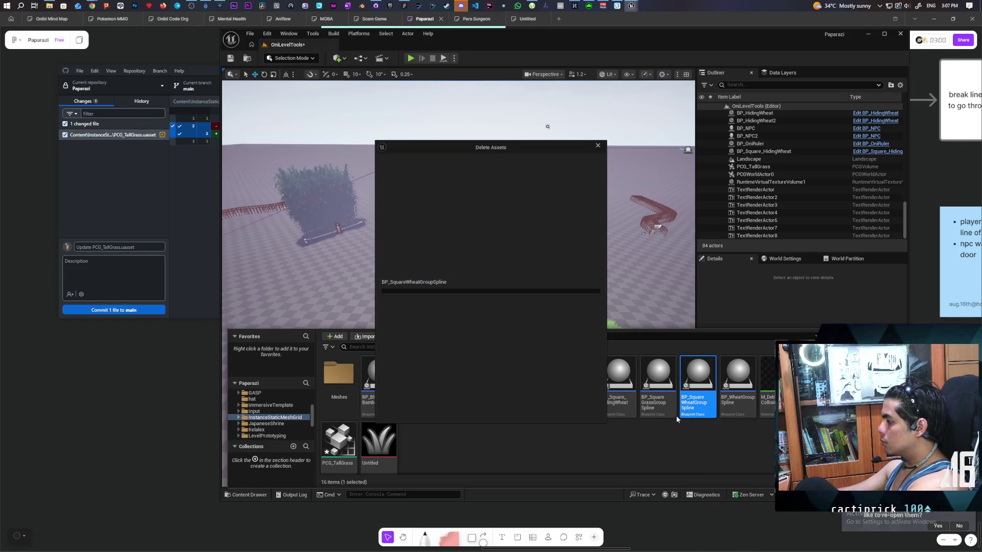
click(499, 408)
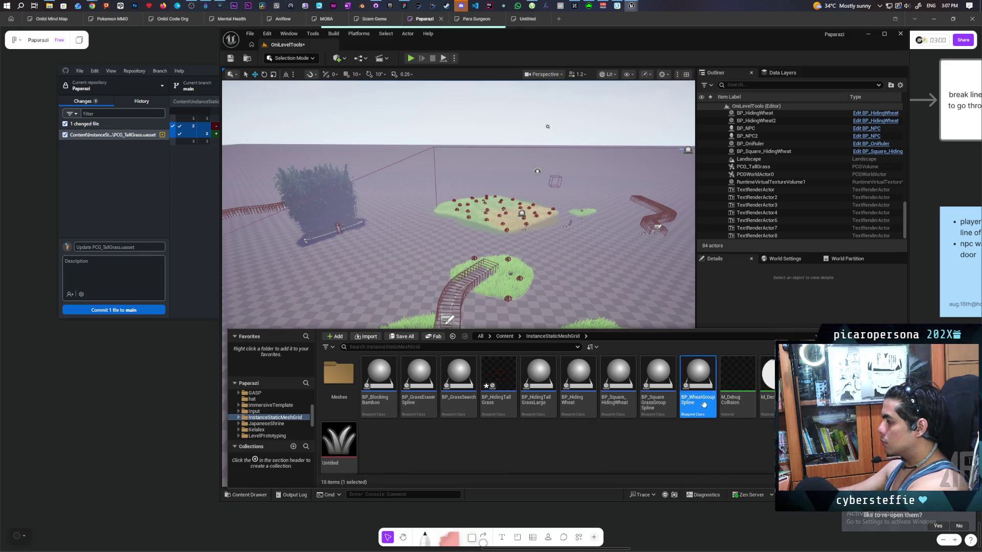
key(Delete)
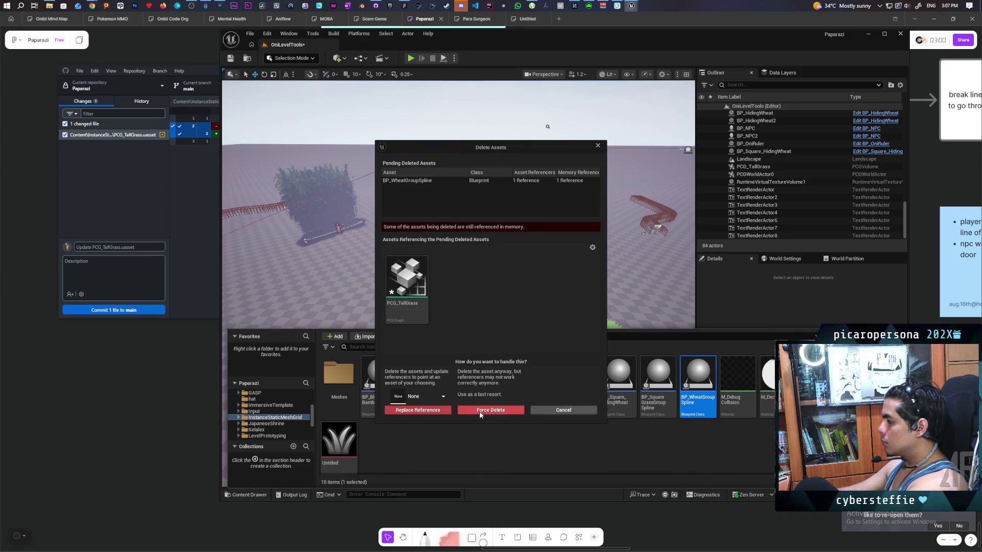
click(480, 411)
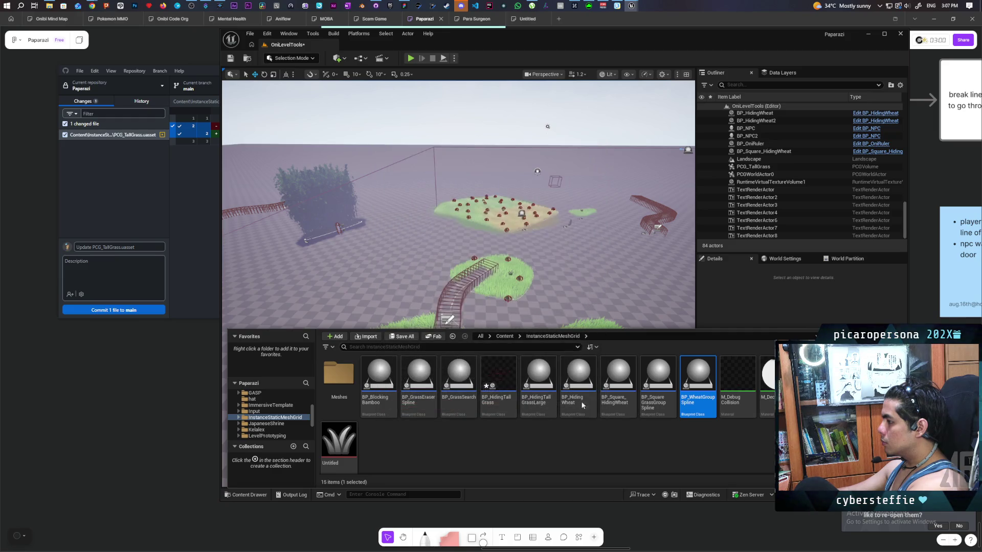
Force-delete the BP_Square_HidingWheat blueprint.
click(652, 413)
mouse_move(628, 415)
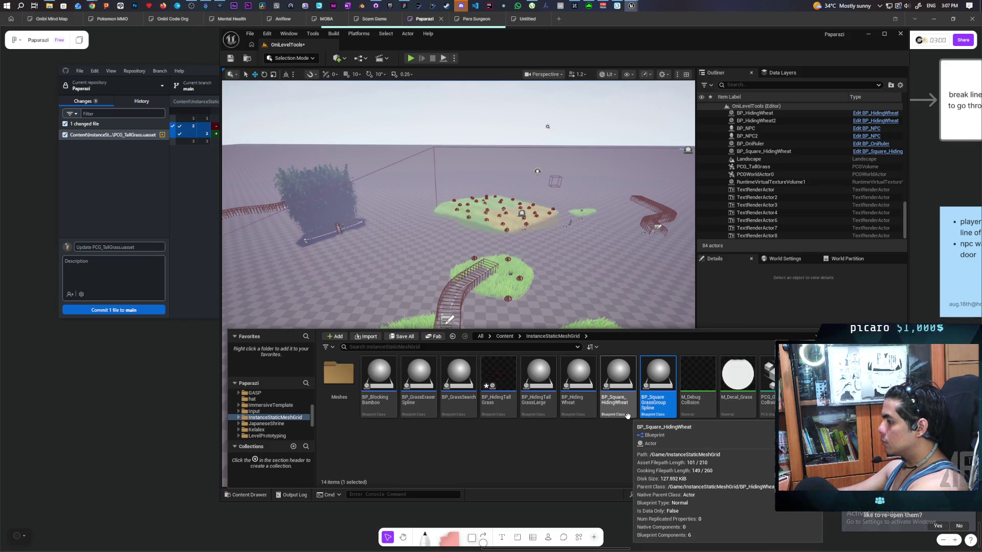
mouse_move(588, 383)
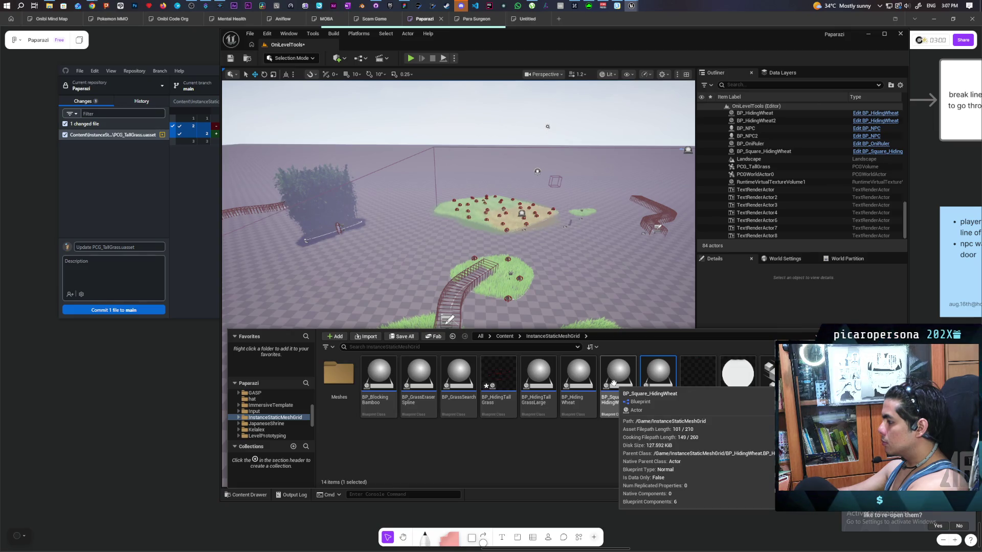
click(613, 383)
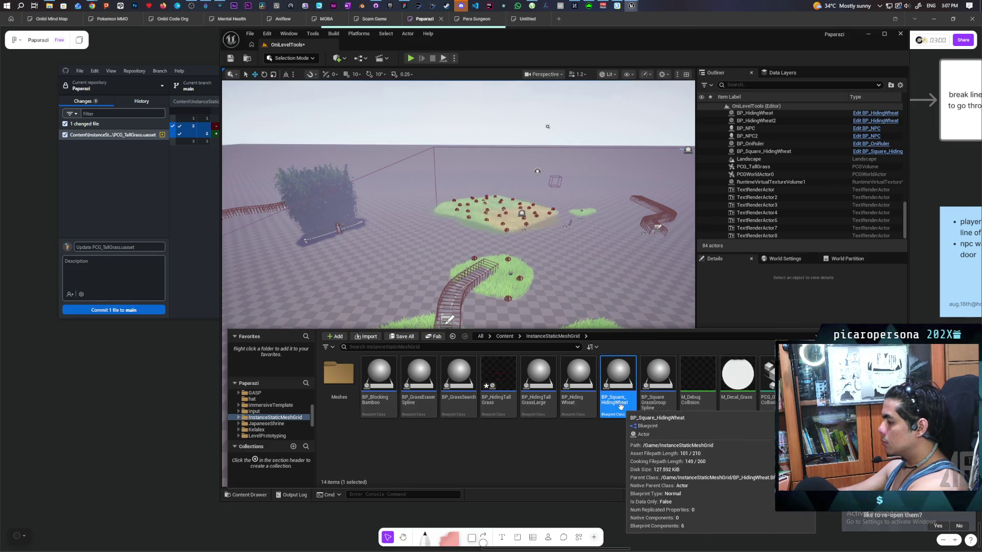
key(Delete)
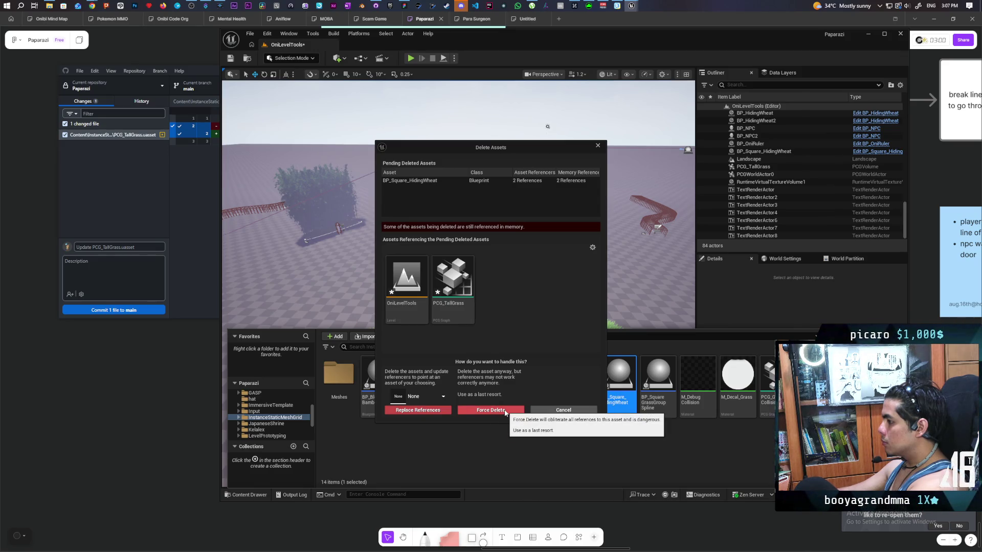
click(504, 411)
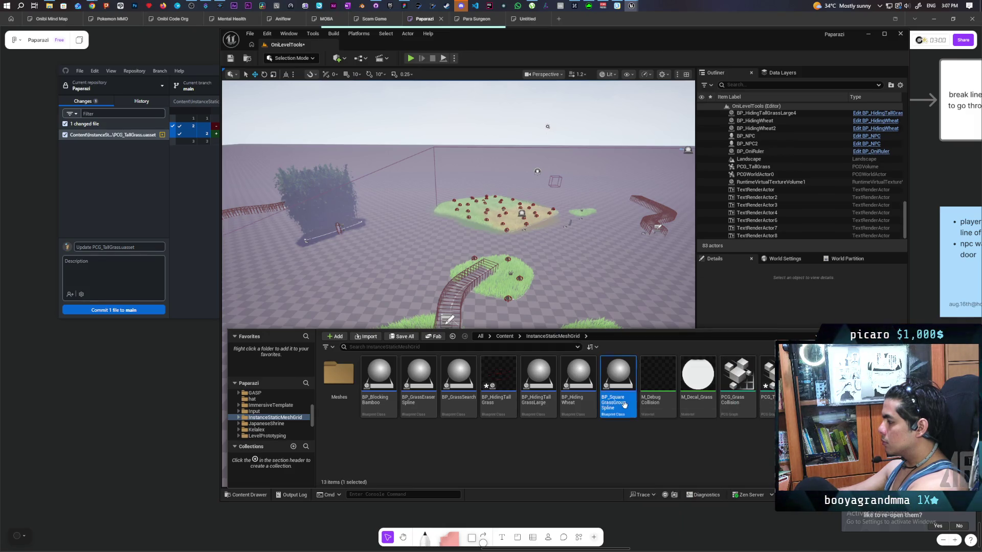
Delete BP_SquareGrassGroupSpline, then save all modified assets and the level.
click(621, 404)
key(Delete)
click(483, 410)
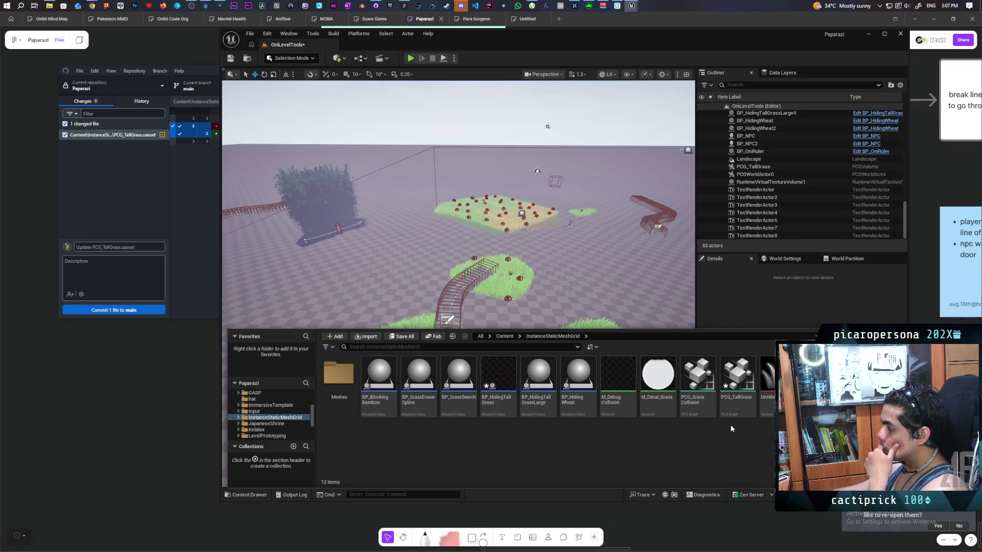
key(ctrl+shift+s)
Open the PCG_TallGrass graph for editing.
click(735, 405)
double_click(735, 405)
scroll(472, 300, down, 7)
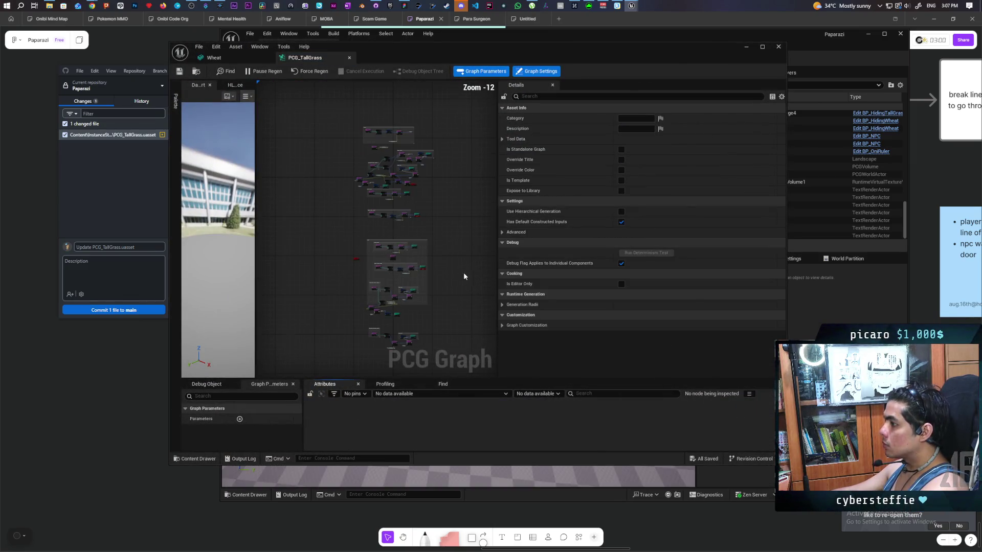
scroll(384, 236, up, 3)
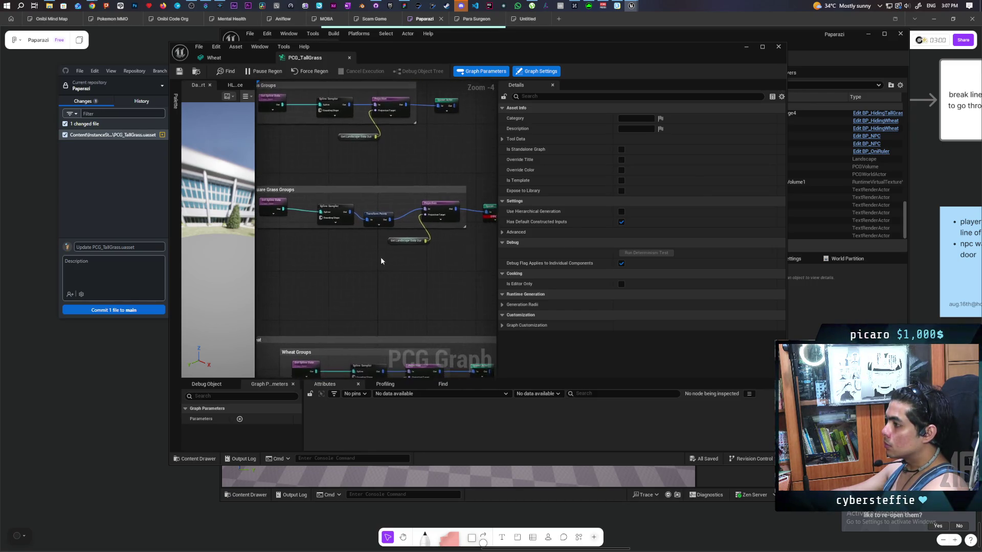
scroll(382, 261, down, 3)
Delete the Square Wheat Groups and Wheat Groups node sections from the graph.
drag(311, 222, 442, 267)
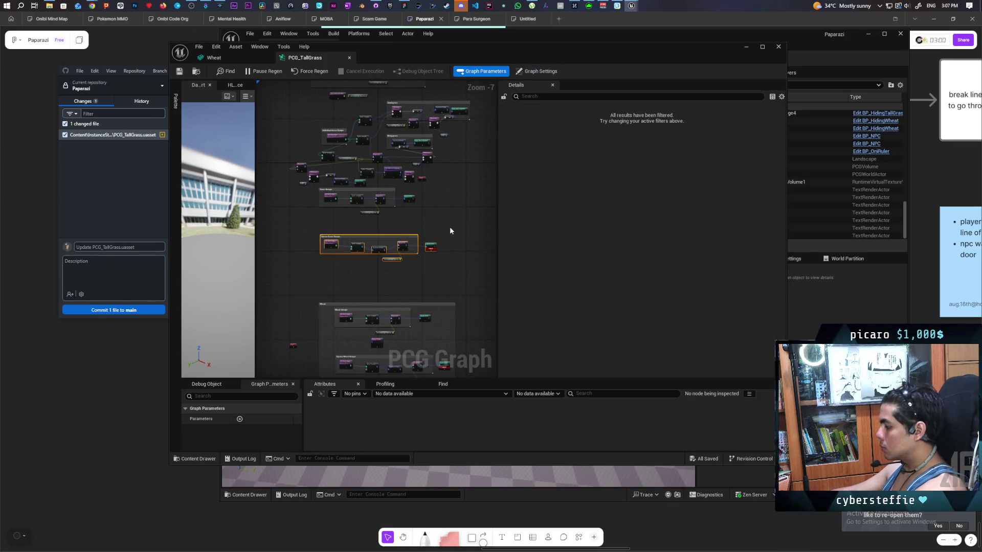
click(433, 221)
scroll(349, 268, up, 3)
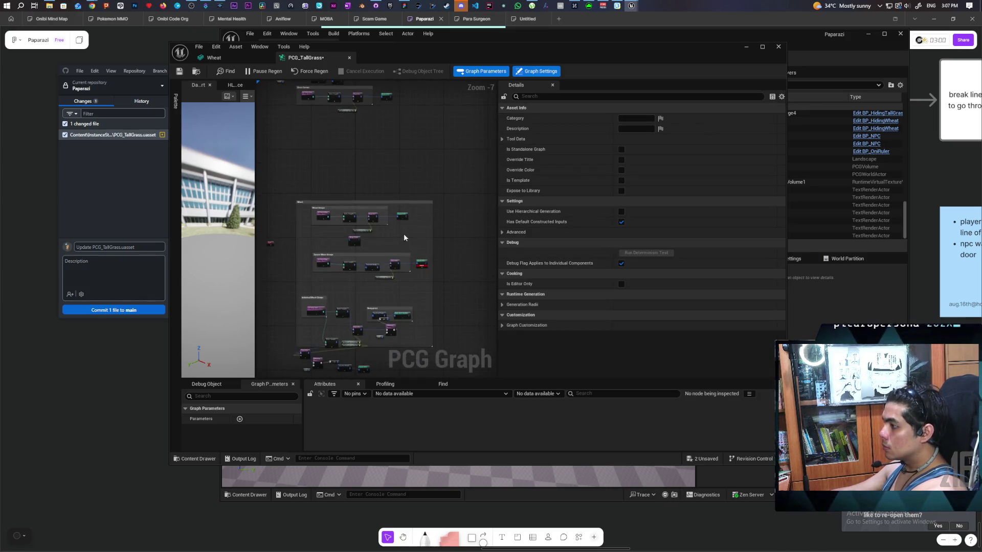
scroll(350, 268, down, 1)
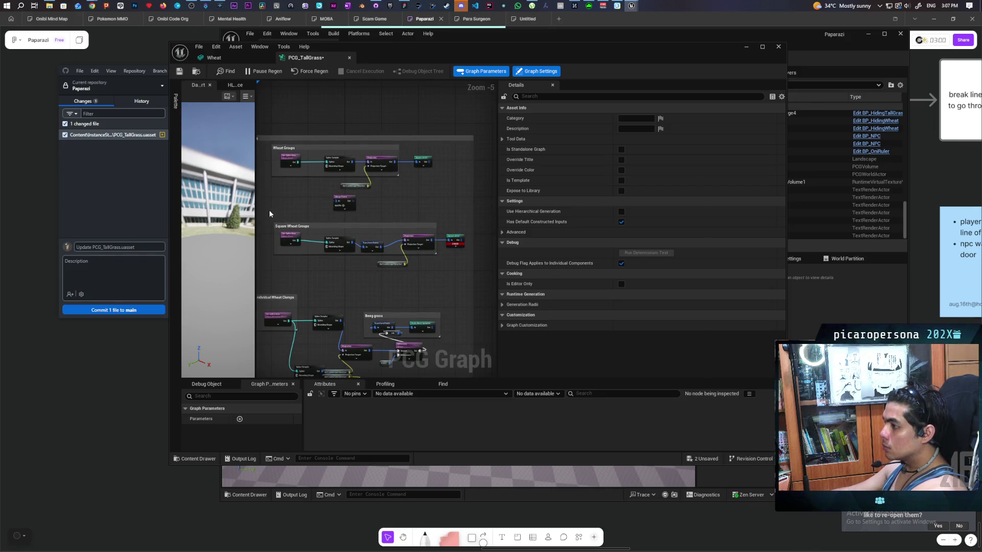
drag(270, 216, 456, 274)
key(Delete)
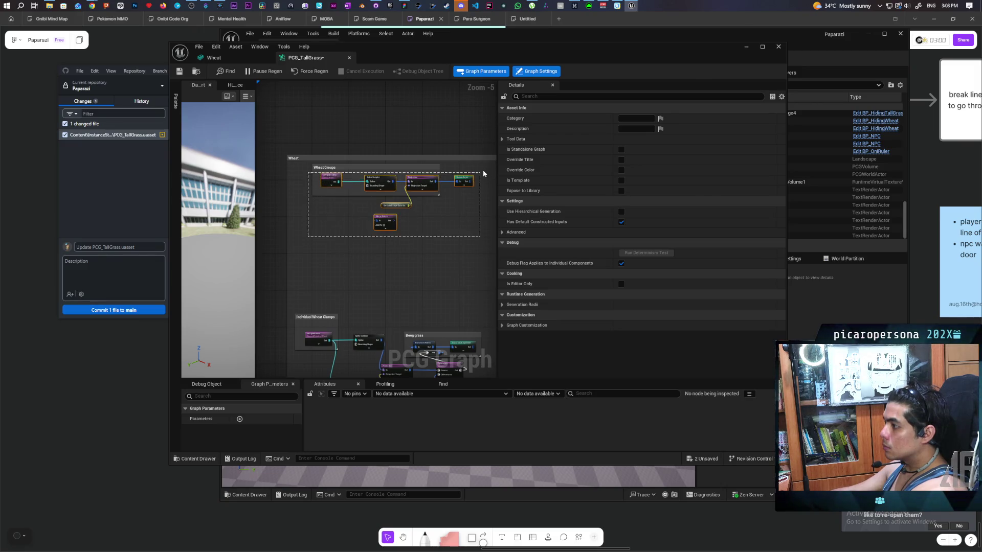
click(327, 167)
key(Delete)
scroll(441, 215, down, 1)
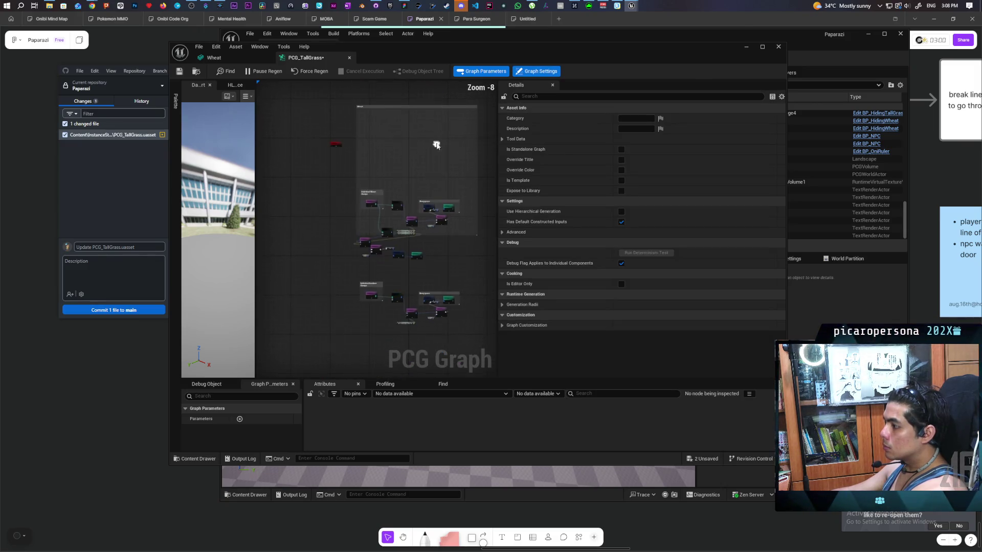
scroll(423, 215, up, 1)
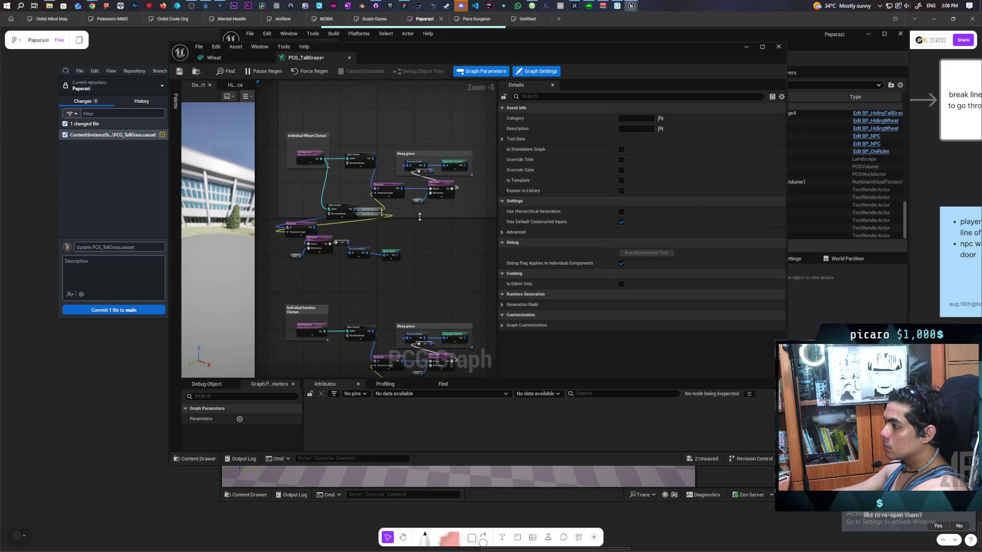
Resize the Wheat comment around the clump nodes and enable Show Bubble When Zoomed.
drag(419, 216, 407, 280)
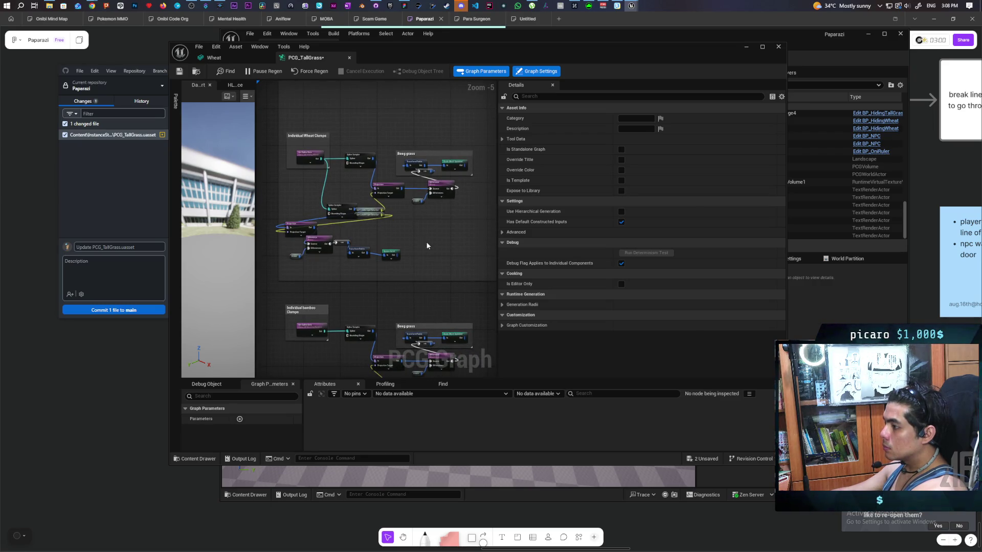
mouse_move(427, 246)
mouse_down()
mouse_move(366, 254)
mouse_move(391, 274)
mouse_up()
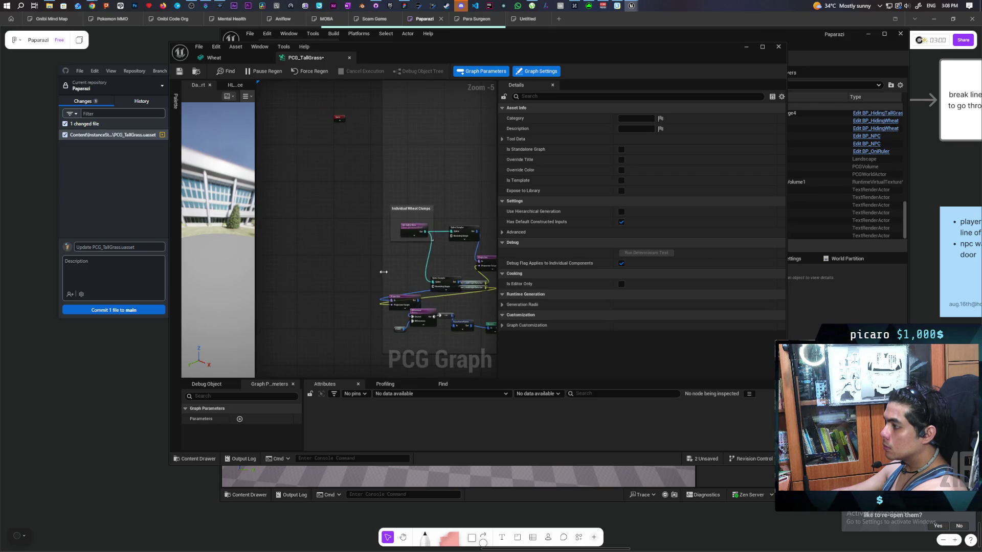
scroll(380, 271, down, 3)
click(415, 173)
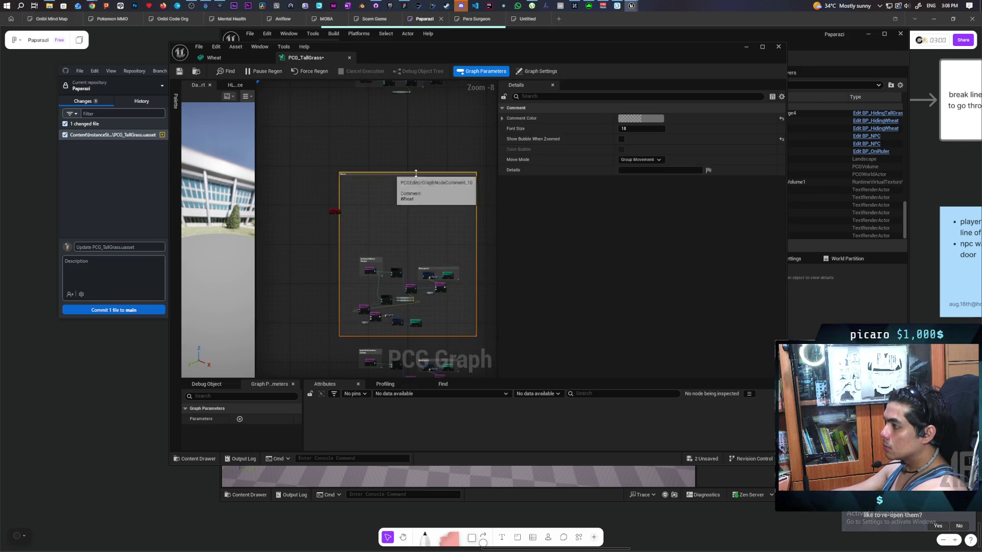
click(343, 166)
mouse_move(420, 172)
mouse_down()
mouse_move(418, 256)
mouse_move(427, 106)
mouse_up()
scroll(410, 244, up, 5)
mouse_move(375, 186)
mouse_down()
mouse_move(278, 237)
mouse_move(324, 185)
mouse_move(287, 263)
mouse_move(353, 311)
mouse_up()
click(399, 257)
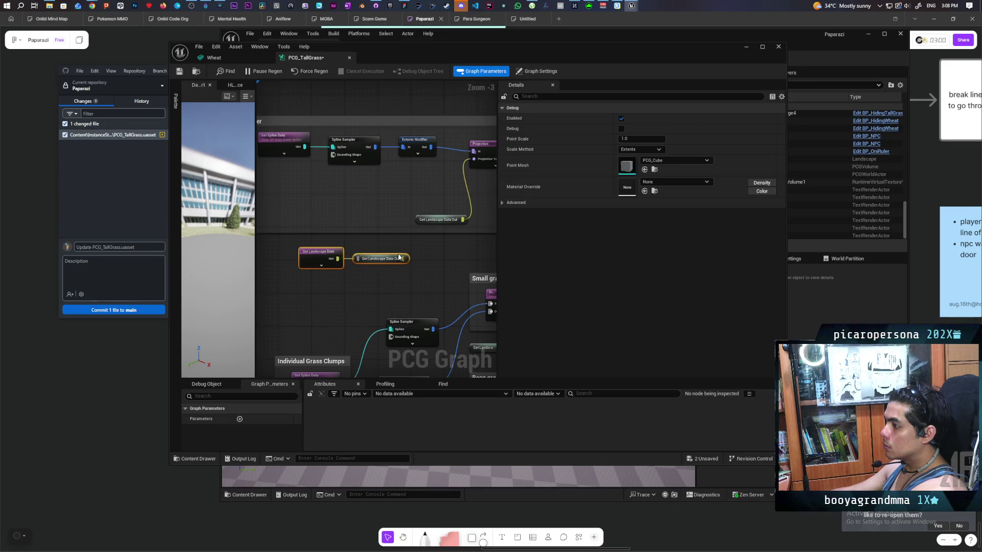
Select the loose wheat clump nodes, including Resample, and wrap them in a comment box.
mouse_move(280, 204)
mouse_down()
mouse_move(262, 208)
mouse_move(403, 128)
mouse_up()
scroll(261, 209, down, 2)
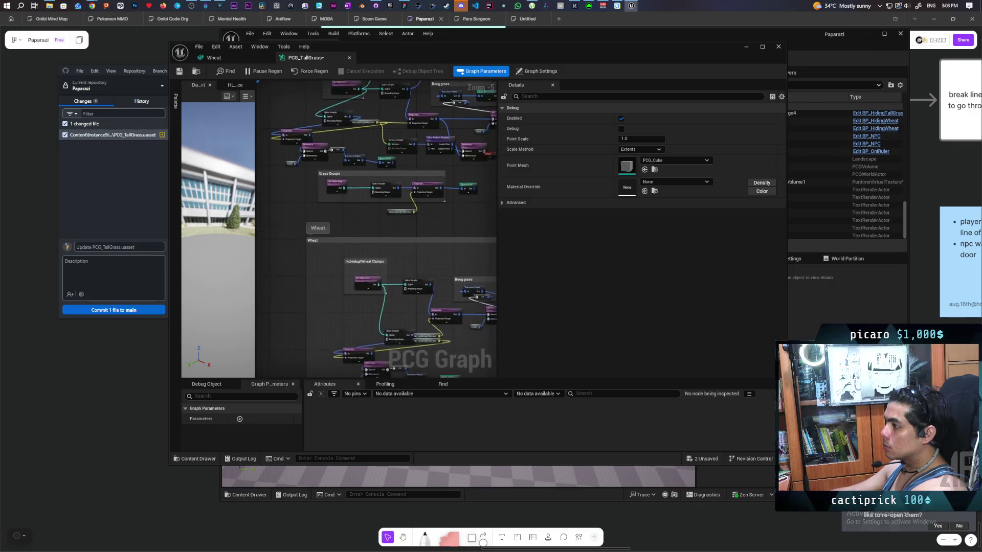
mouse_move(346, 171)
mouse_down()
mouse_move(331, 206)
mouse_move(335, 248)
mouse_move(349, 237)
mouse_move(472, 280)
mouse_move(401, 284)
mouse_move(427, 271)
mouse_move(375, 259)
mouse_move(462, 286)
mouse_up()
scroll(462, 270, up, 1)
click(460, 270)
scroll(459, 267, down, 2)
scroll(422, 266, up, 1)
scroll(460, 283, down, 3)
mouse_move(453, 282)
mouse_down()
mouse_move(407, 196)
mouse_move(391, 230)
mouse_move(397, 158)
mouse_move(386, 261)
mouse_move(366, 188)
mouse_up()
scroll(399, 213, up, 1)
shift+click(411, 189)
scroll(386, 260, down, 3)
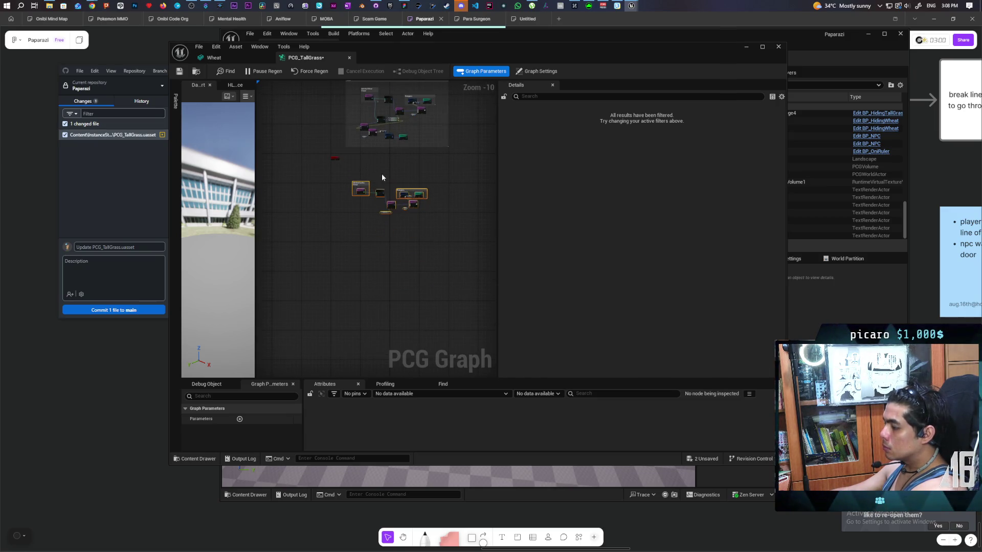
key(c)
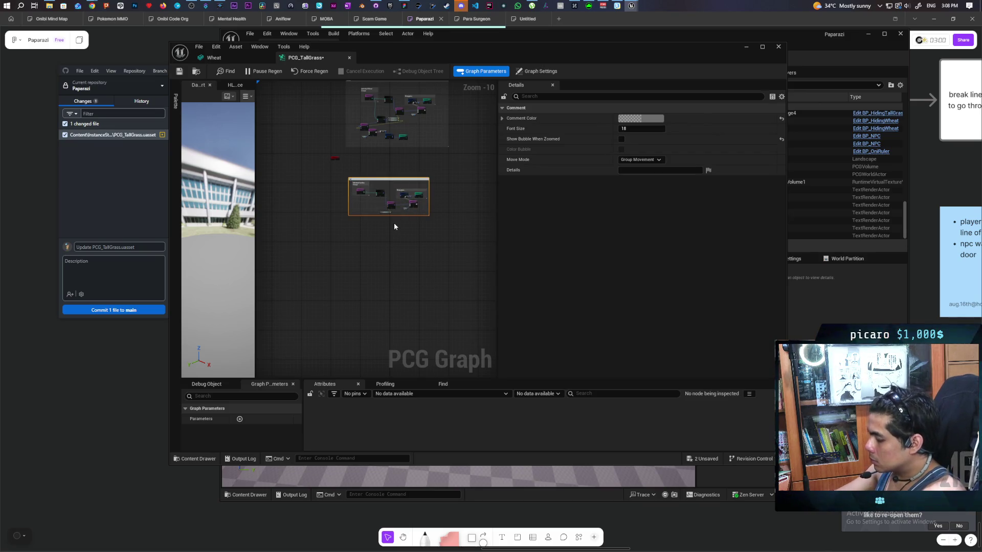
click(396, 249)
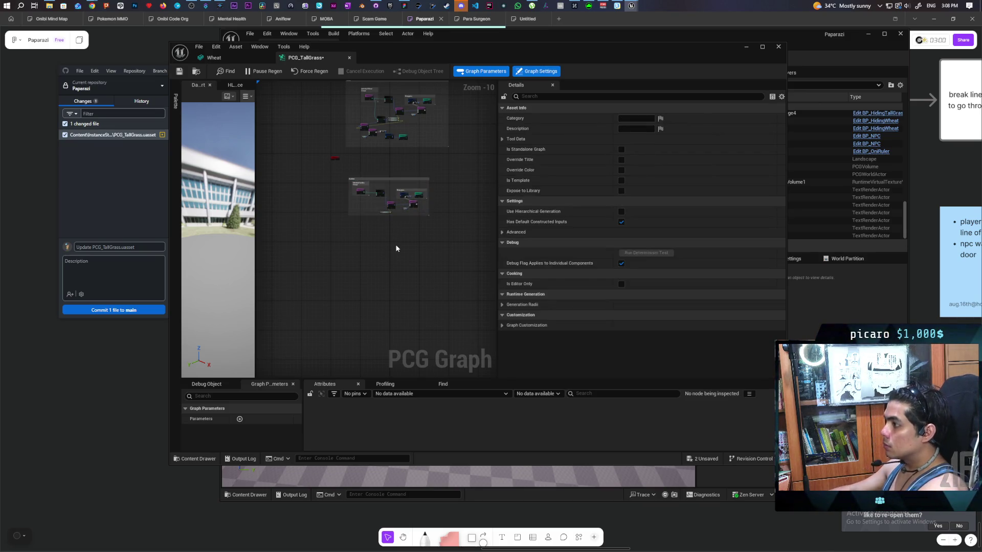
Enable Show Bubble When Zoomed and Color Bubble on the Bamboo comment, then save.
scroll(363, 175, up, 6)
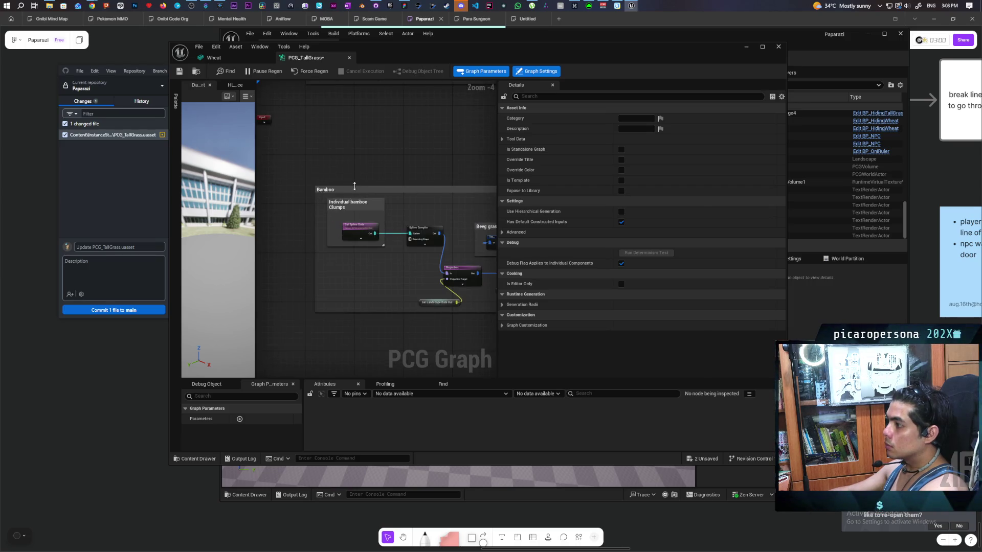
click(369, 179)
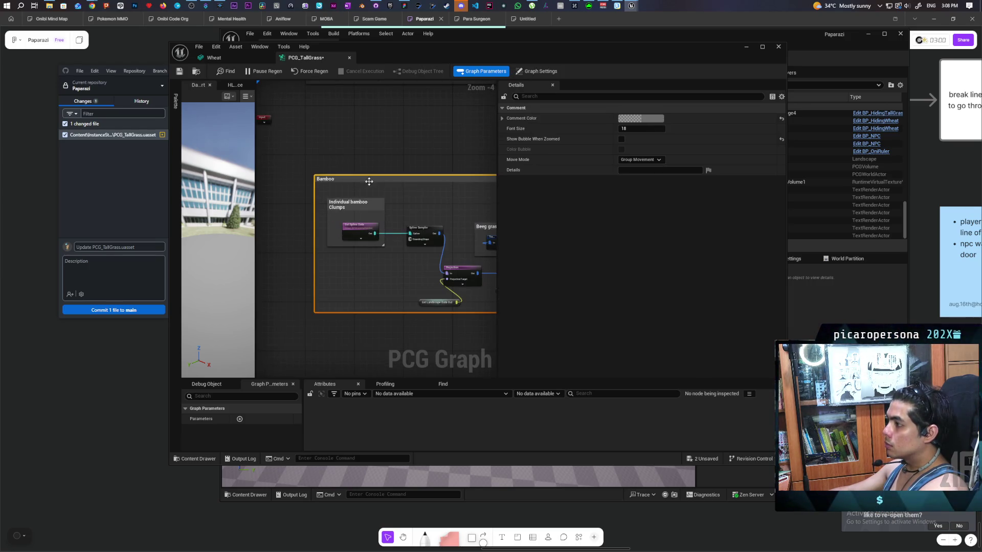
click(621, 139)
click(621, 149)
scroll(435, 171, down, 5)
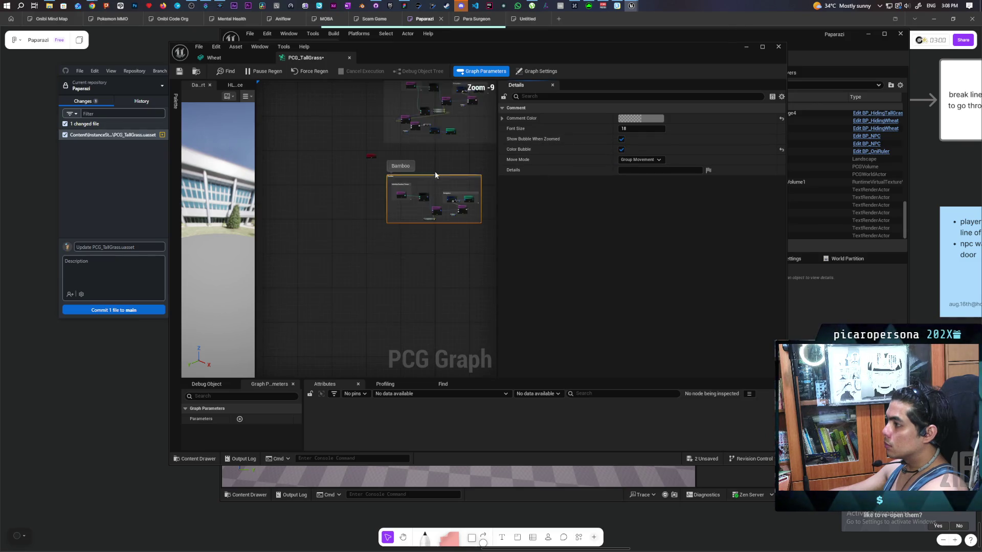
drag(434, 171, 358, 311)
mouse_move(400, 185)
mouse_down()
mouse_move(426, 265)
mouse_move(379, 213)
mouse_up()
key(ctrl+s)
Wrap the middle grass nodes in a new Grass comment with its zoomed bubble shown, and save.
scroll(370, 194, up, 6)
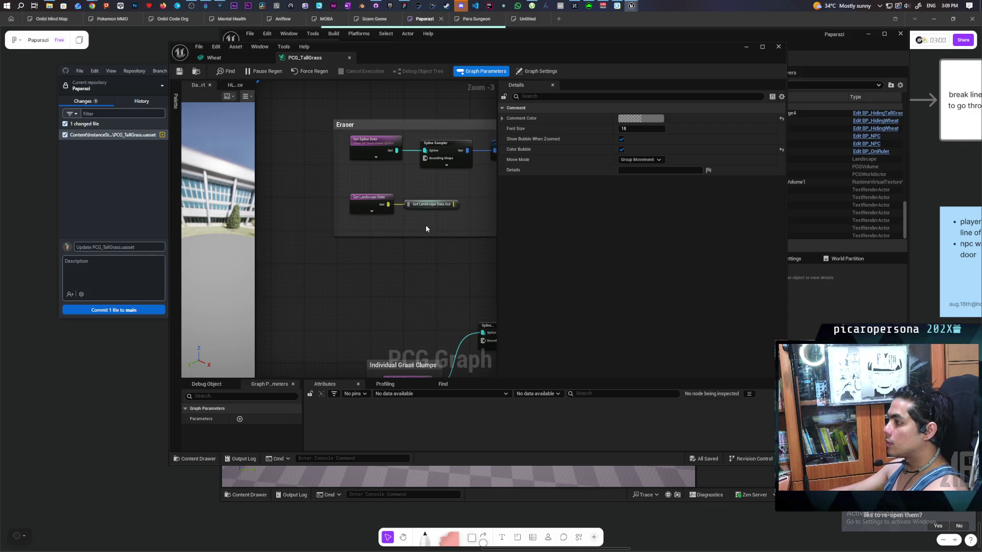
scroll(425, 225, down, 4)
mouse_move(283, 226)
mouse_down()
mouse_move(385, 180)
mouse_move(341, 55)
mouse_move(344, 221)
mouse_move(303, 212)
mouse_up()
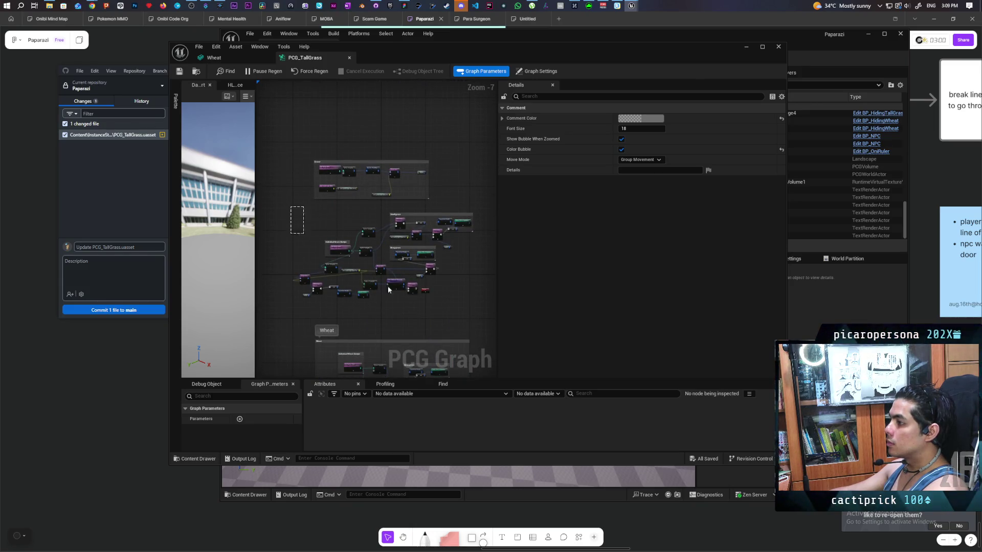
key(c)
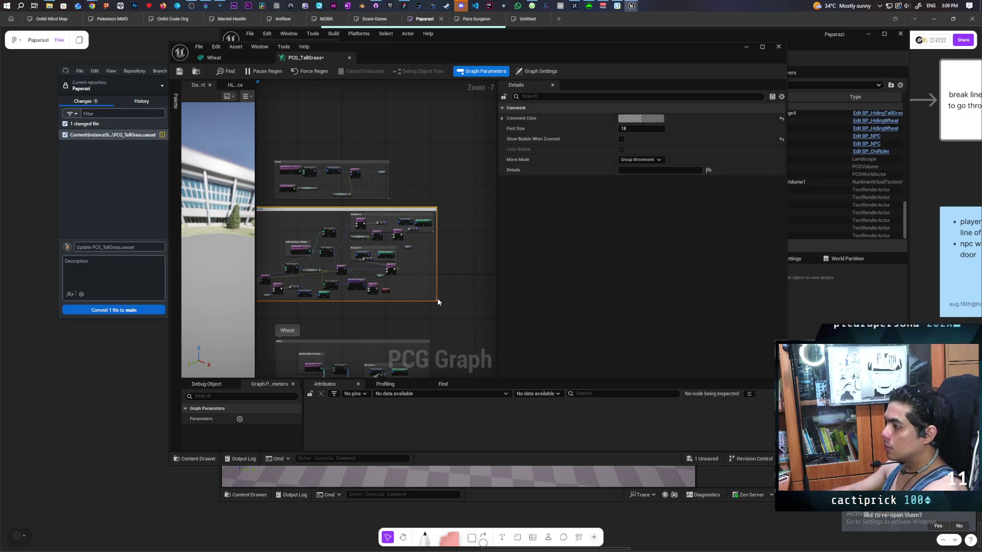
click(621, 139)
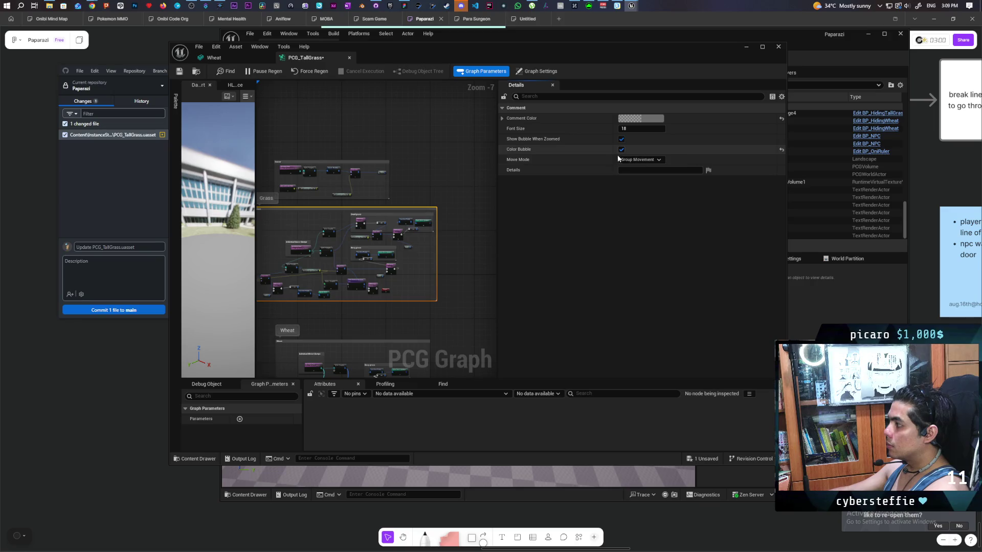
drag(371, 197, 465, 196)
scroll(394, 206, up, 1)
scroll(403, 229, down, 2)
mouse_move(403, 229)
mouse_down()
mouse_move(344, 140)
mouse_move(369, 125)
mouse_move(402, 273)
mouse_up()
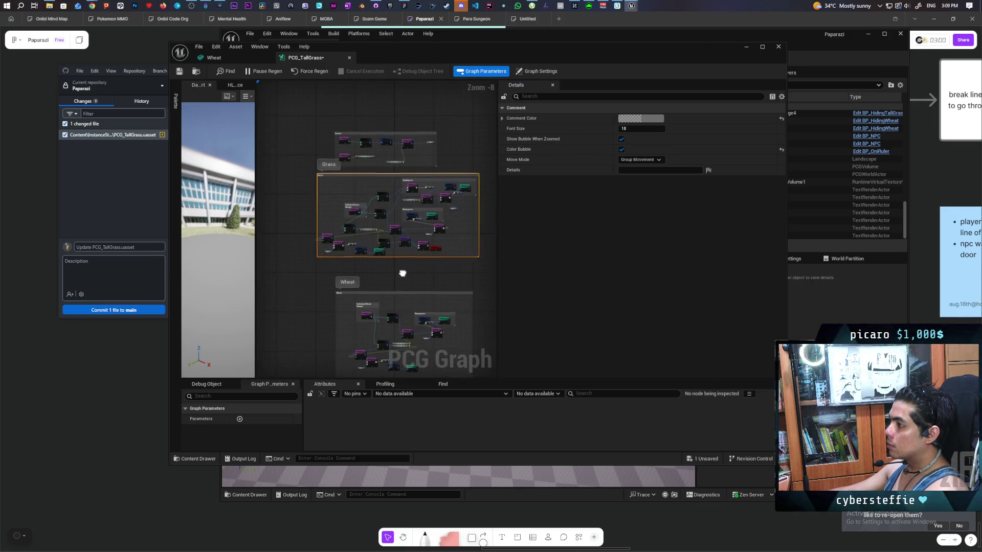
key(ctrl+s)
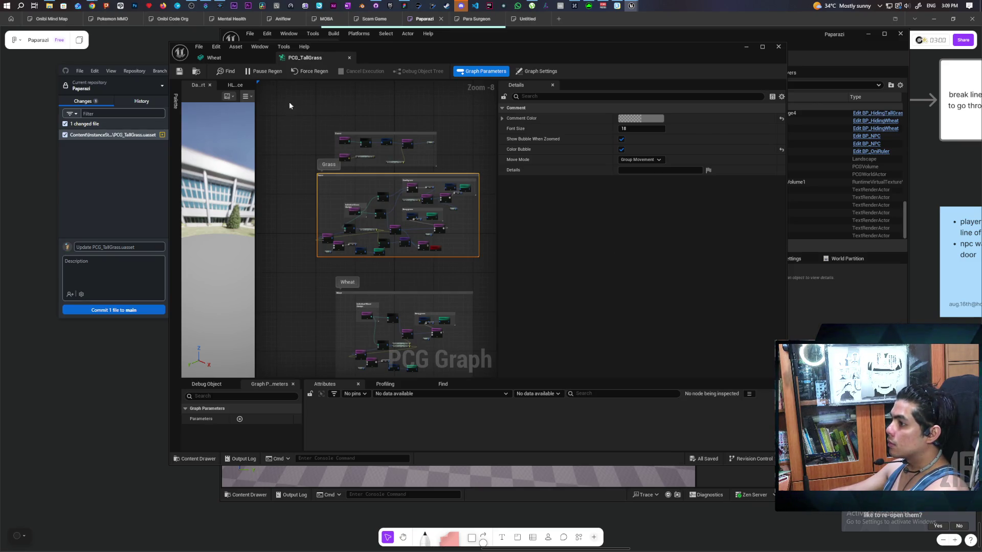
click(238, 60)
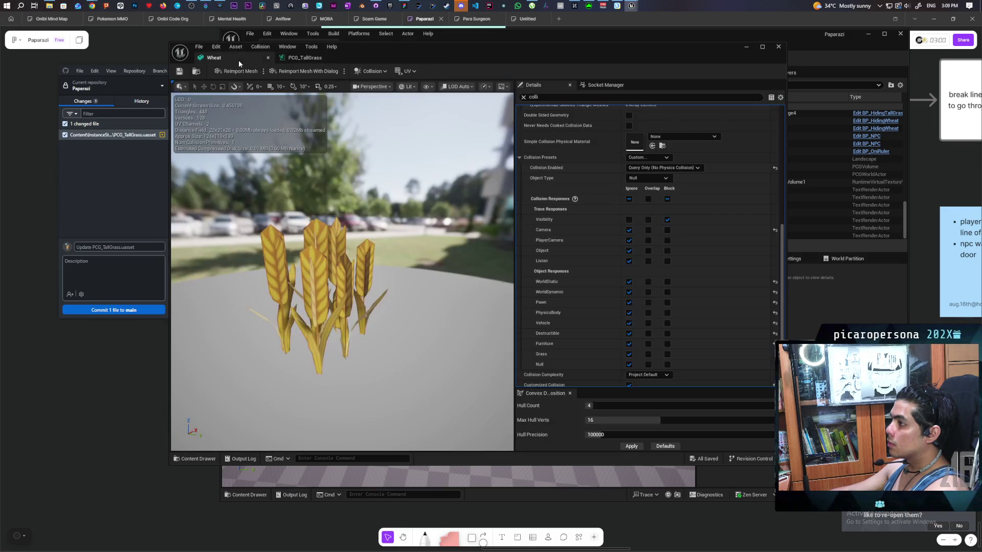
Nudge the Grass comment group down-right, then minimize the graph to view both wheat patches.
click(301, 58)
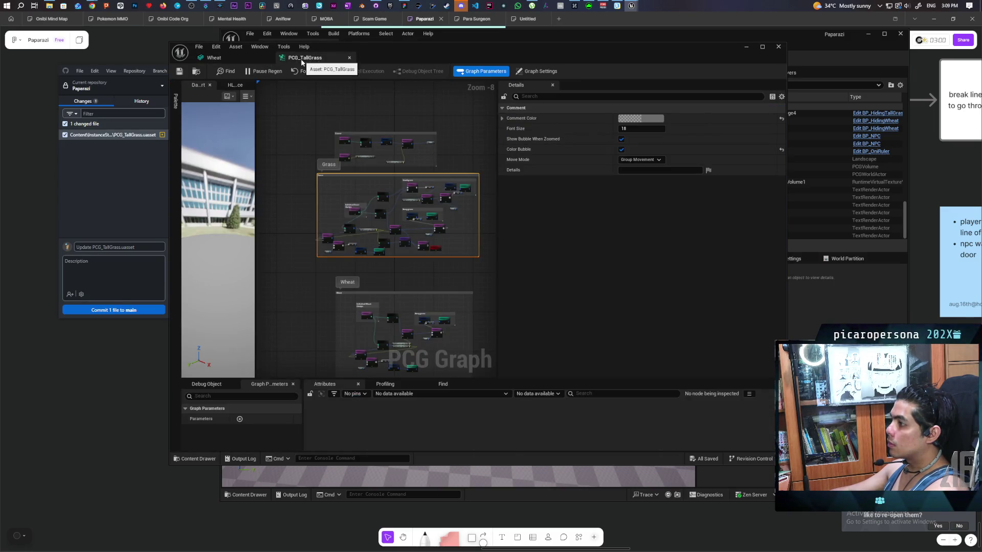
scroll(326, 207, up, 1)
drag(329, 172, 348, 181)
click(289, 121)
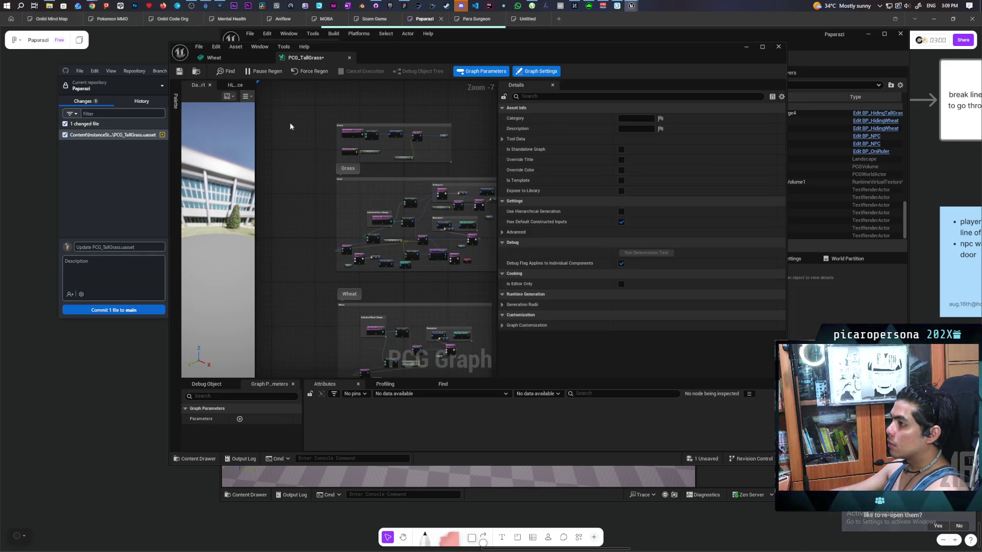
click(747, 46)
mouse_move(460, 281)
mouse_down()
mouse_move(287, 276)
mouse_move(286, 227)
mouse_up()
scroll(438, 300, down, 10)
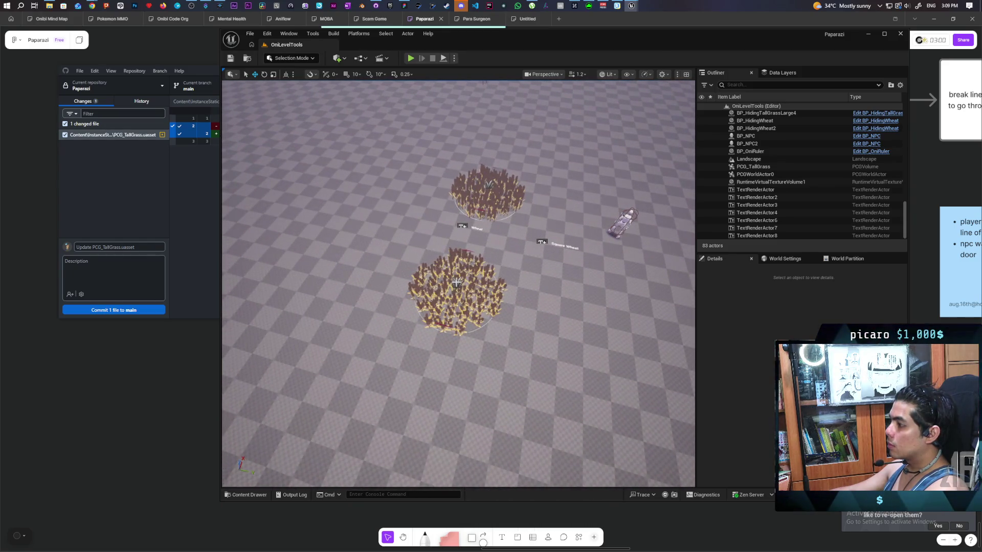
Open BP_HidingWheat2's blueprint and delete its Decal and Collision components.
click(456, 283)
drag(498, 328, 499, 291)
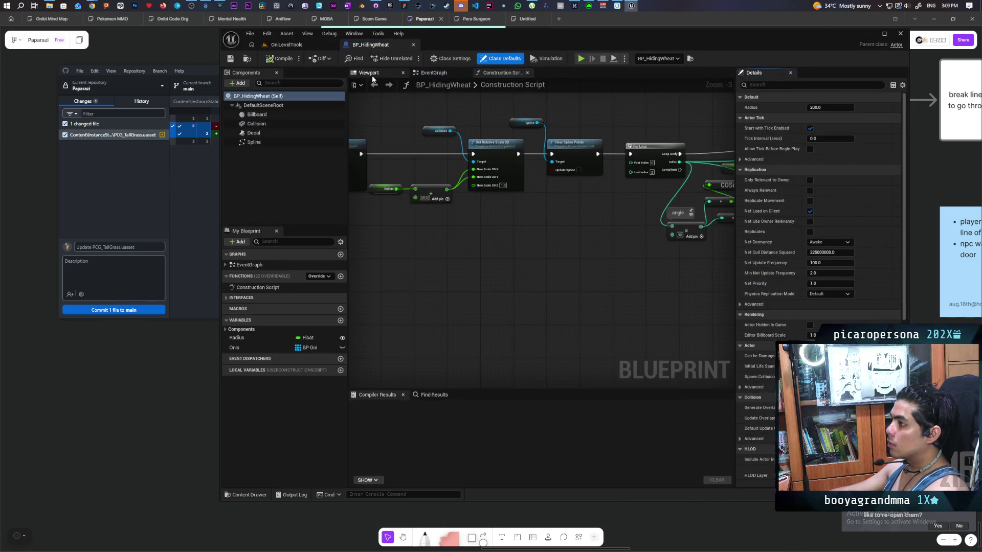
click(373, 75)
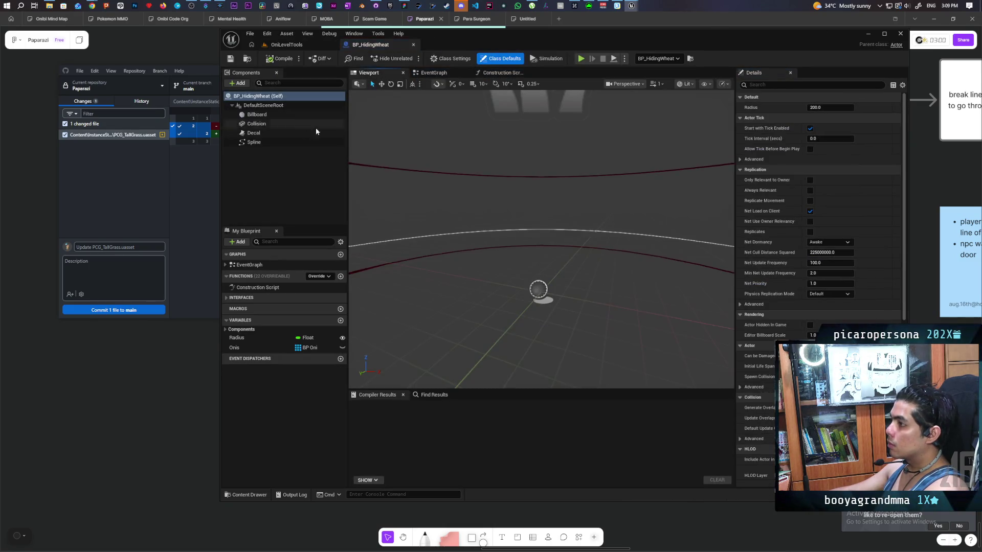
click(278, 132)
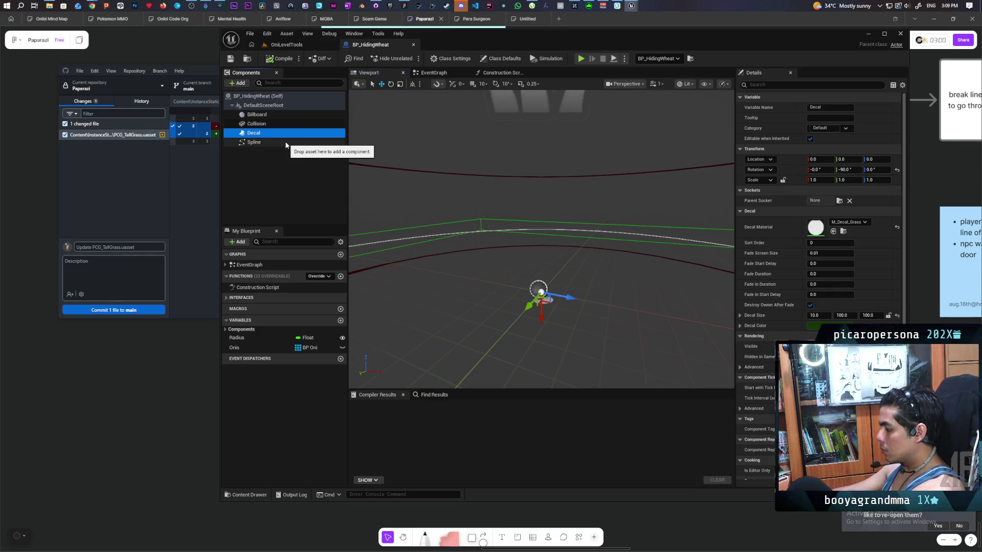
key(Delete)
key(Delete)
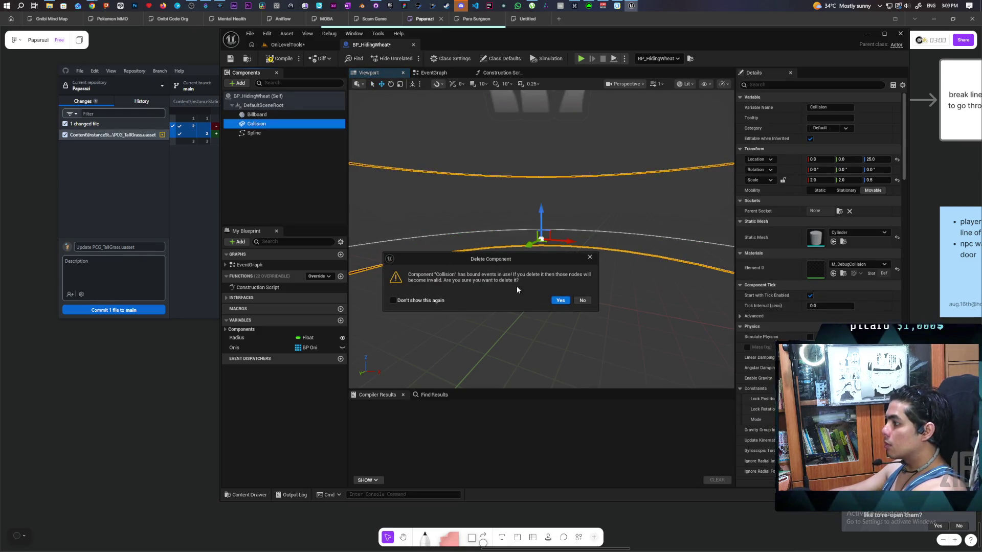
click(559, 300)
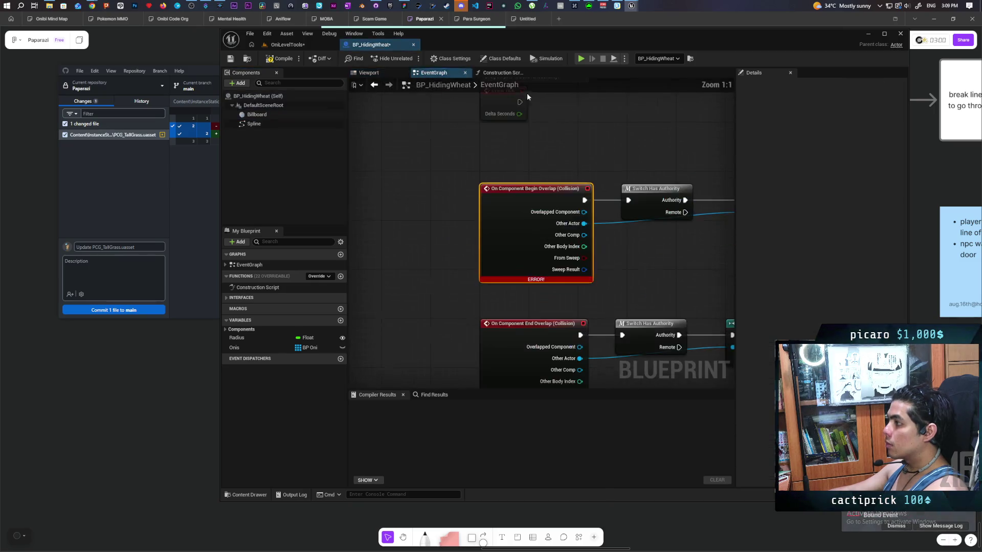
Remove the overlap nodes and all construction script nodes from BP_HidingWheat, then compile and save.
scroll(458, 191, down, 2)
mouse_move(468, 170)
mouse_down()
mouse_move(615, 274)
mouse_move(624, 265)
mouse_up()
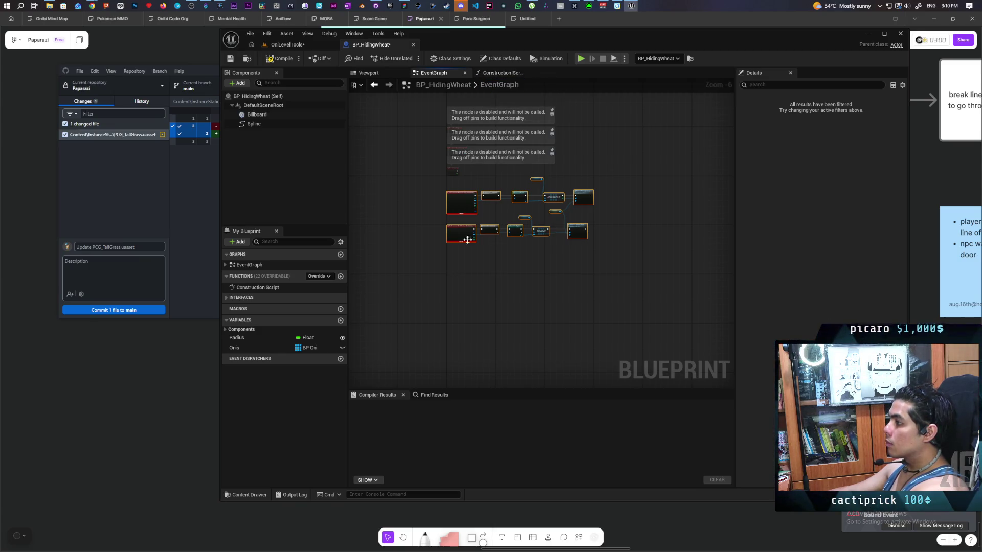
click(499, 72)
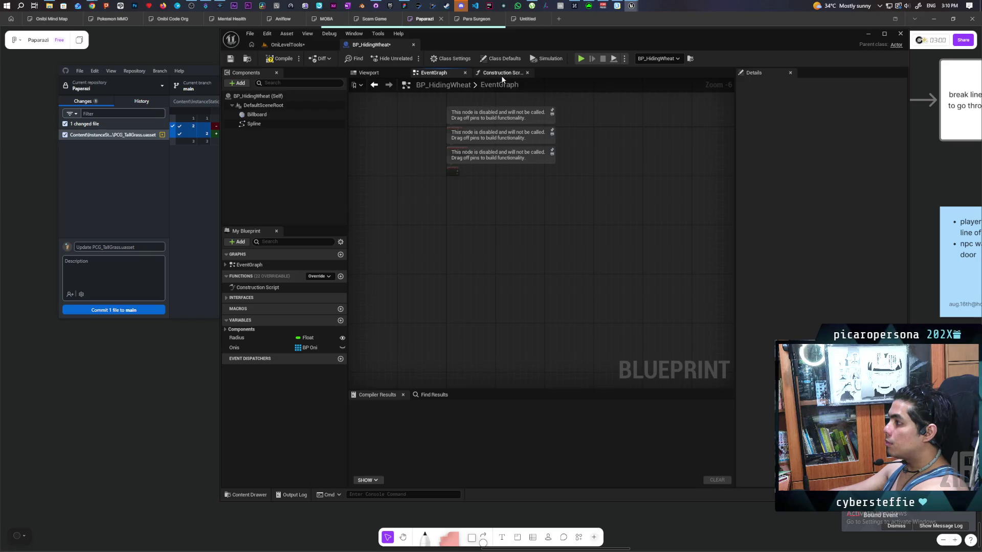
drag(543, 241, 483, 222)
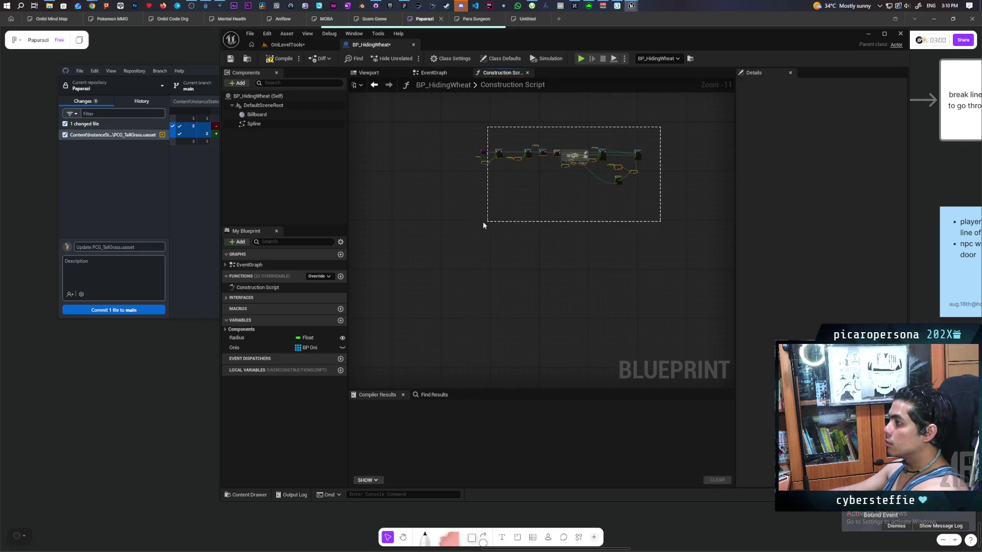
key(Delete)
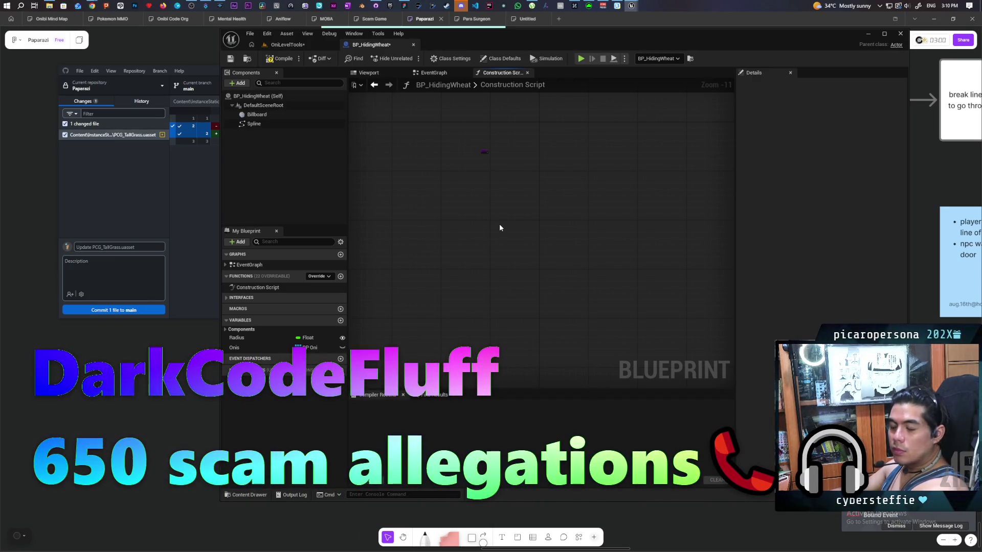
drag(491, 210, 495, 259)
scroll(476, 215, up, 6)
click(283, 59)
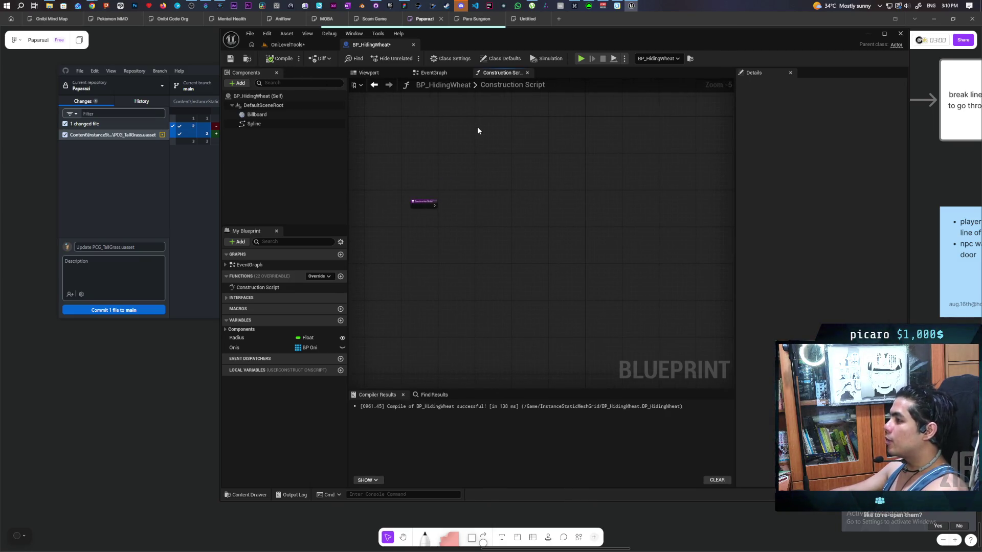
key(ctrl+shift+s)
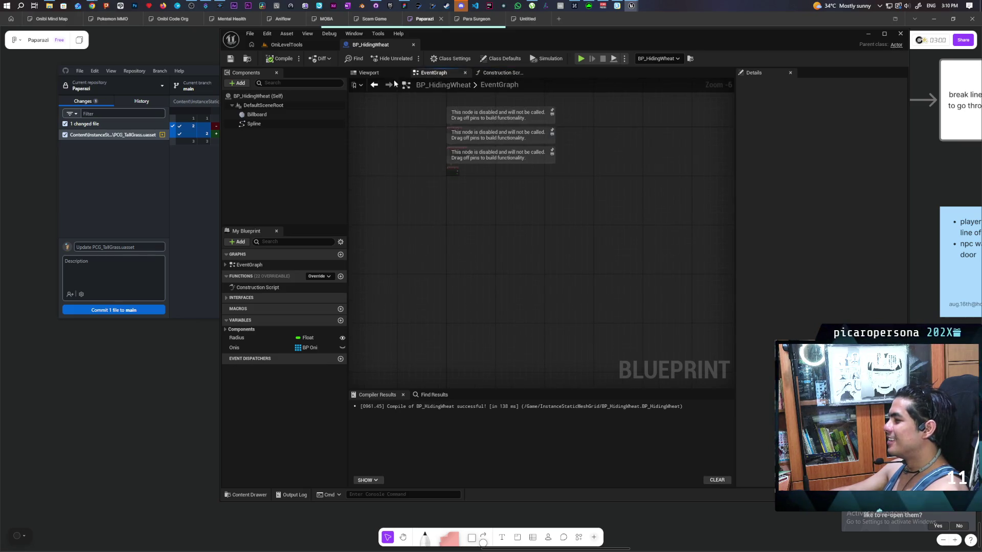
Zoom out BP_HidingWheat's viewport preview and select its Spline loop component.
click(373, 72)
scroll(514, 153, down, 3)
mouse_move(515, 153)
mouse_down()
mouse_move(515, 174)
mouse_move(522, 138)
mouse_move(522, 157)
mouse_up()
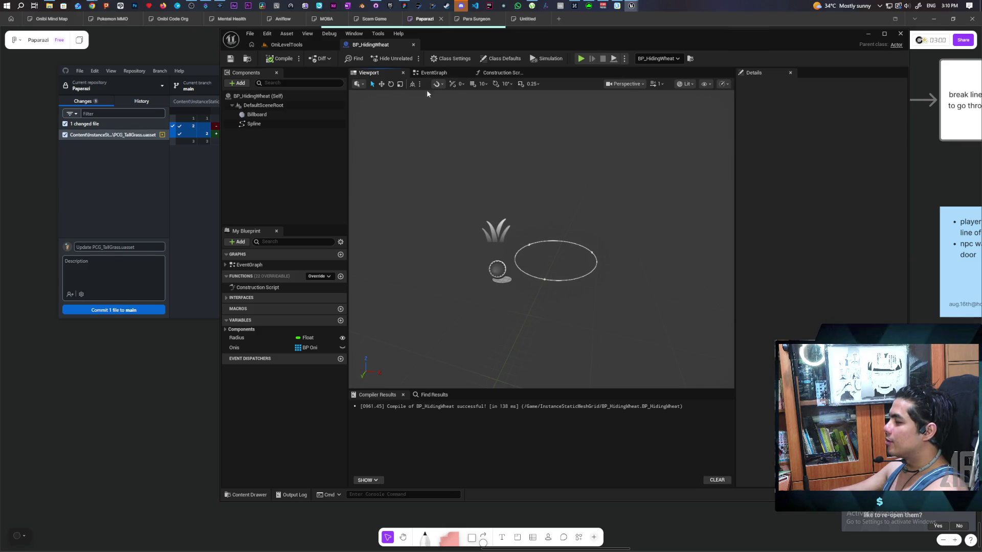
click(543, 279)
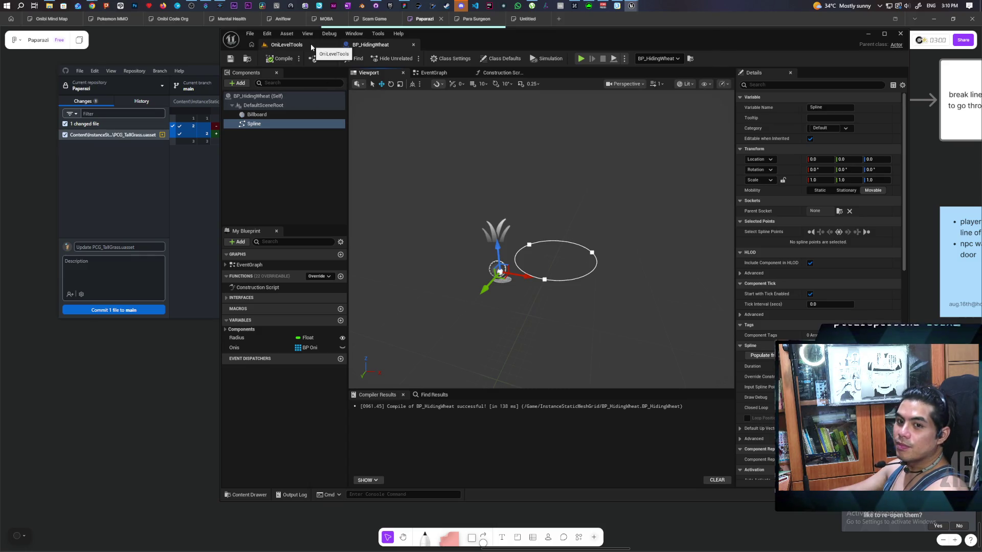
Enlarge and reshape the BP_HidingWheat2 patch by dragging two of its spline points.
click(311, 47)
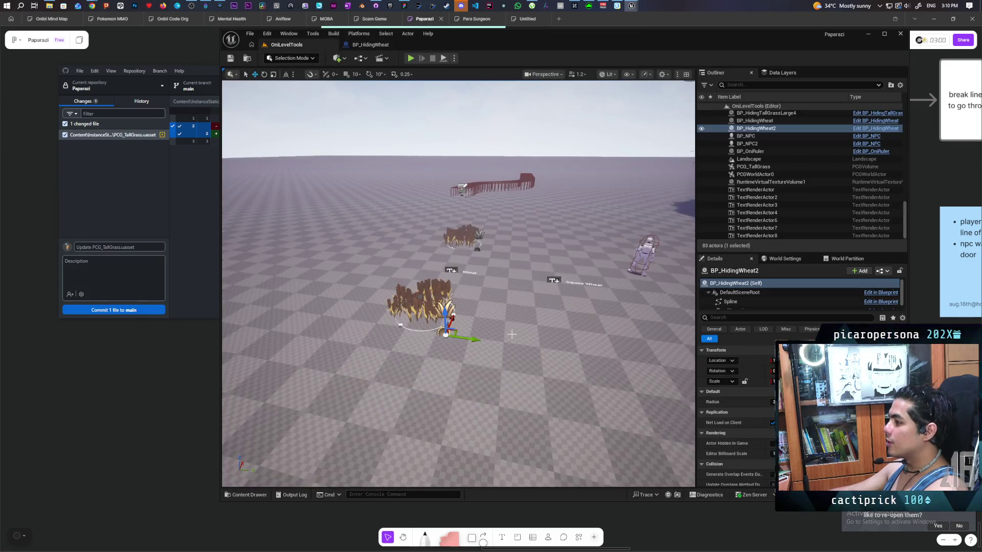
scroll(511, 334, up, 5)
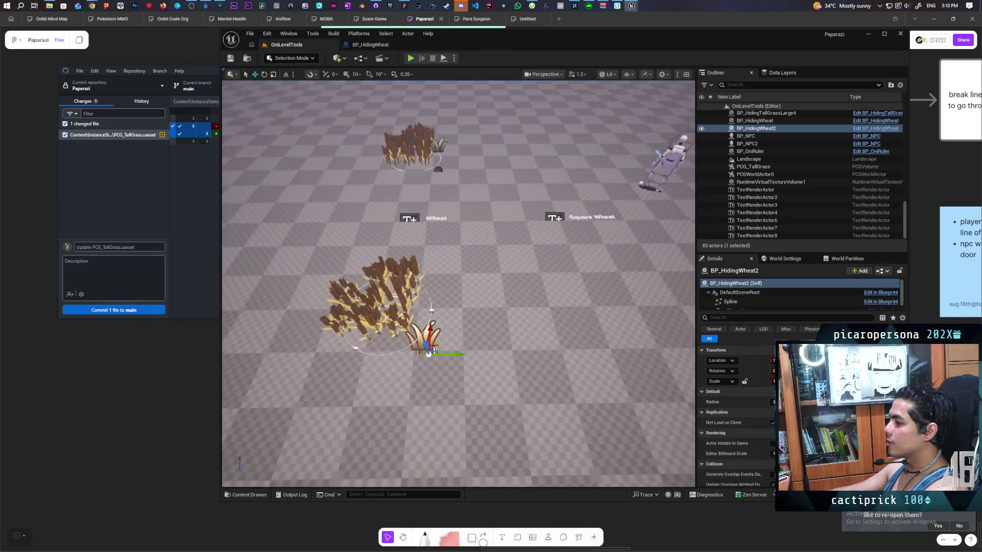
click(432, 310)
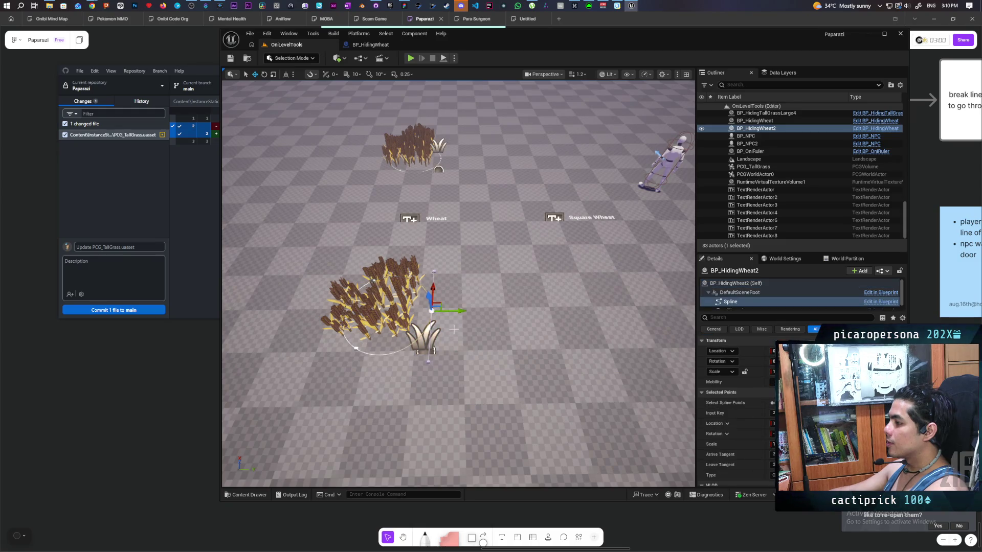
mouse_move(443, 303)
mouse_down()
mouse_move(489, 355)
mouse_move(591, 387)
mouse_move(593, 406)
mouse_up()
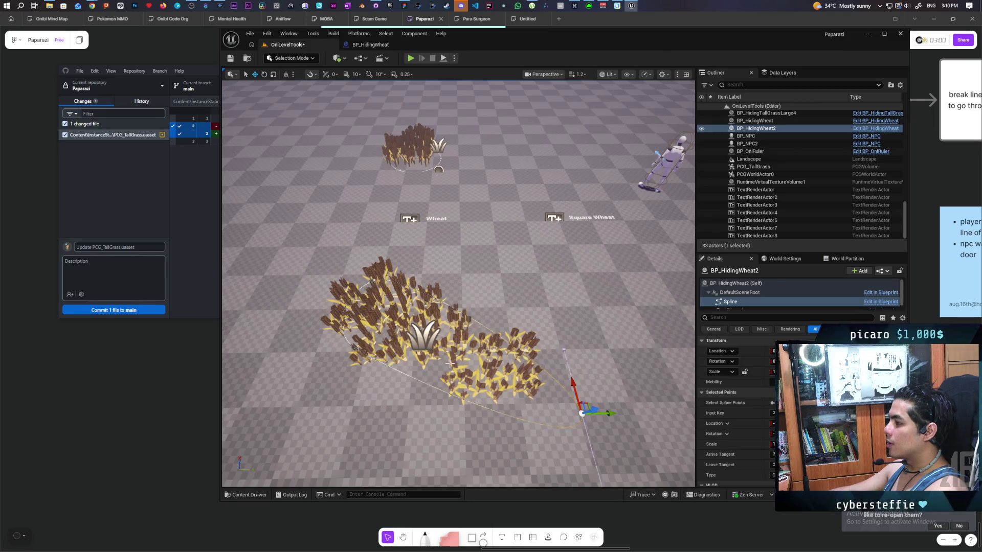
mouse_move(450, 364)
mouse_down()
mouse_move(444, 409)
mouse_move(477, 322)
mouse_move(475, 348)
mouse_move(461, 343)
mouse_move(465, 276)
mouse_move(424, 381)
mouse_up()
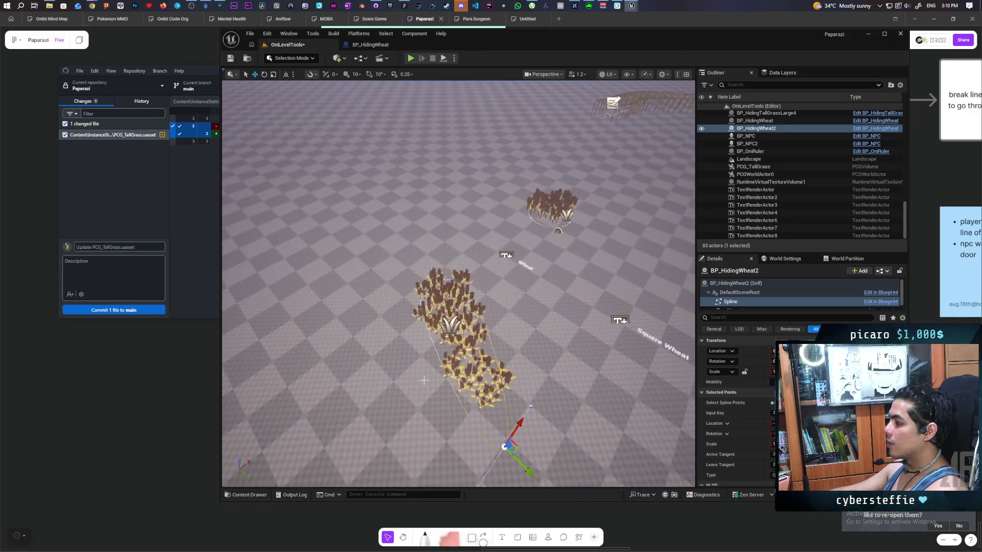
click(420, 308)
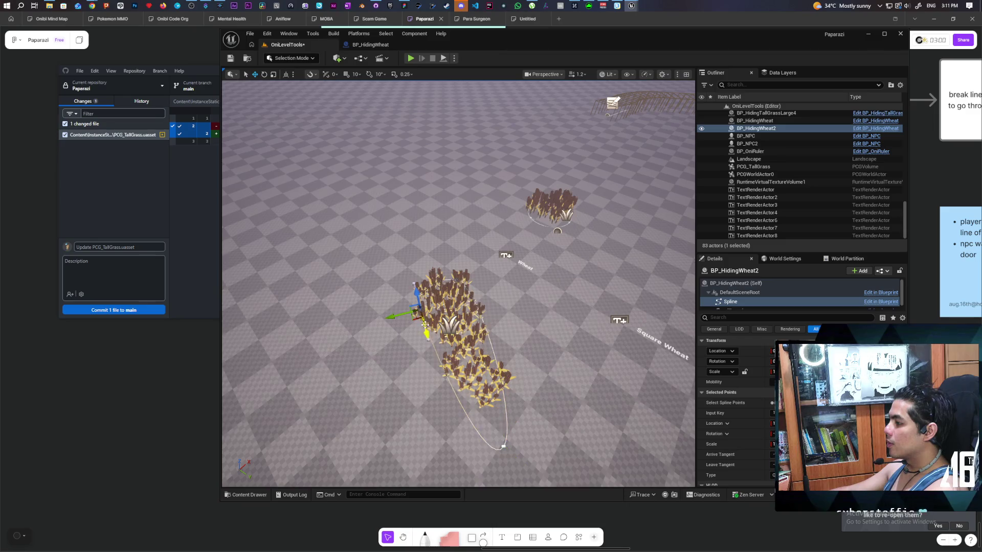
mouse_move(412, 318)
mouse_down()
mouse_move(327, 337)
mouse_move(271, 373)
mouse_move(283, 380)
mouse_up()
scroll(283, 380, down, 10)
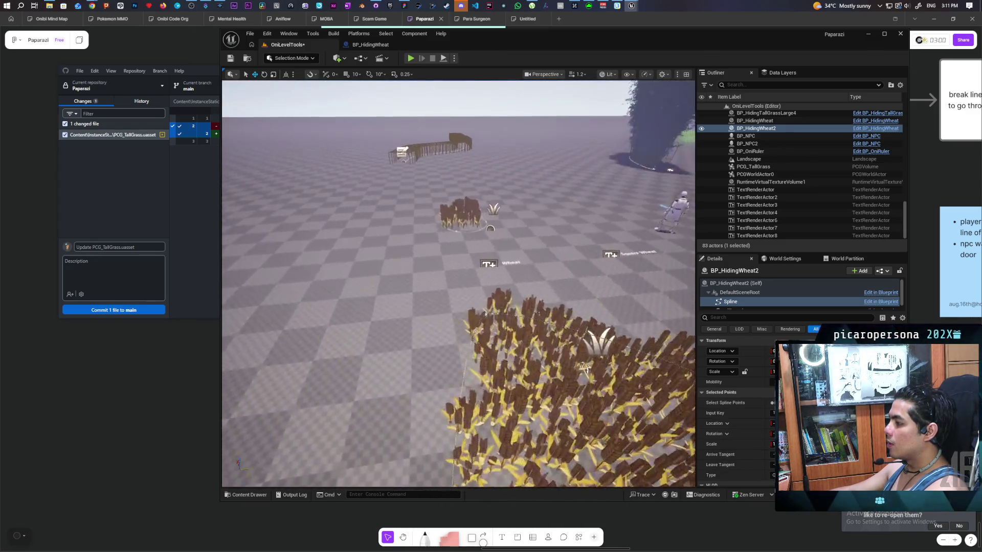
scroll(341, 212, up, 6)
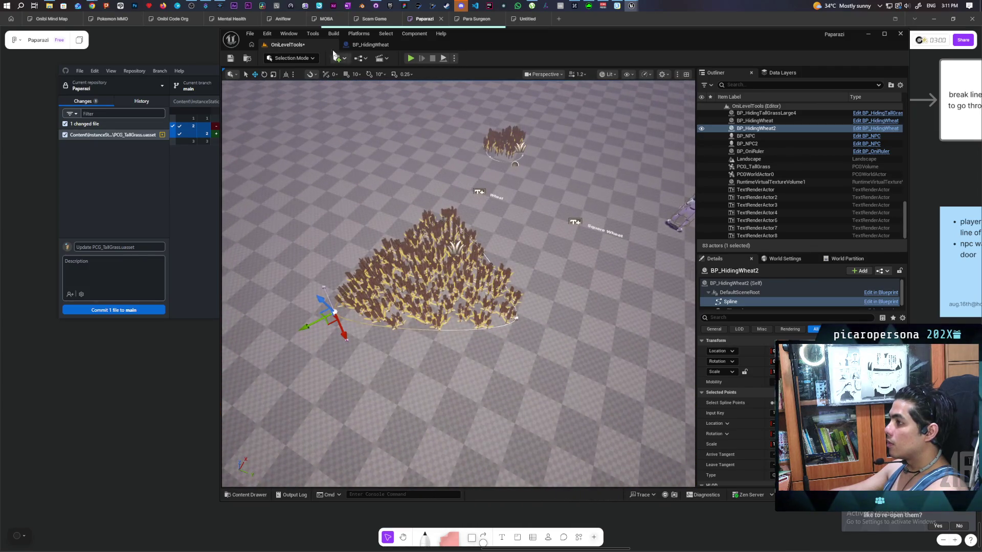
Save the level, check the BP_HidingWheat blueprint, and select BP_GrassEraserSpline2 in the level.
click(230, 58)
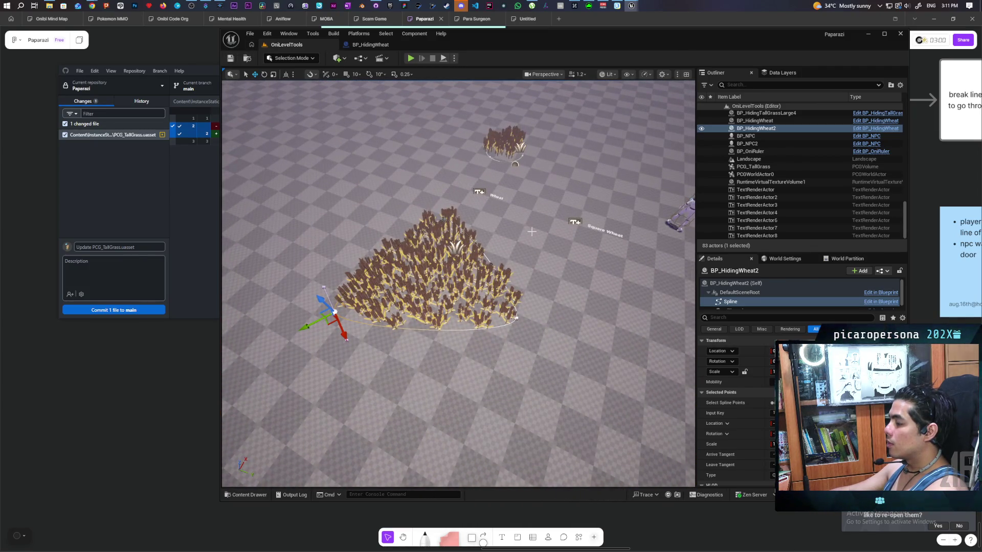
click(391, 46)
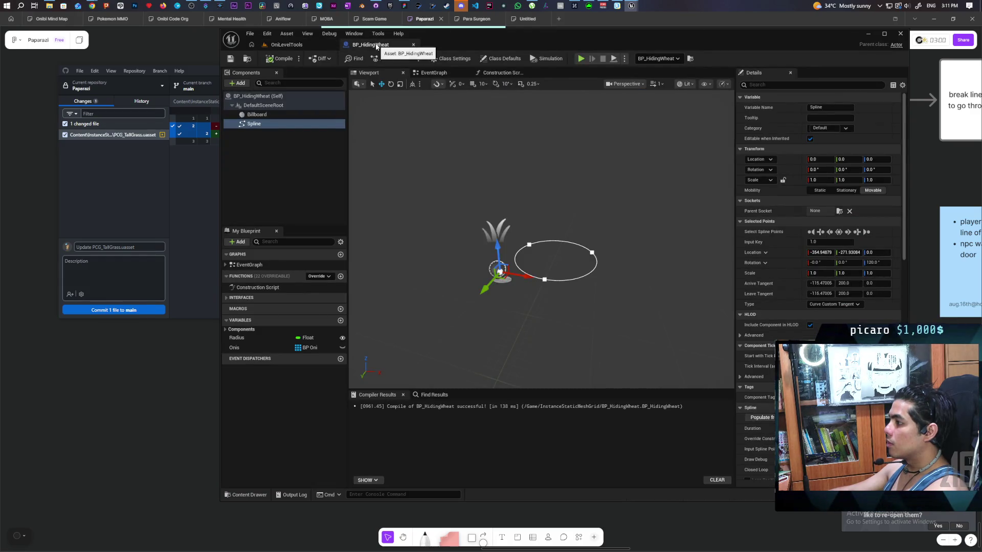
click(292, 45)
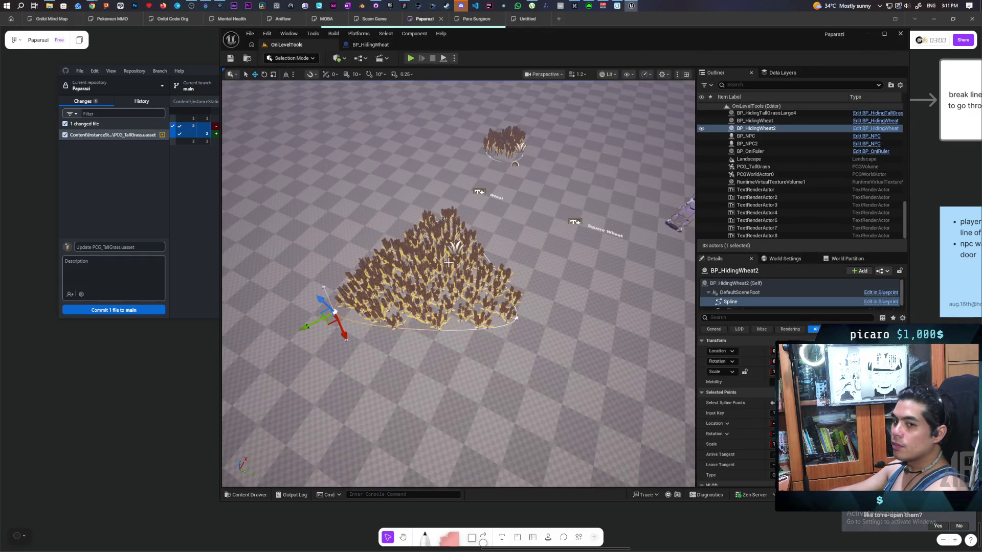
mouse_move(440, 225)
mouse_down()
mouse_move(440, 266)
mouse_move(440, 245)
mouse_move(383, 220)
mouse_move(378, 199)
mouse_up()
click(410, 291)
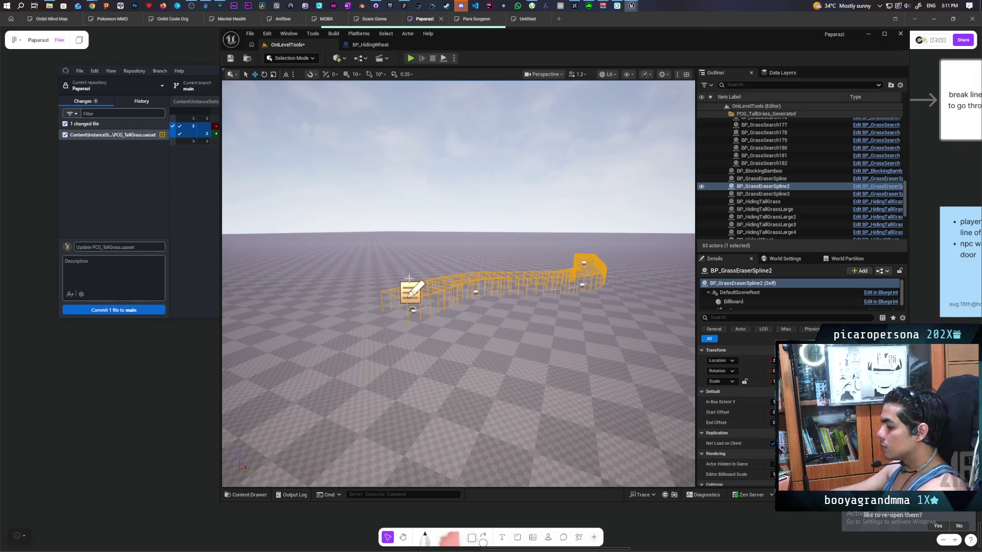
Delete the BP_GrassEraserSpline2 fence spline and pull the view back over the wheat patches.
mouse_move(439, 305)
mouse_down()
mouse_move(435, 327)
mouse_move(453, 348)
mouse_up()
click(431, 353)
key(Delete)
mouse_move(550, 279)
mouse_down()
mouse_move(550, 301)
mouse_move(549, 278)
mouse_up()
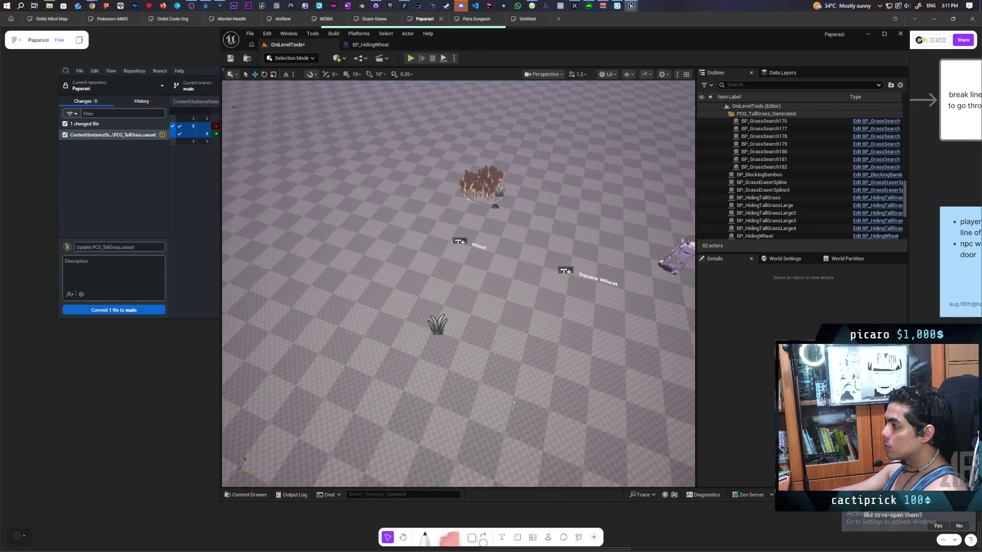
Delete the Square Wheat text label and the BP_HidingWheat2 wheat patch.
click(564, 273)
key(Delete)
click(445, 325)
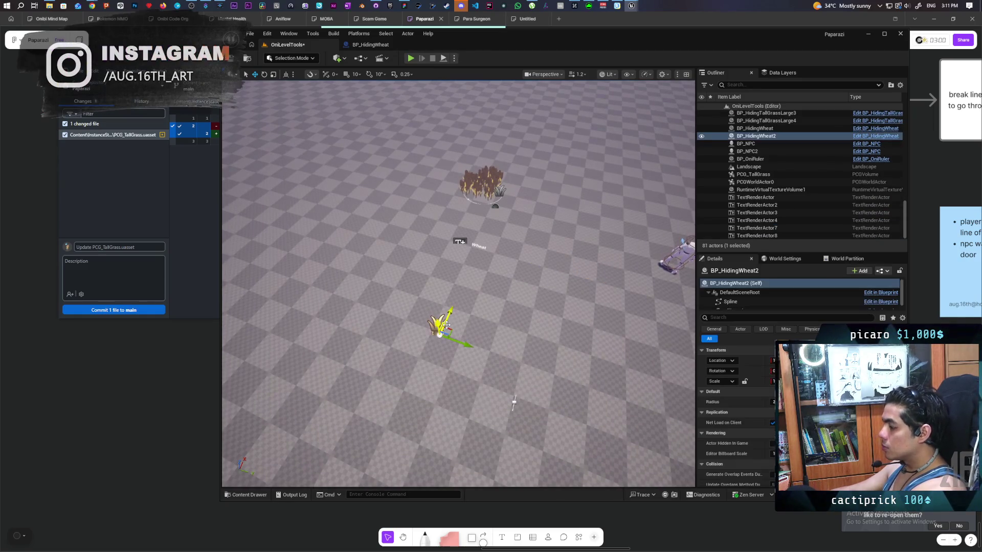
key(Delete)
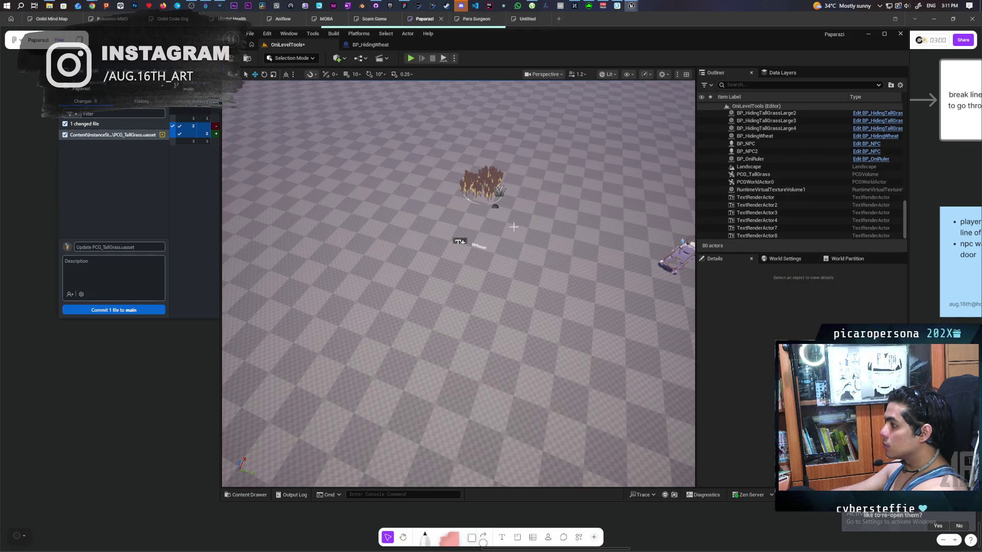
Frame BP_HidingWheat and drag its spline points outward into a larger wheat field.
click(496, 189)
click(496, 204)
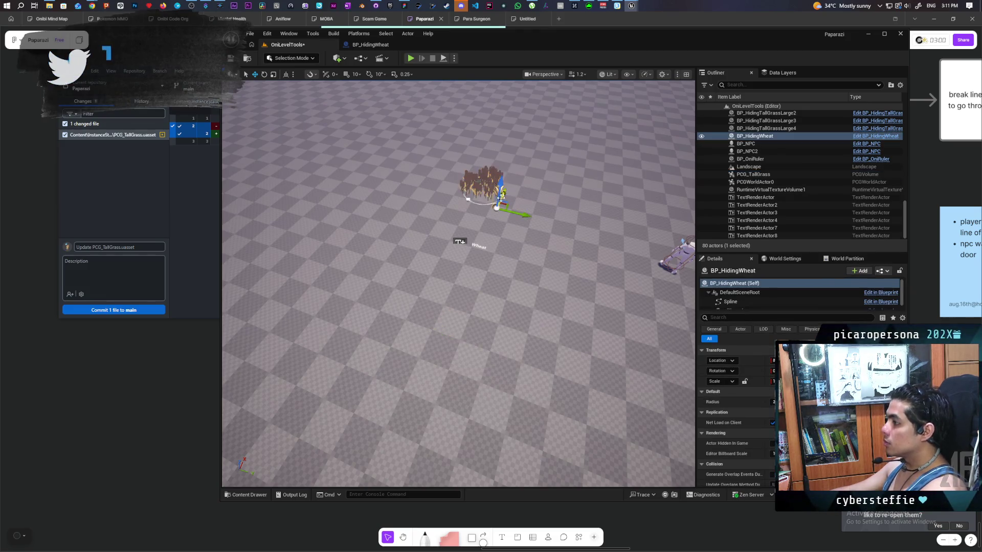
key(f)
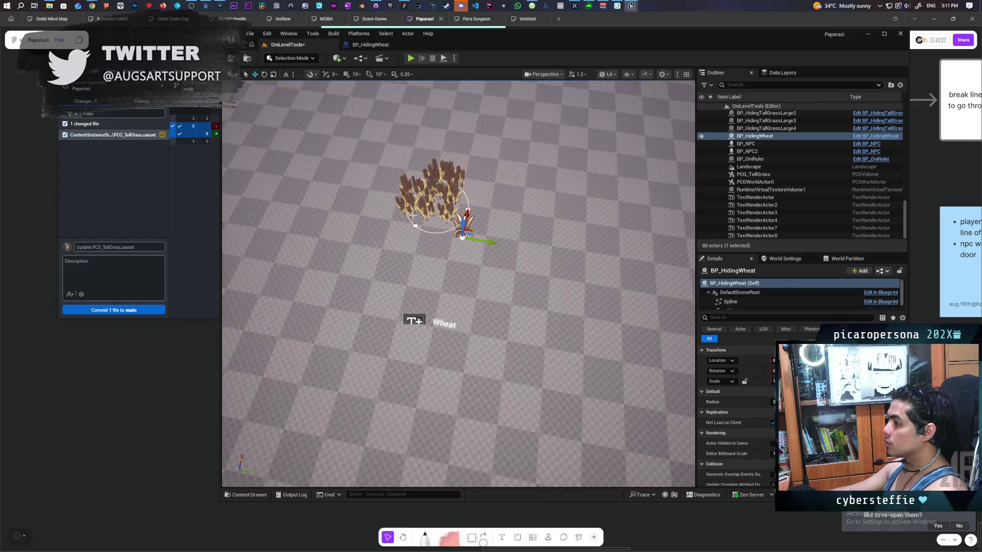
click(414, 225)
drag(406, 241, 360, 283)
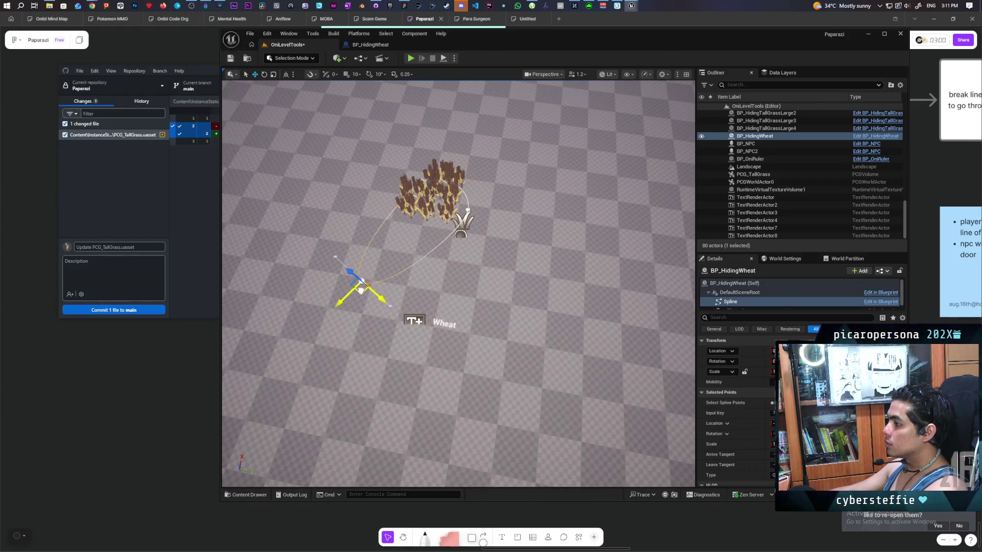
click(473, 220)
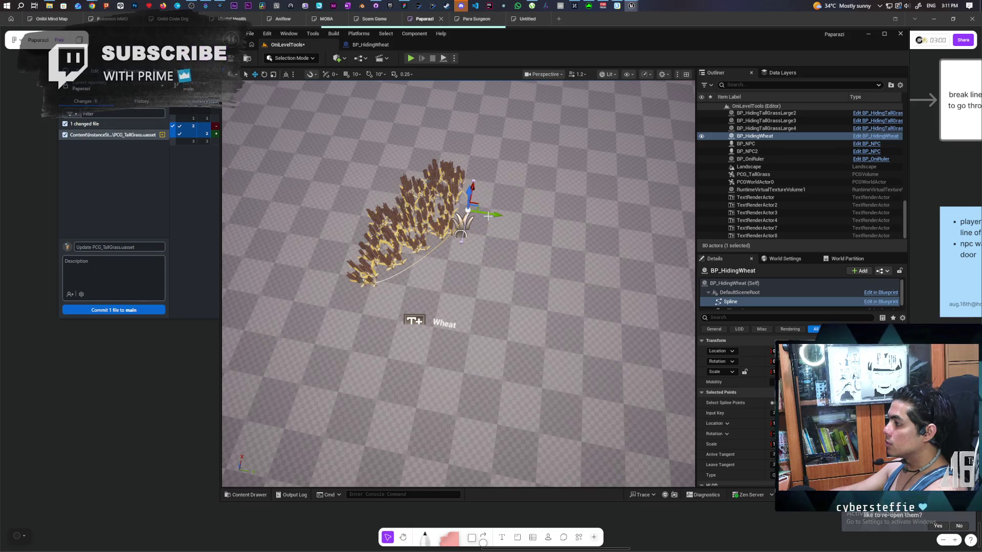
drag(492, 215, 642, 239)
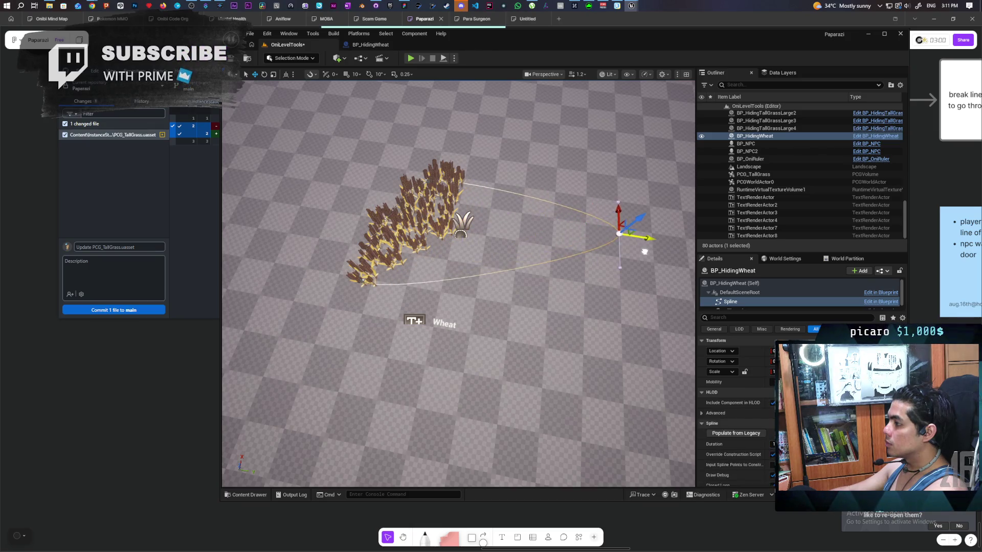
click(420, 174)
drag(418, 176, 383, 152)
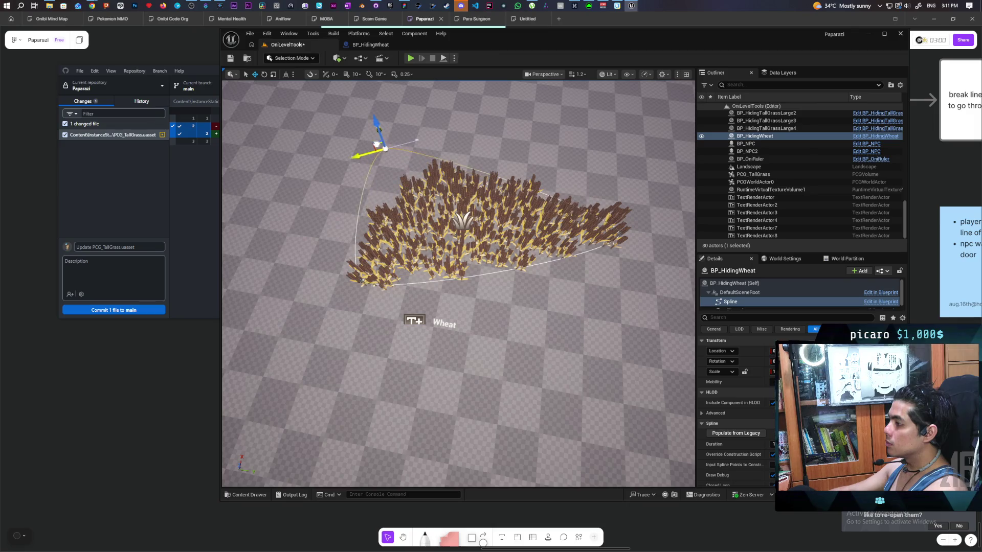
Fly around the enlarged wheat field to inspect it, then save the level.
mouse_move(487, 277)
mouse_down()
mouse_move(487, 307)
mouse_move(460, 306)
mouse_move(435, 276)
mouse_move(435, 286)
mouse_move(424, 251)
mouse_move(424, 276)
mouse_move(381, 263)
mouse_up()
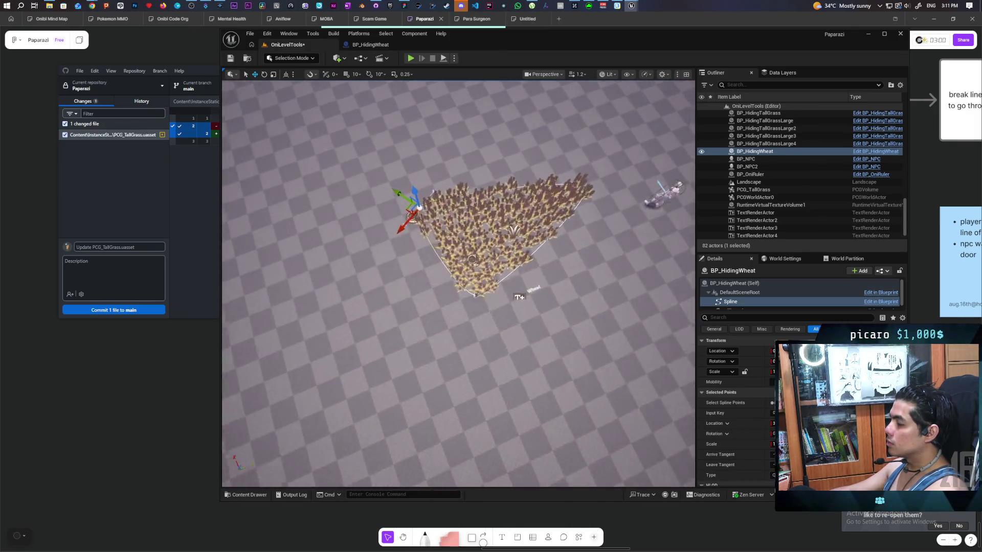
scroll(458, 281, down, 5)
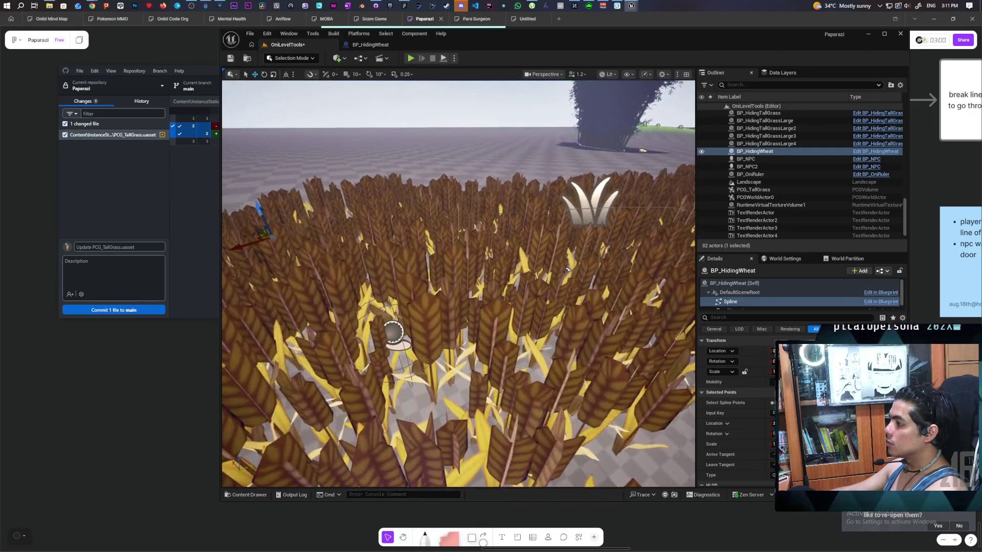
scroll(458, 283, down, 4)
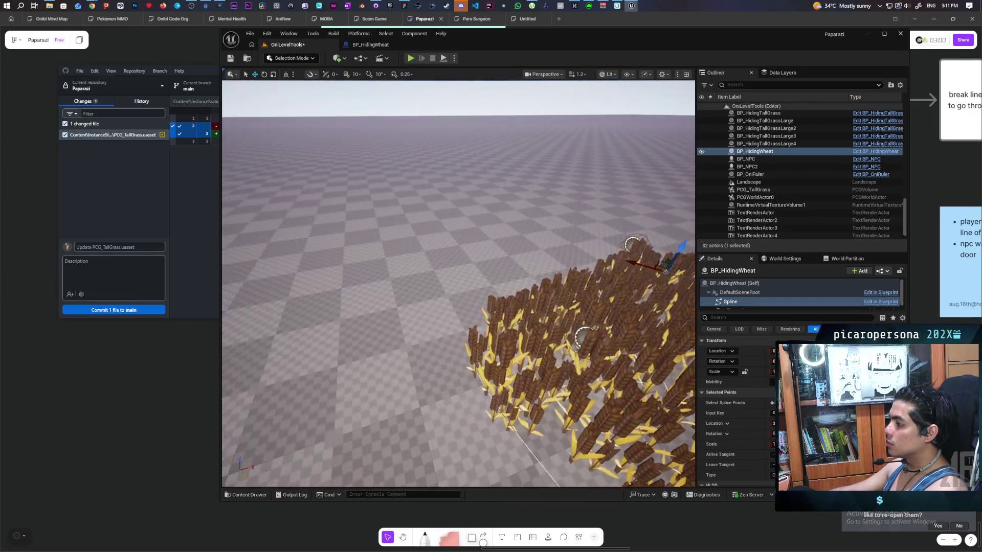
scroll(458, 284, down, 5)
mouse_move(458, 284)
mouse_down()
mouse_move(440, 240)
mouse_move(451, 202)
mouse_move(460, 222)
mouse_move(442, 266)
mouse_up()
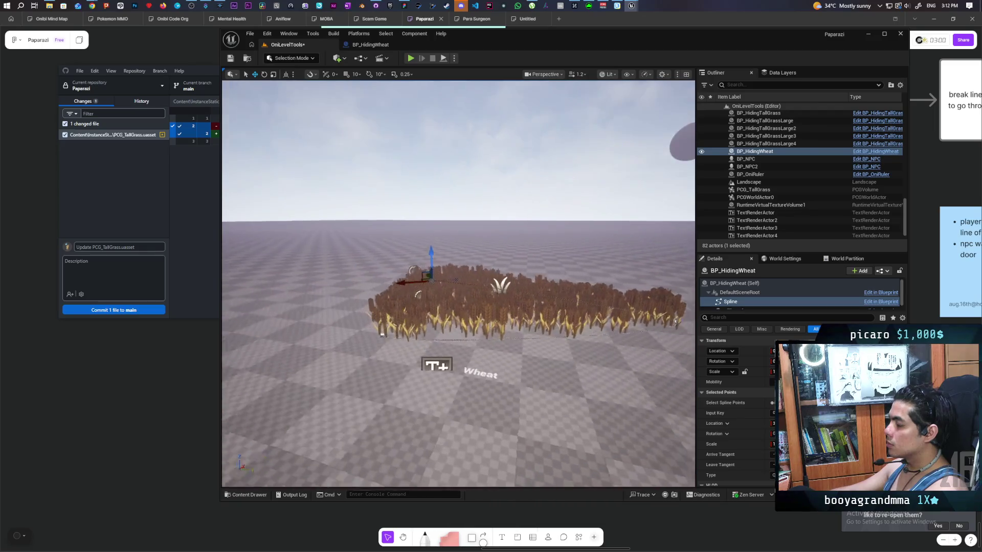
drag(522, 290, 522, 289)
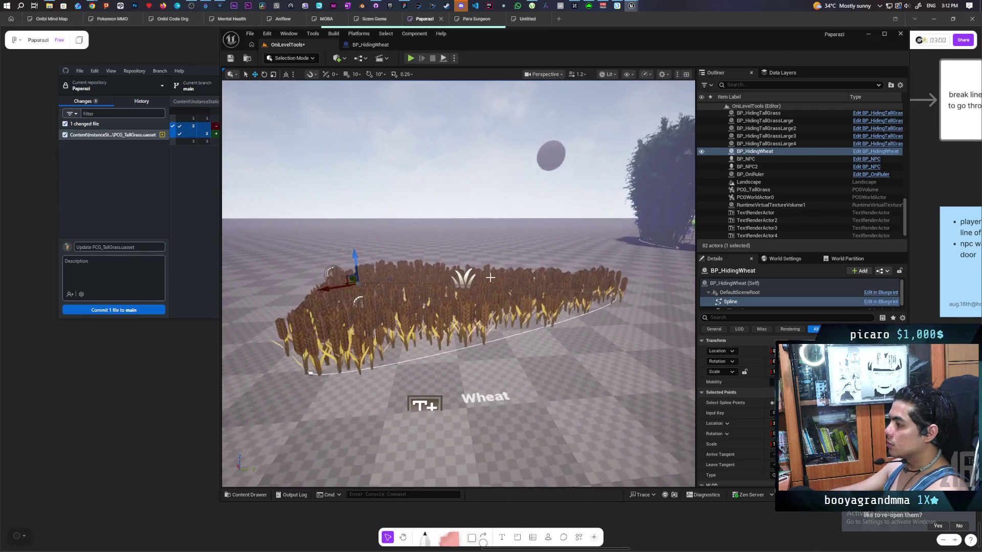
key(ctrl+s)
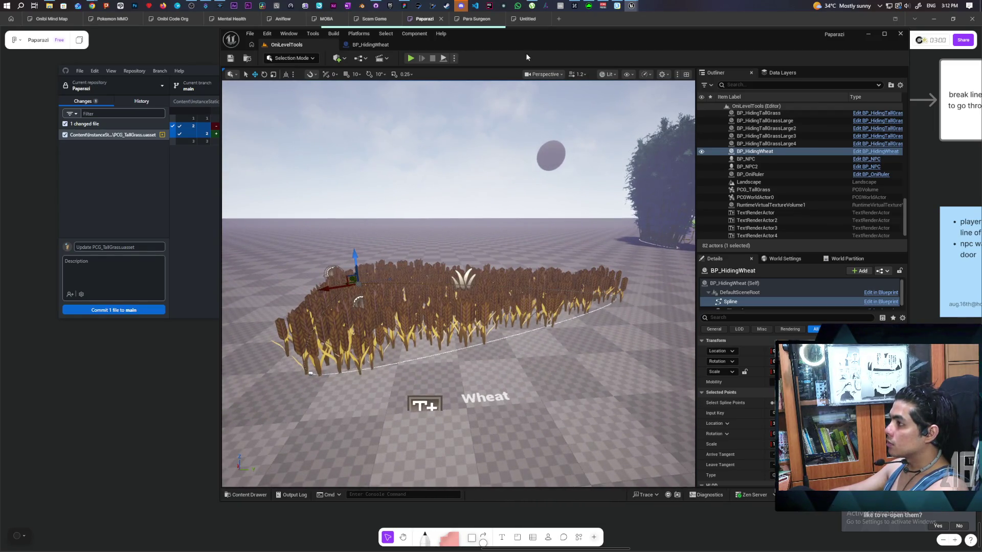
mouse_move(633, 59)
mouse_down()
mouse_move(584, 255)
mouse_move(600, 87)
mouse_up()
mouse_move(631, 6)
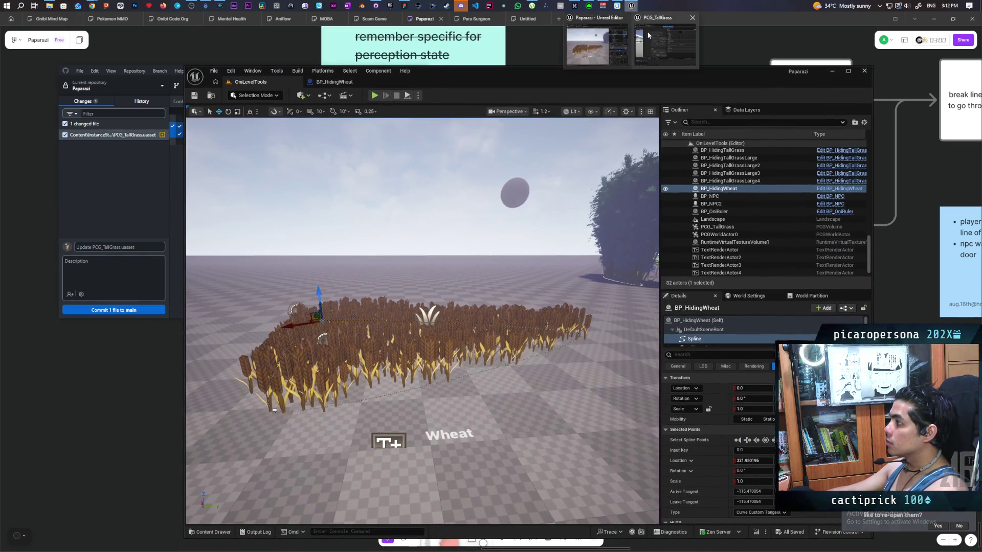
click(647, 35)
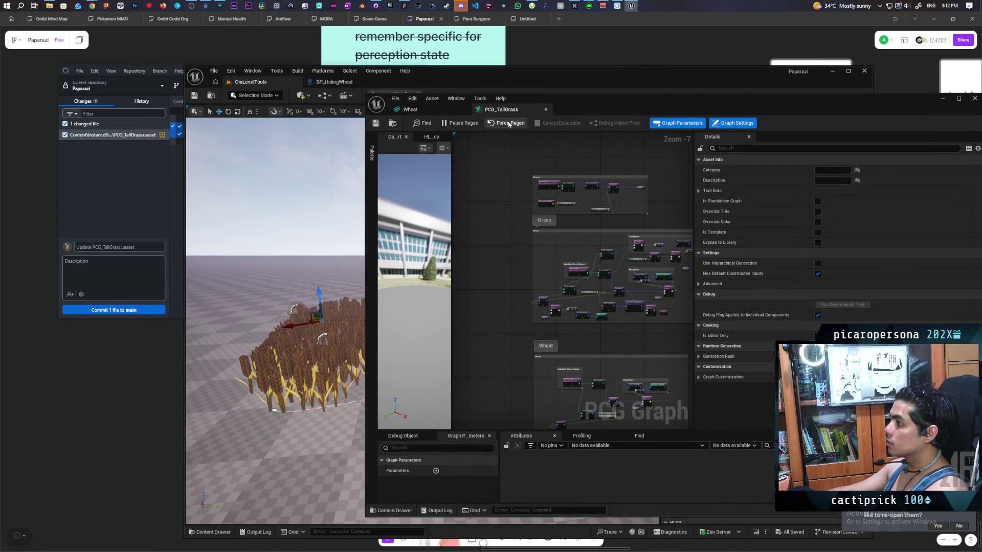
drag(572, 115, 695, 123)
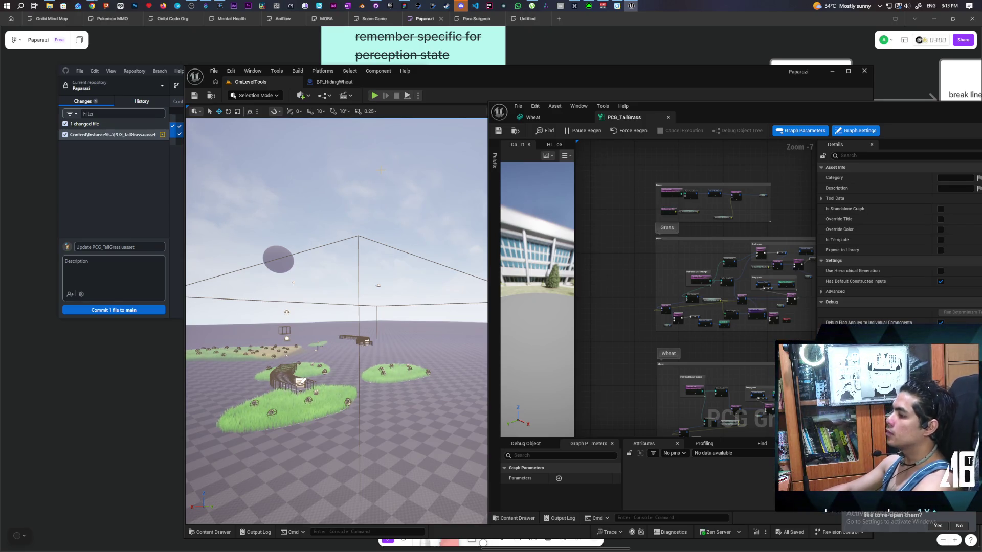
mouse_move(434, 241)
mouse_down()
mouse_move(484, 250)
mouse_move(457, 251)
mouse_move(448, 270)
mouse_move(437, 257)
mouse_up()
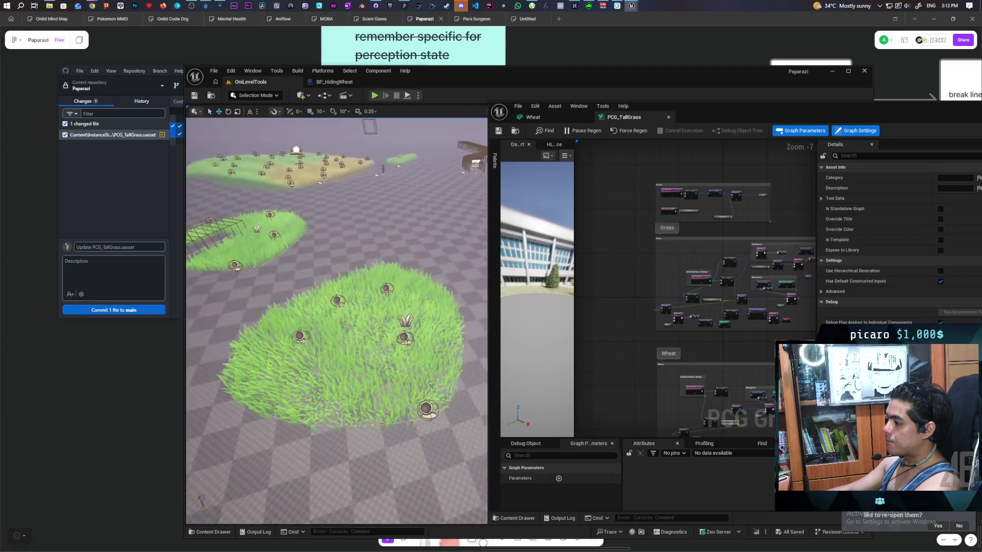
key(s)
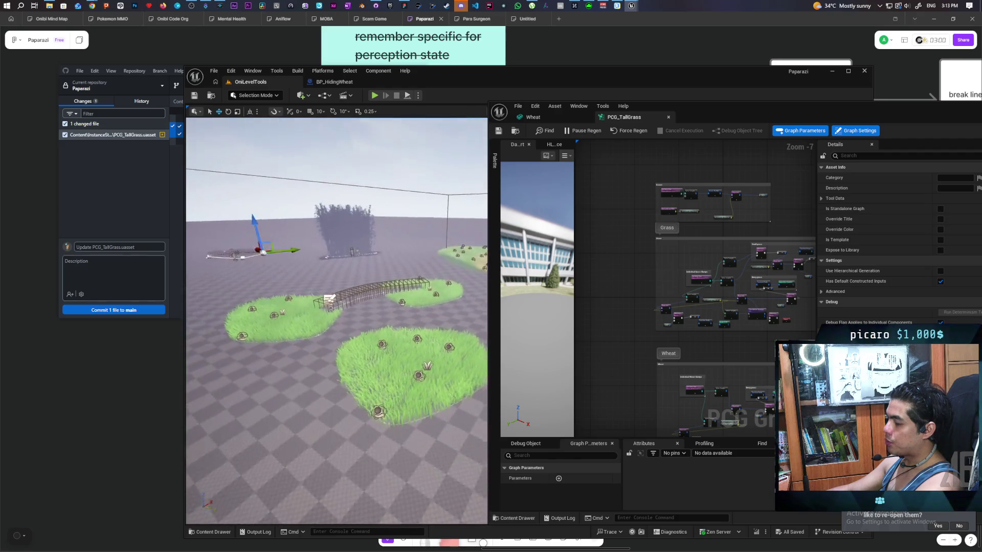
key(d)
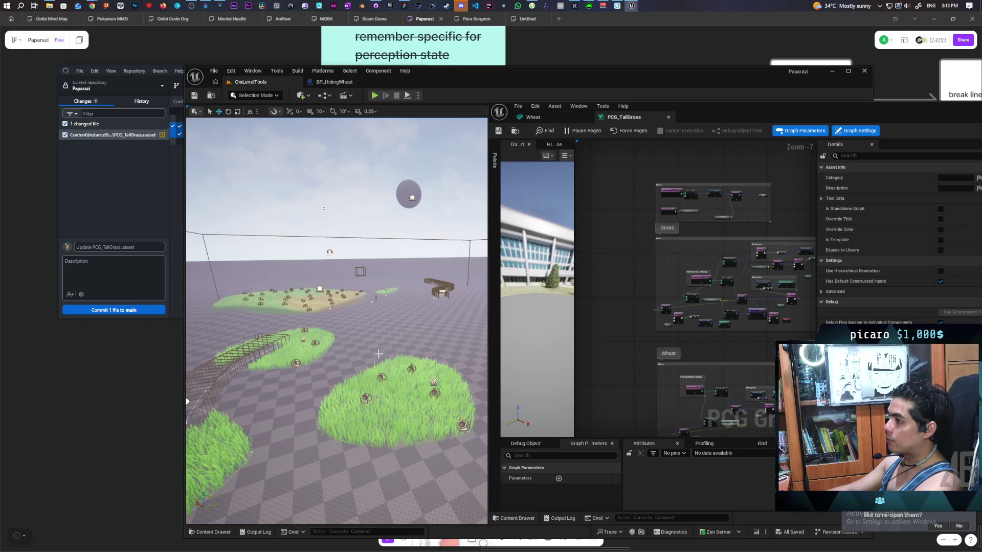
drag(717, 114, 573, 109)
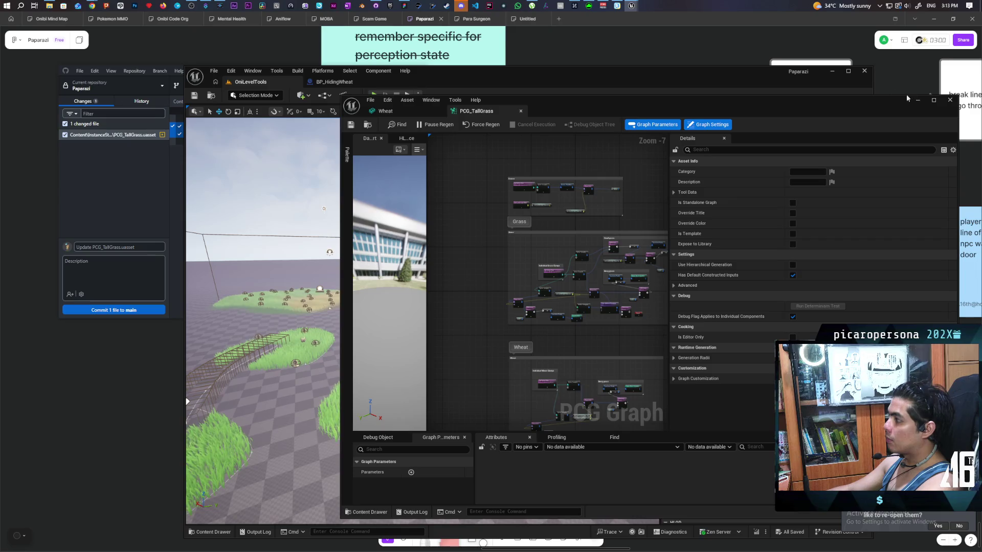
click(949, 100)
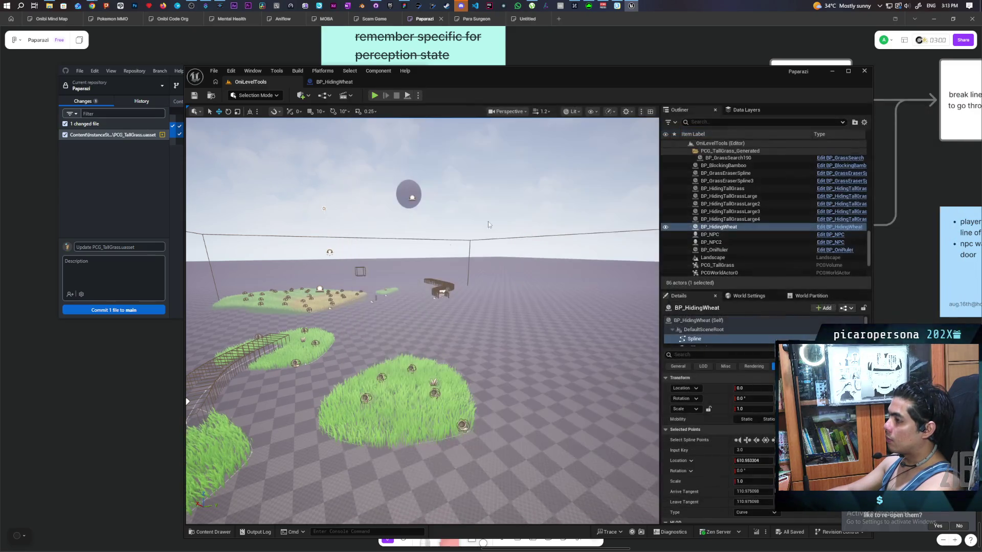
Survey the grass islands, wheat and bridge, then open the Quick Add actor dropdown.
mouse_move(422, 322)
mouse_down()
mouse_move(430, 266)
mouse_move(386, 188)
mouse_up()
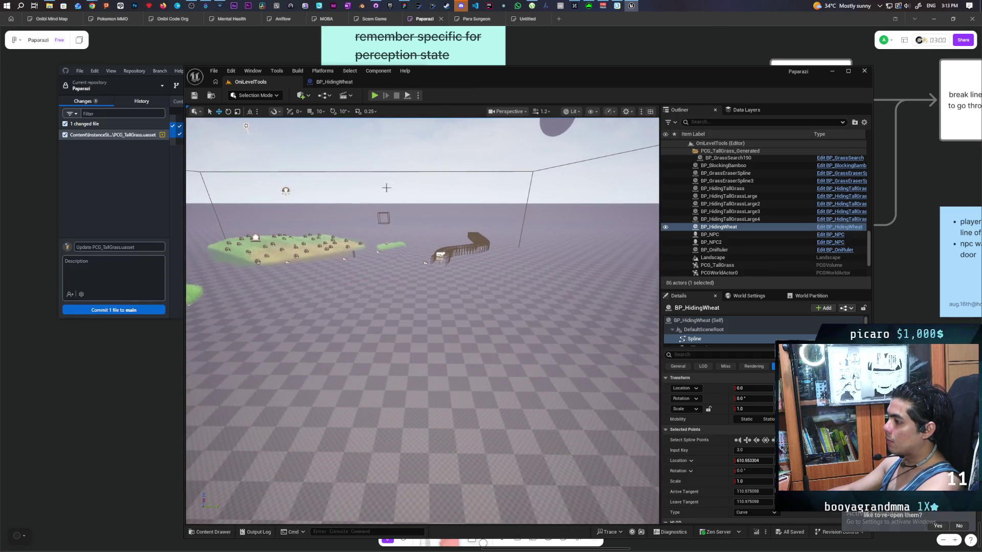
mouse_move(307, 153)
mouse_down()
mouse_move(327, 169)
mouse_move(312, 158)
mouse_move(399, 184)
mouse_up()
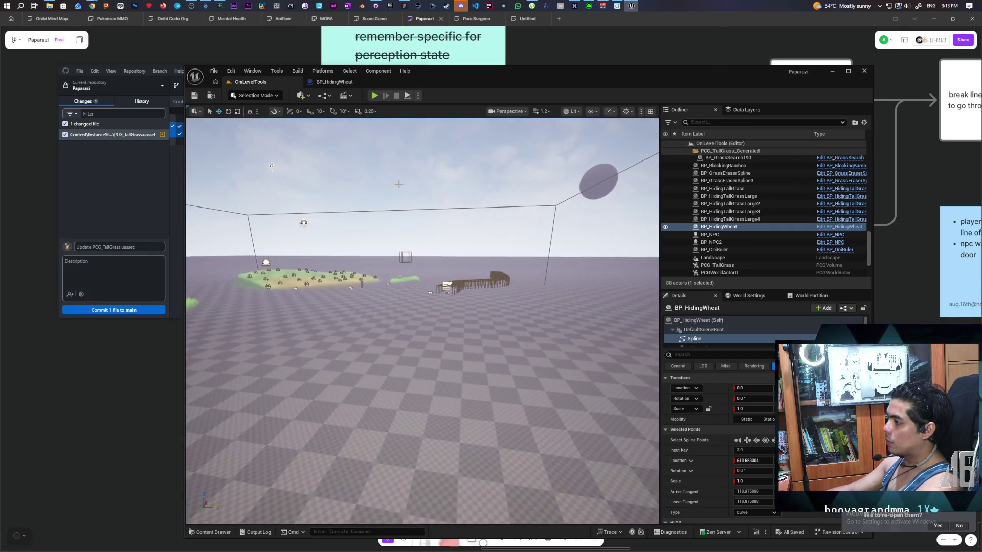
click(300, 96)
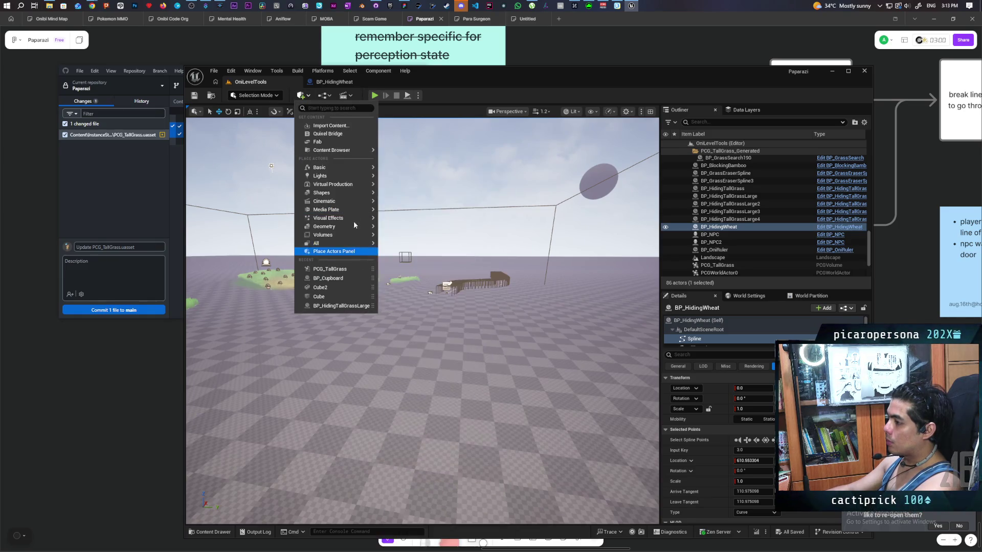
Place a Box brush from the Place Actors Geometry category into the level.
click(353, 253)
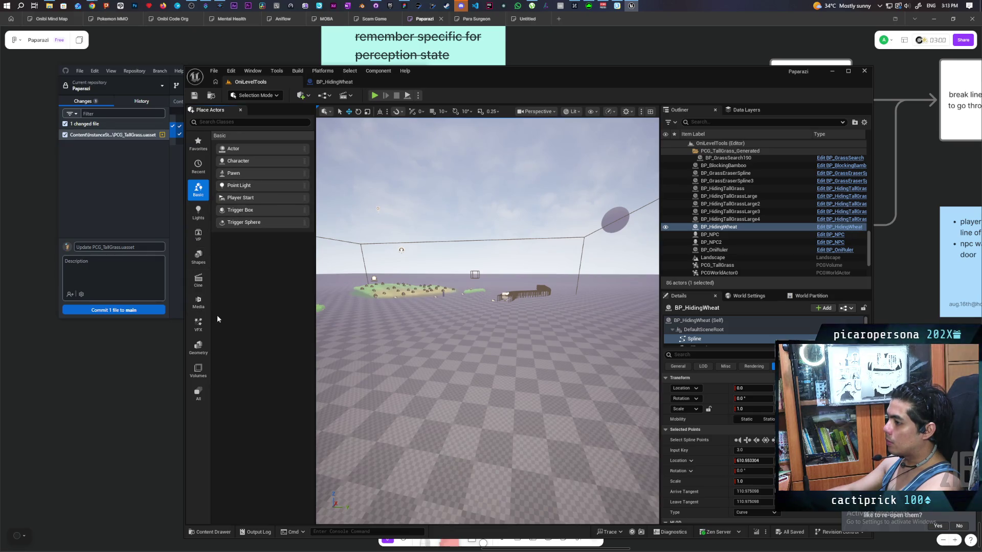
click(199, 257)
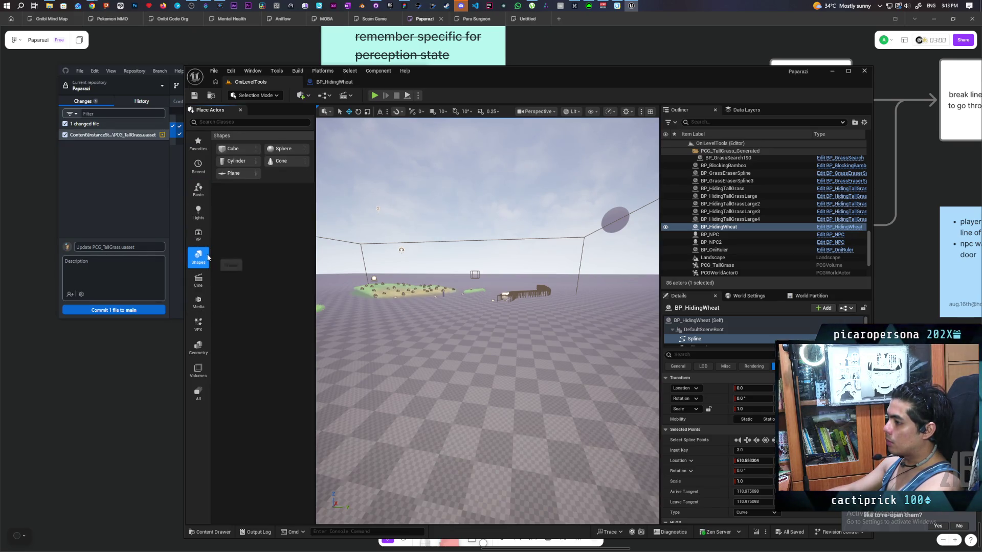
click(202, 355)
mouse_move(274, 161)
mouse_down()
mouse_move(523, 351)
mouse_move(506, 353)
mouse_up()
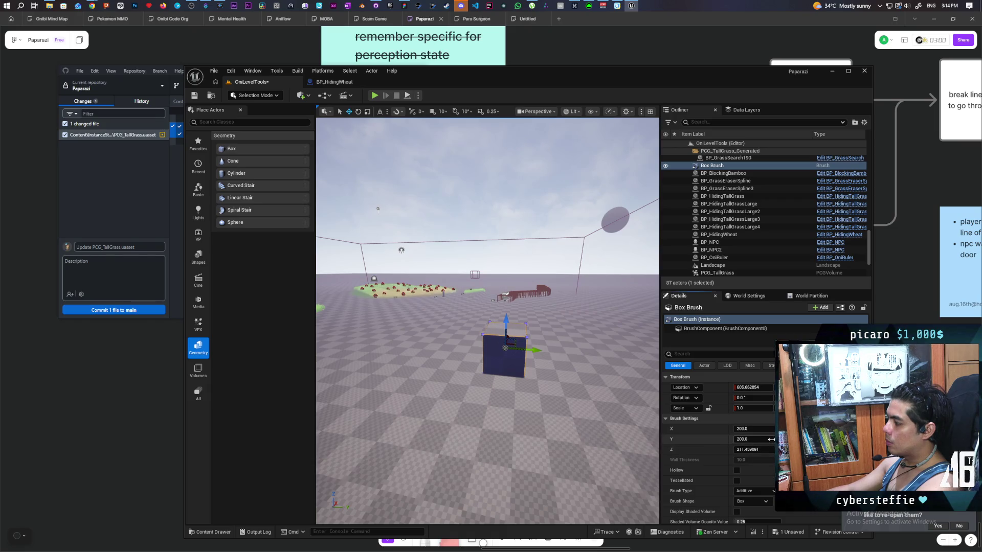
Set the box brush height to 400 and snap it onto the floor.
drag(744, 450, 752, 449)
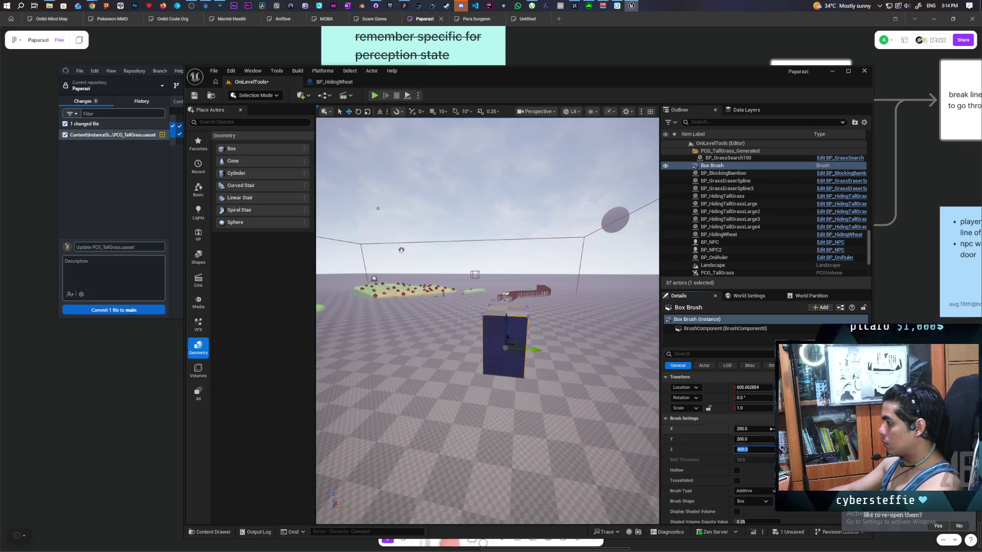
click(509, 322)
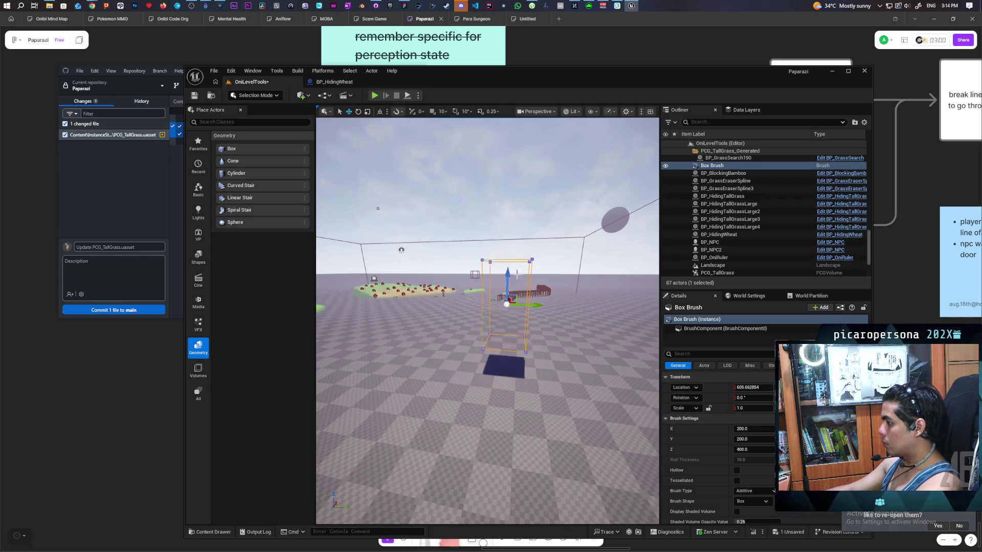
key(End)
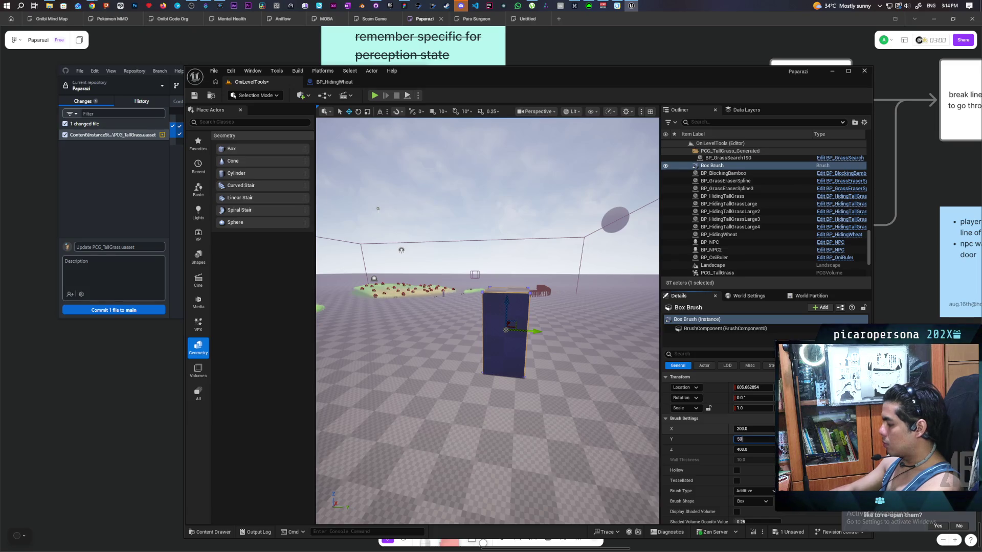
Size the box brush to 1000 on X and Y, frame it, and save the level.
text(0.0)
key(Return)
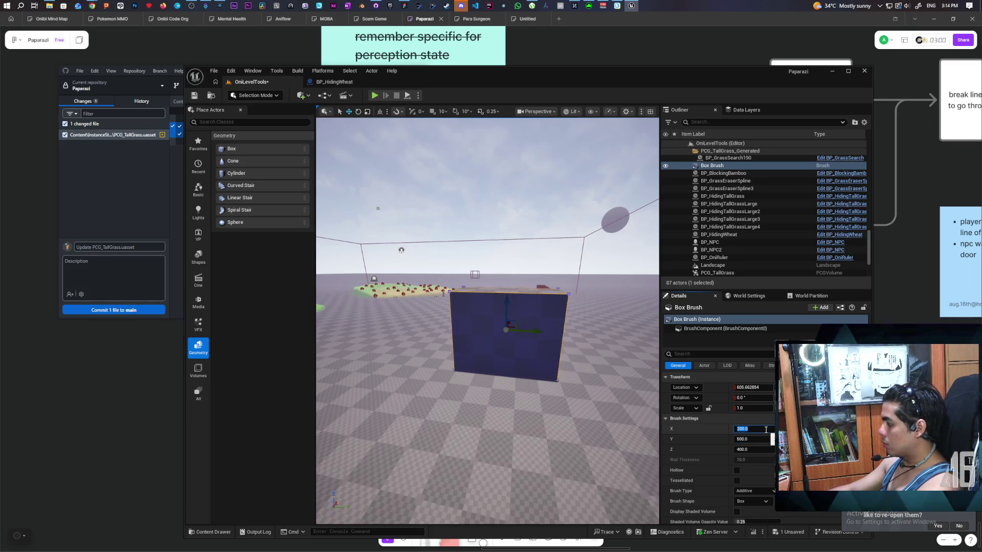
text(500)
key(Return)
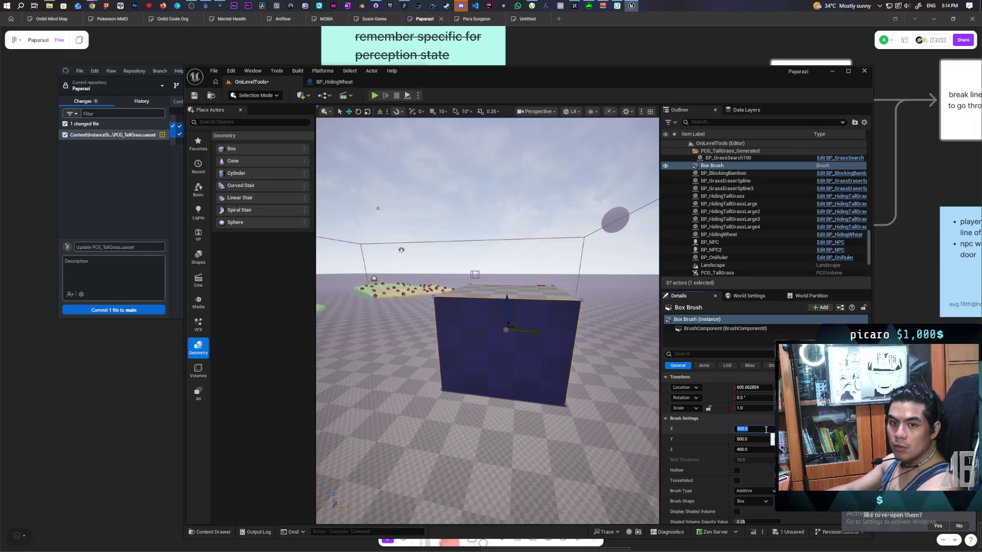
mouse_move(377, 208)
mouse_down()
mouse_move(431, 180)
mouse_move(431, 151)
mouse_up()
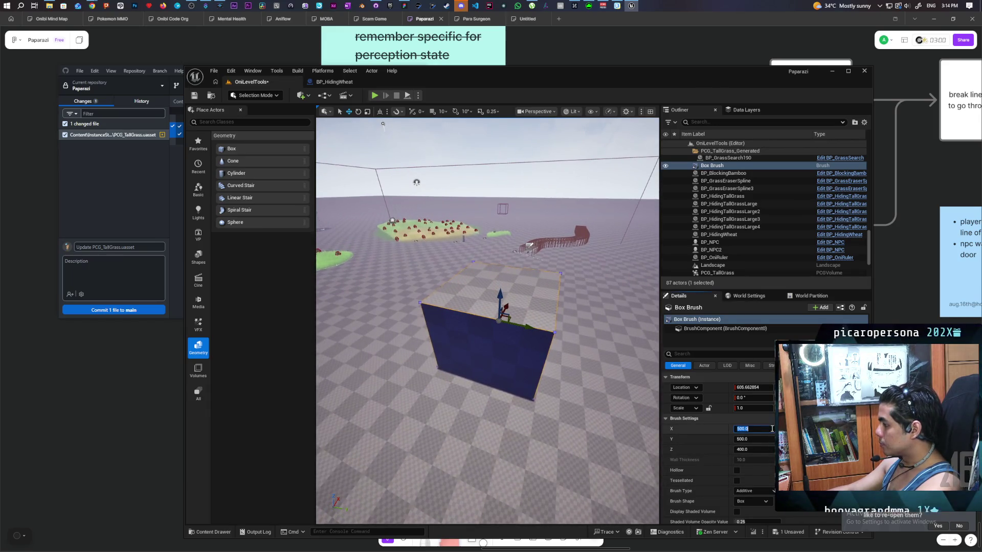
text(1000)
key(Return)
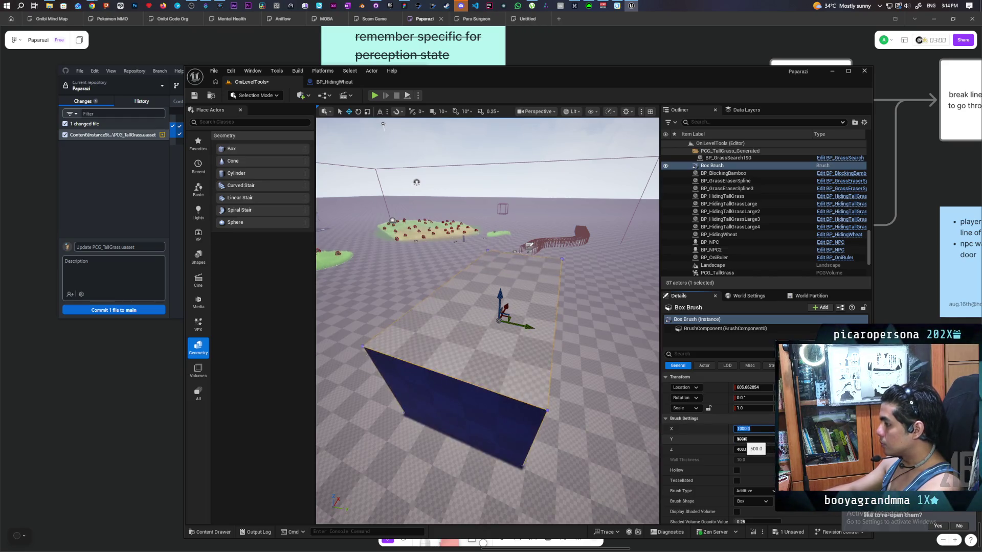
text(0)
key(Return)
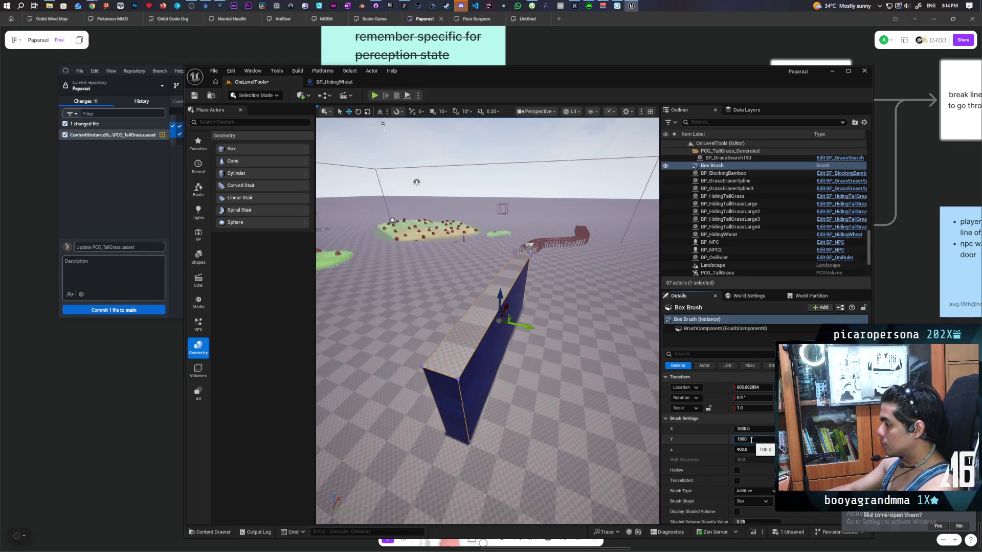
key(Return)
key(f)
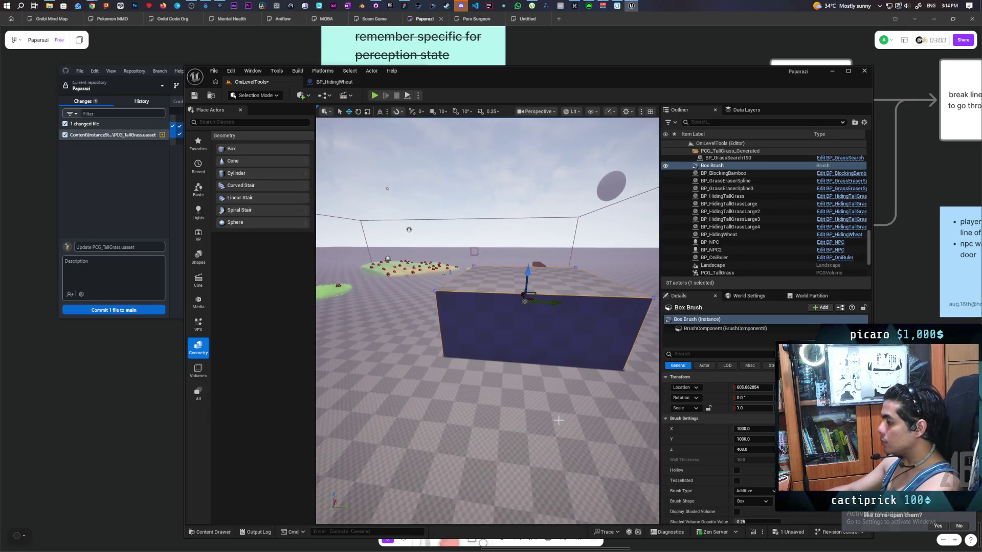
key(ctrl+s)
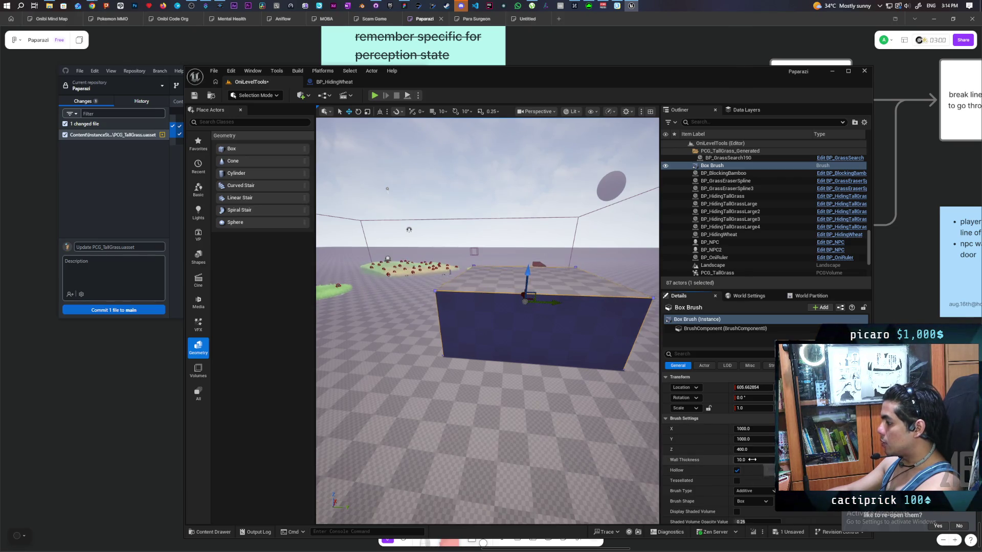
Give the hollow room 50-unit walls and inspect them from different zoom distances.
drag(486, 317, 445, 317)
scroll(487, 321, up, 5)
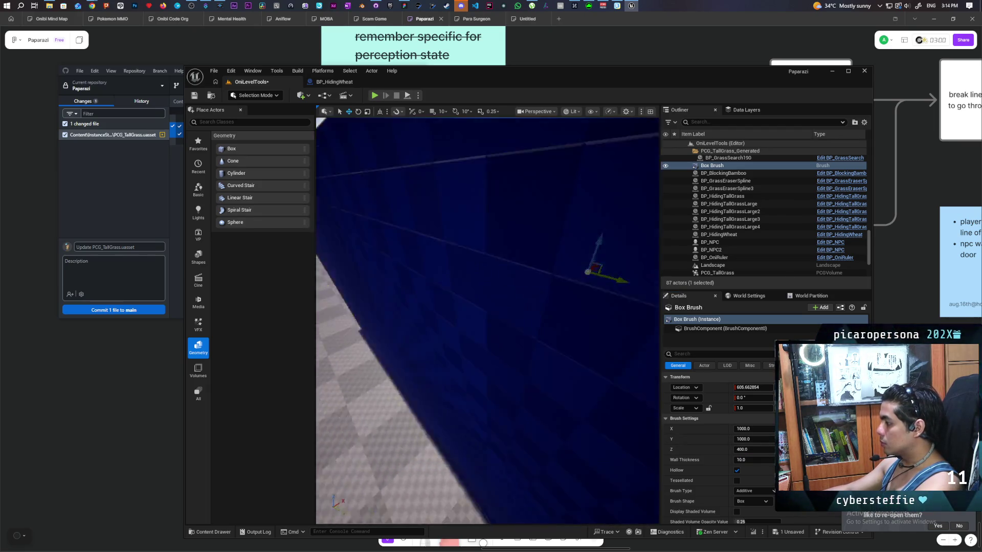
scroll(487, 320, down, 3)
scroll(487, 320, up, 3)
scroll(487, 321, down, 3)
scroll(488, 320, down, 4)
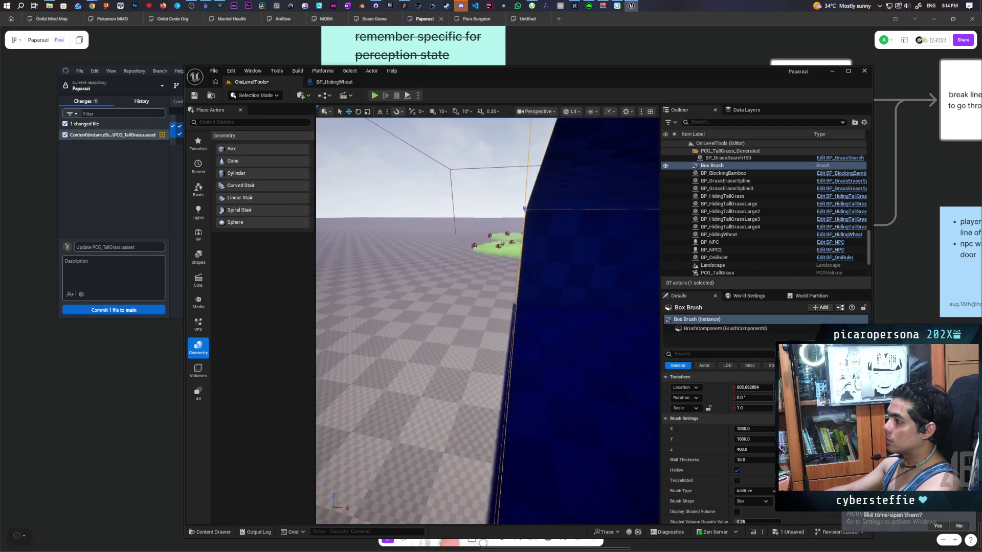
scroll(488, 321, up, 5)
scroll(487, 321, down, 4)
scroll(488, 320, up, 4)
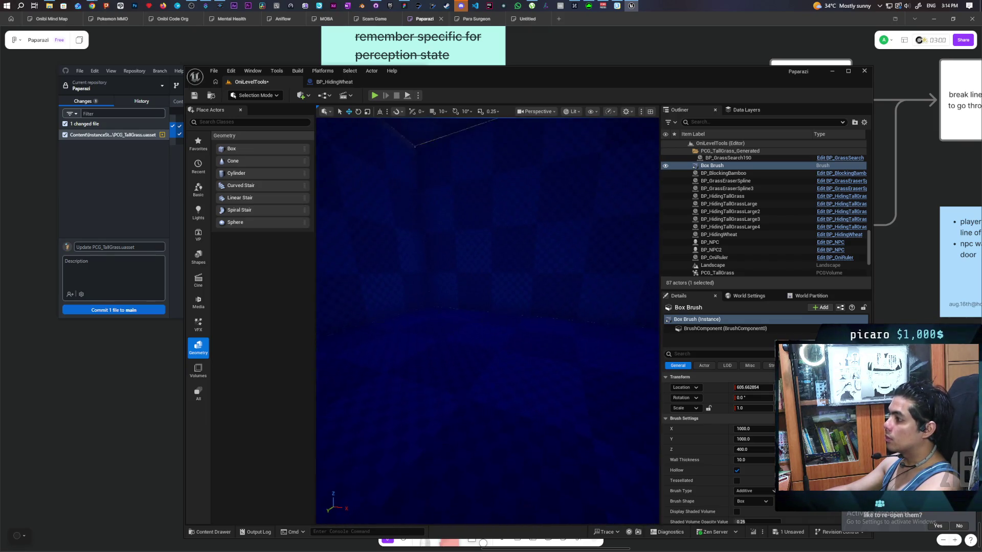
scroll(488, 321, down, 4)
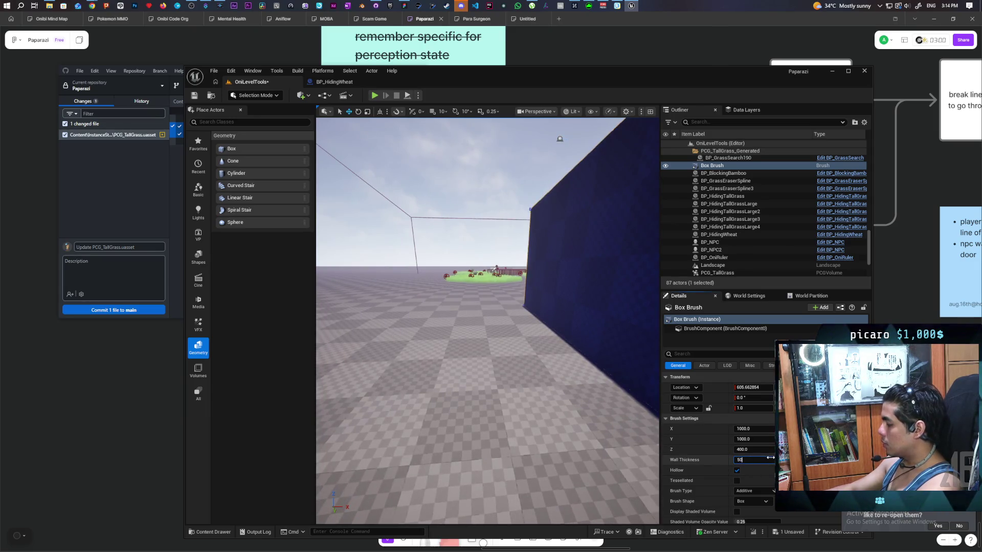
scroll(488, 320, up, 4)
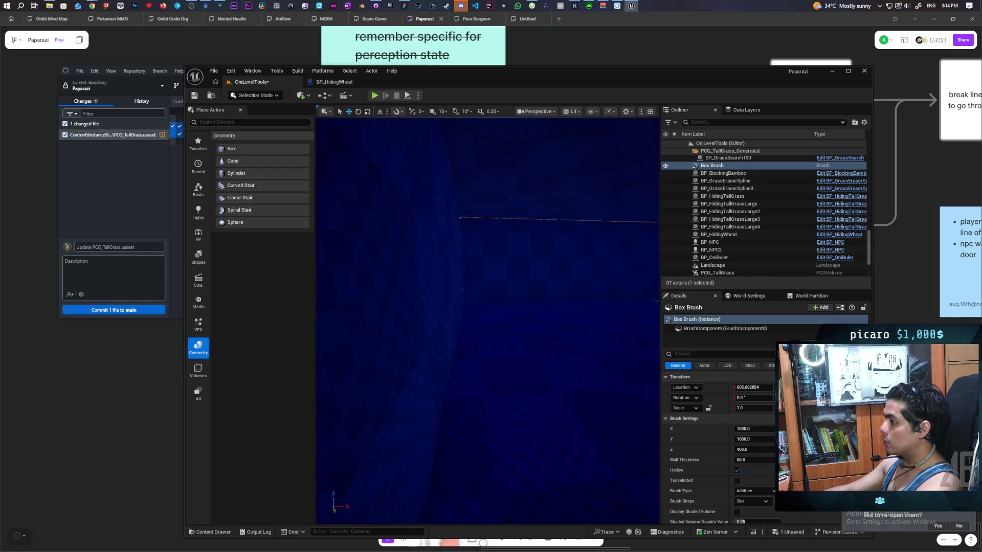
scroll(488, 321, down, 6)
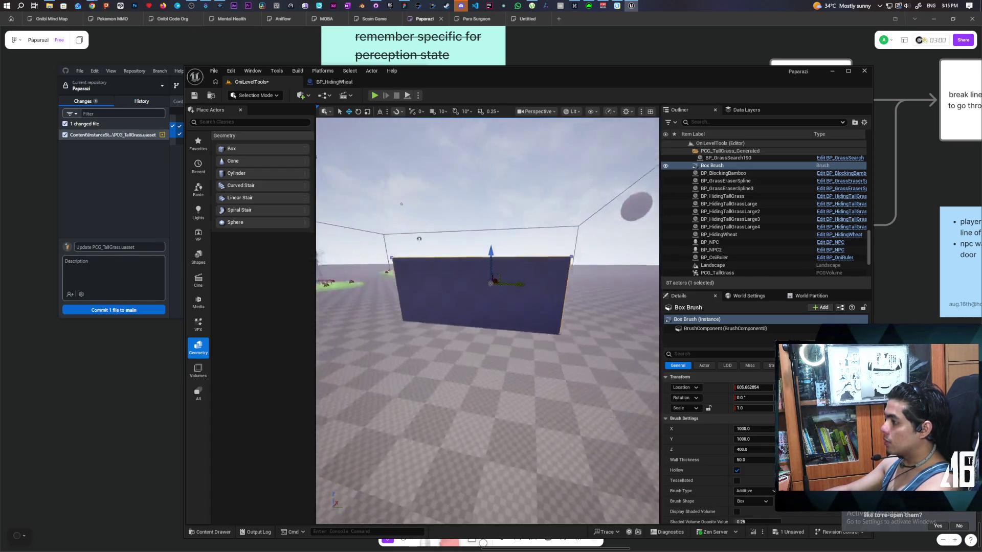
scroll(488, 321, up, 5)
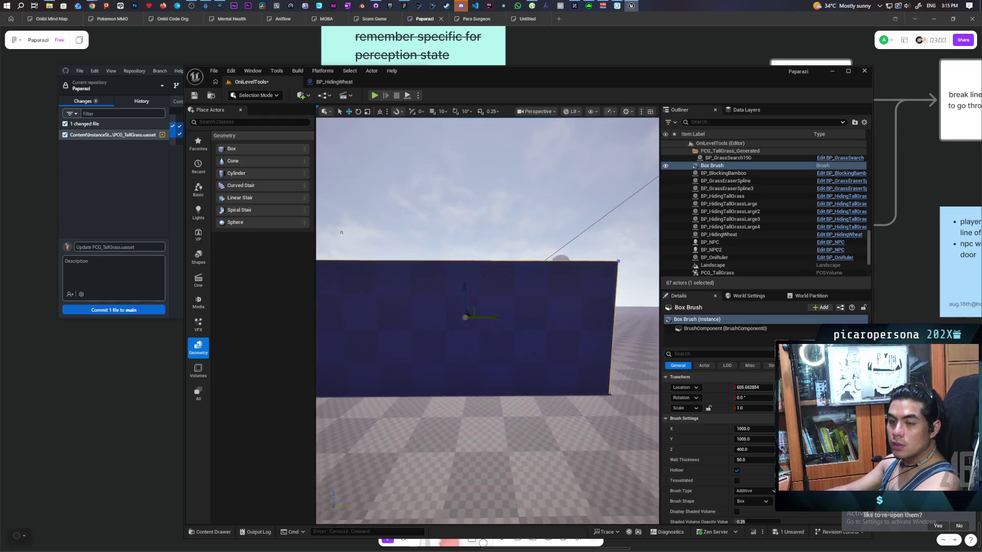
scroll(353, 225, up, 4)
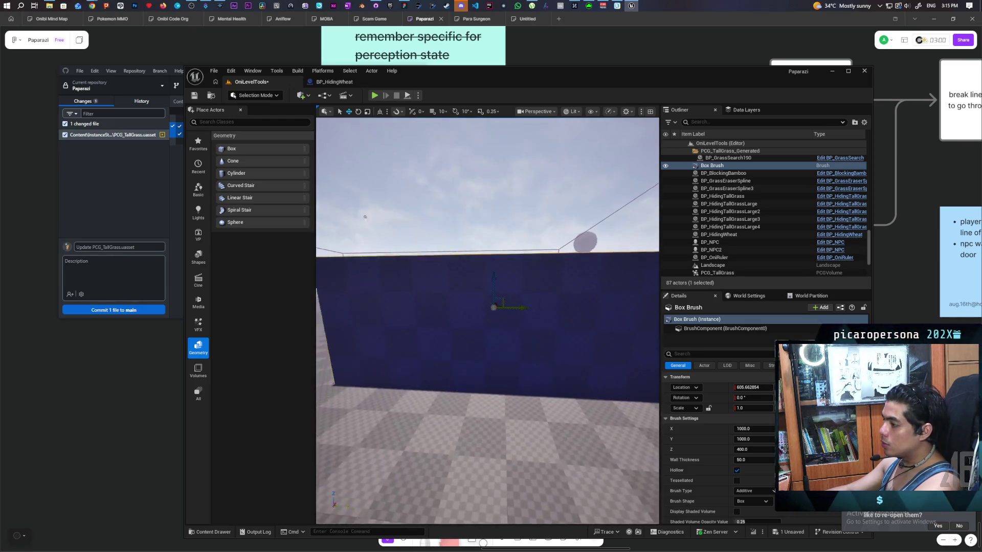
scroll(587, 304, down, 1)
scroll(625, 304, down, 4)
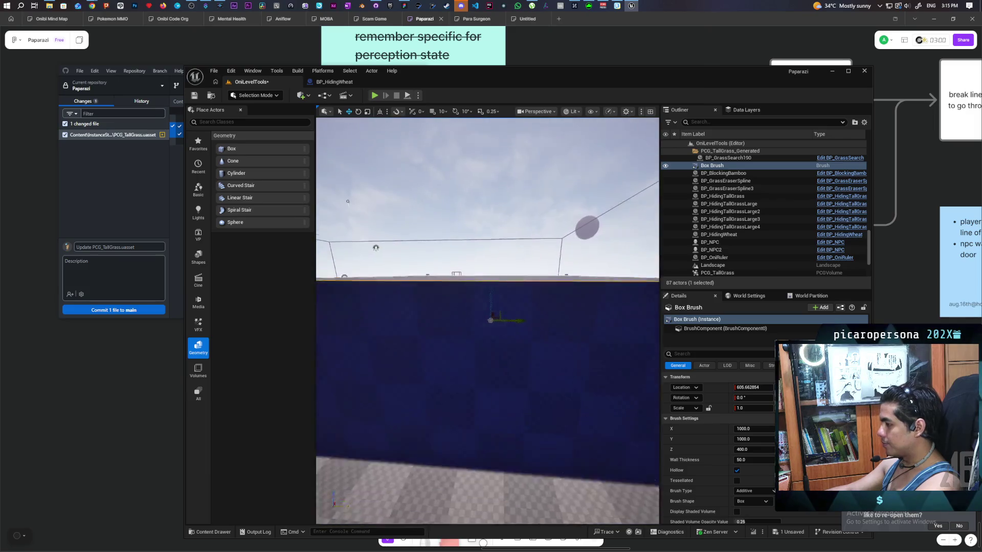
Add a Subtractive 200-unit Box brush cutting through the wall, then open the Content Drawer.
mouse_move(238, 149)
mouse_down()
mouse_move(432, 388)
mouse_move(483, 390)
mouse_up()
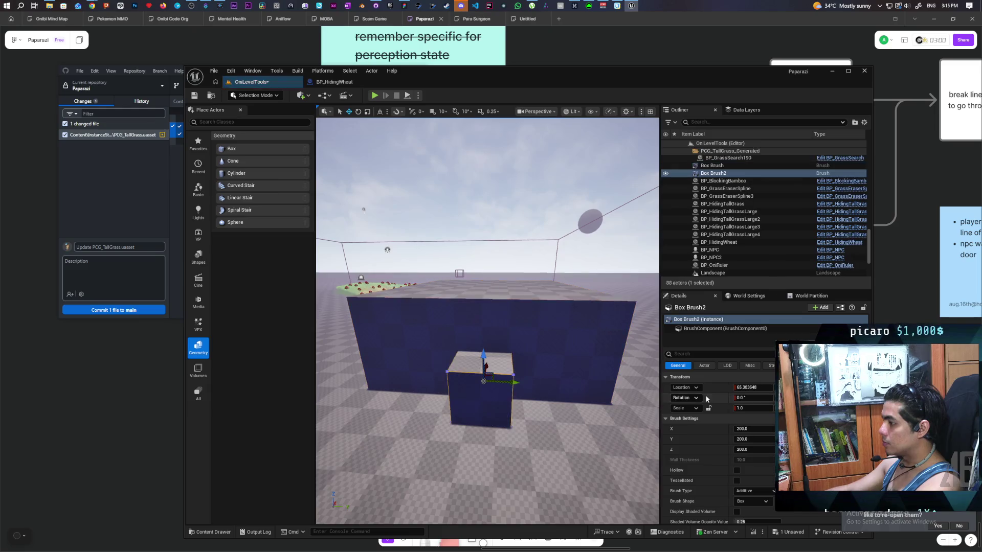
click(772, 491)
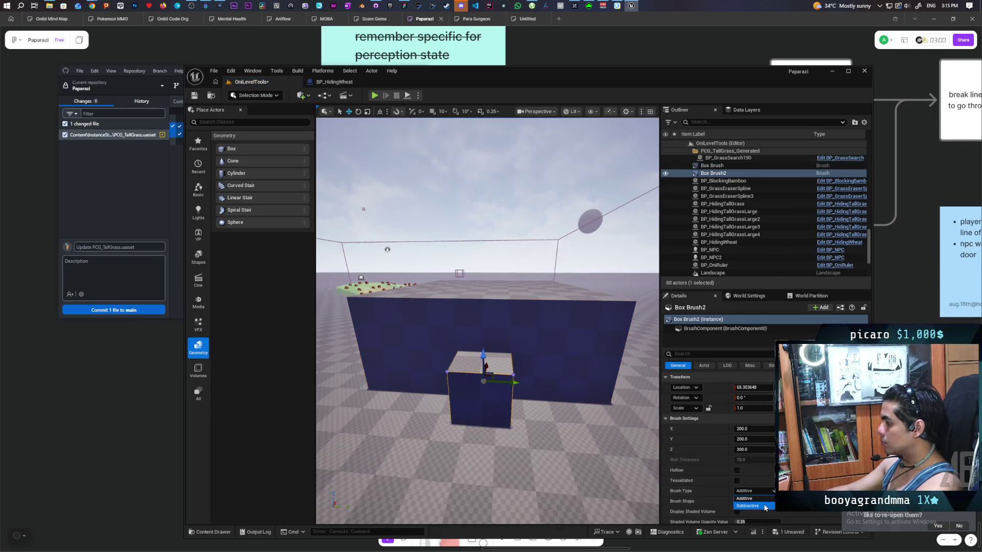
click(765, 506)
mouse_move(488, 321)
mouse_down()
mouse_move(460, 321)
mouse_move(511, 321)
mouse_move(475, 320)
mouse_move(497, 314)
mouse_move(486, 309)
mouse_up()
click(577, 251)
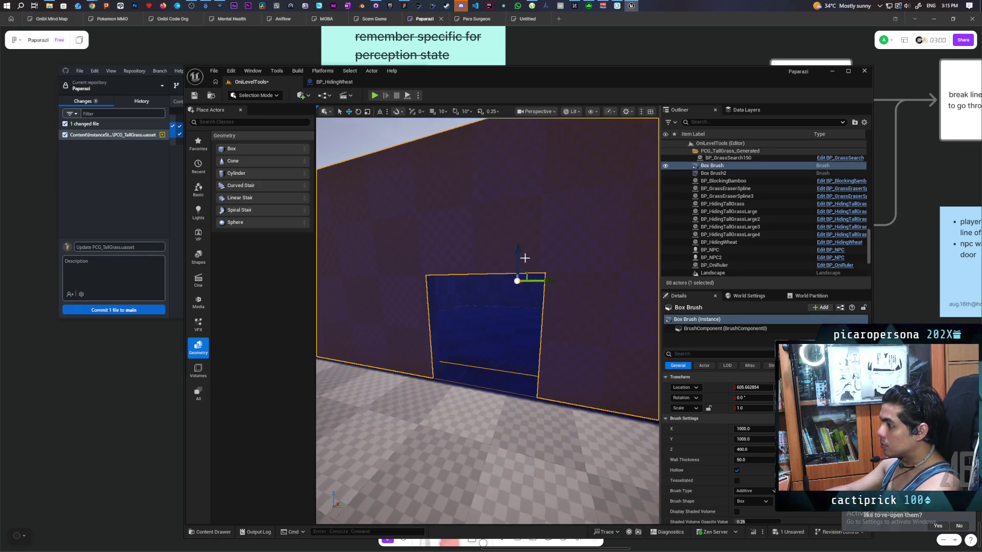
mouse_move(537, 358)
mouse_down()
mouse_move(535, 347)
mouse_move(534, 373)
mouse_up()
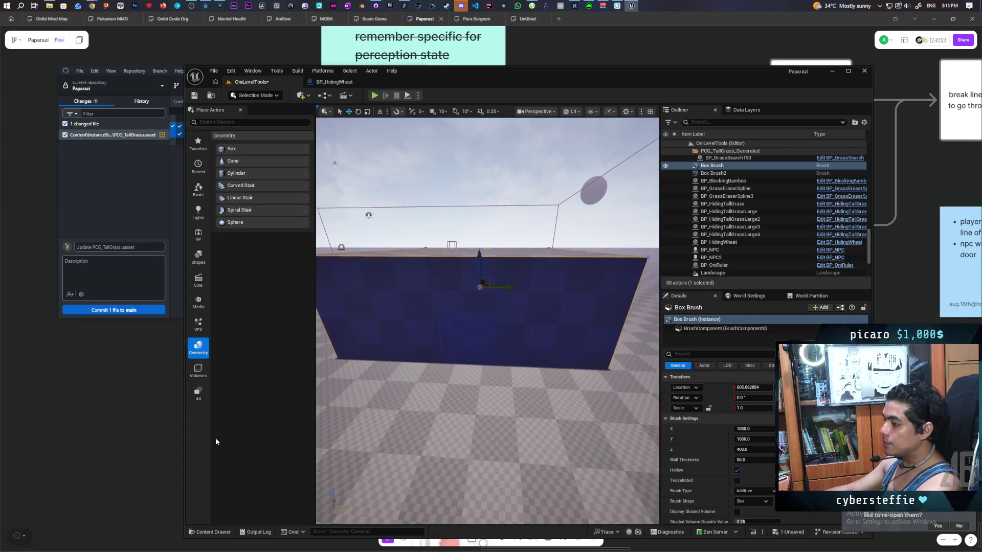
key(ctrl+space)
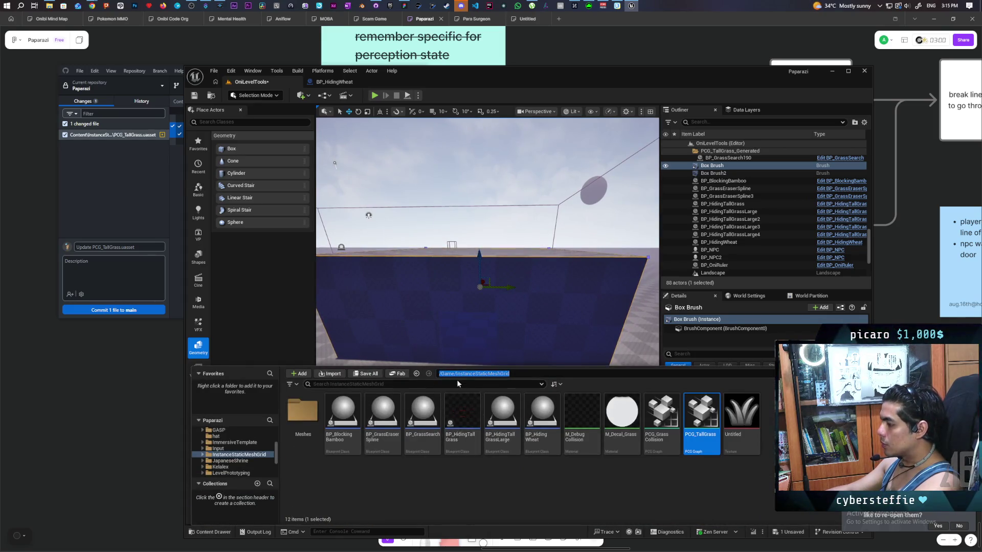
Drag LI_Door from Content > Tools into the wall opening and frame it.
click(482, 404)
click(469, 374)
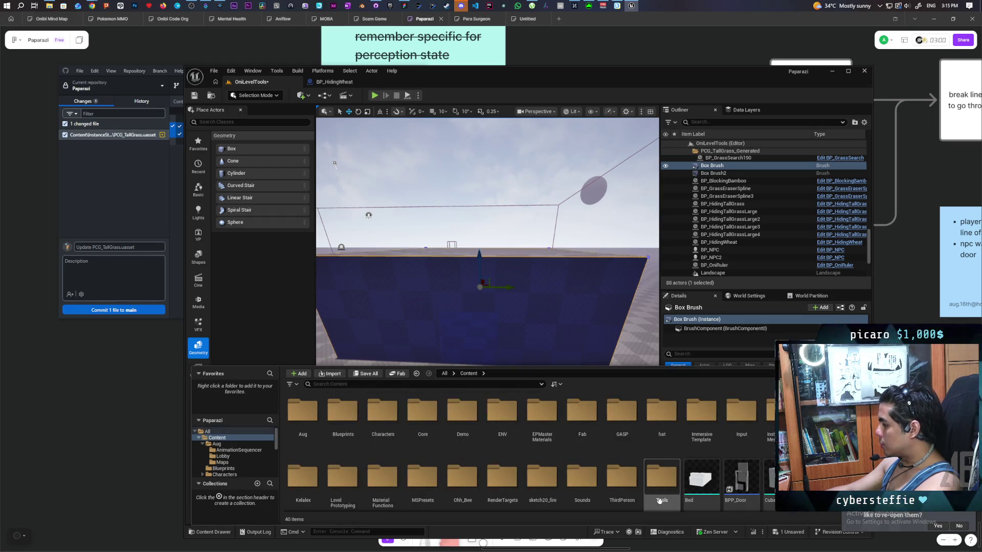
double_click(702, 475)
drag(342, 413, 465, 352)
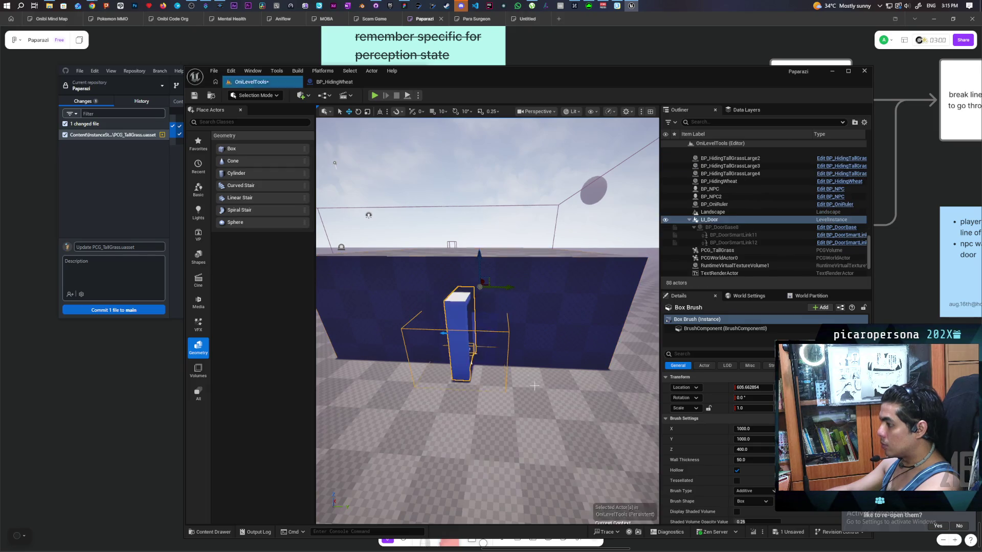
key(f)
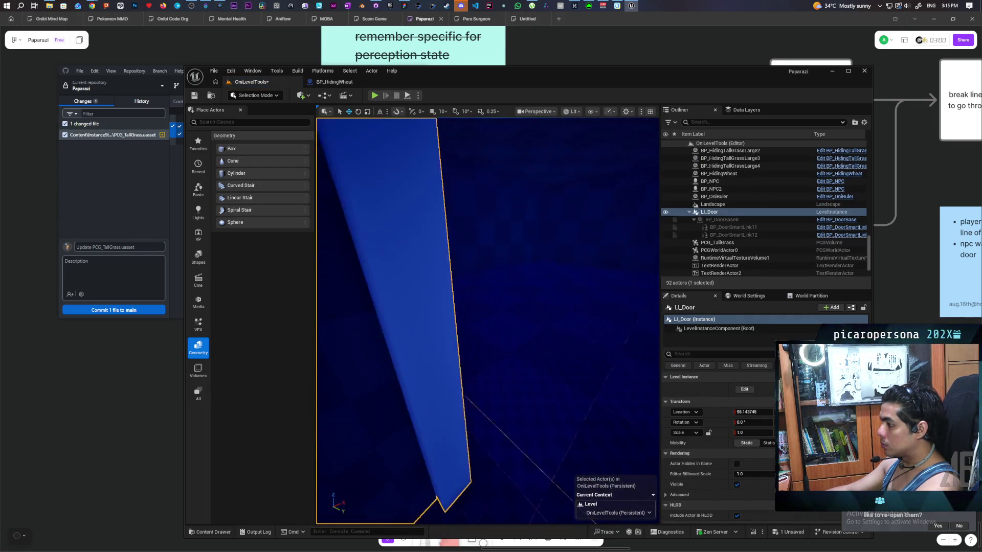
mouse_move(485, 358)
mouse_down()
mouse_move(465, 347)
mouse_move(480, 368)
mouse_move(470, 358)
mouse_move(572, 402)
mouse_up()
click(482, 380)
drag(483, 379, 551, 307)
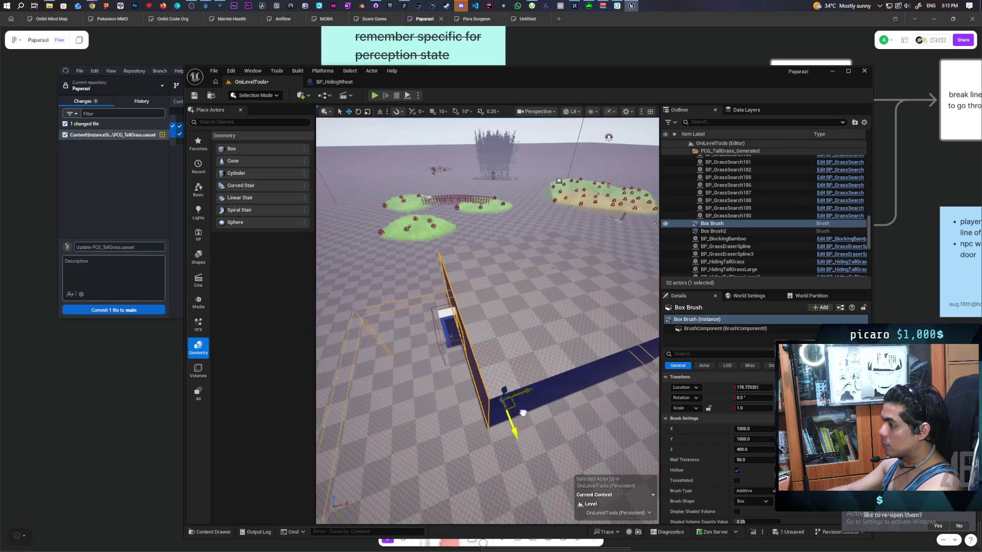
mouse_move(522, 443)
mouse_down()
mouse_move(514, 476)
mouse_move(479, 399)
mouse_up()
click(518, 398)
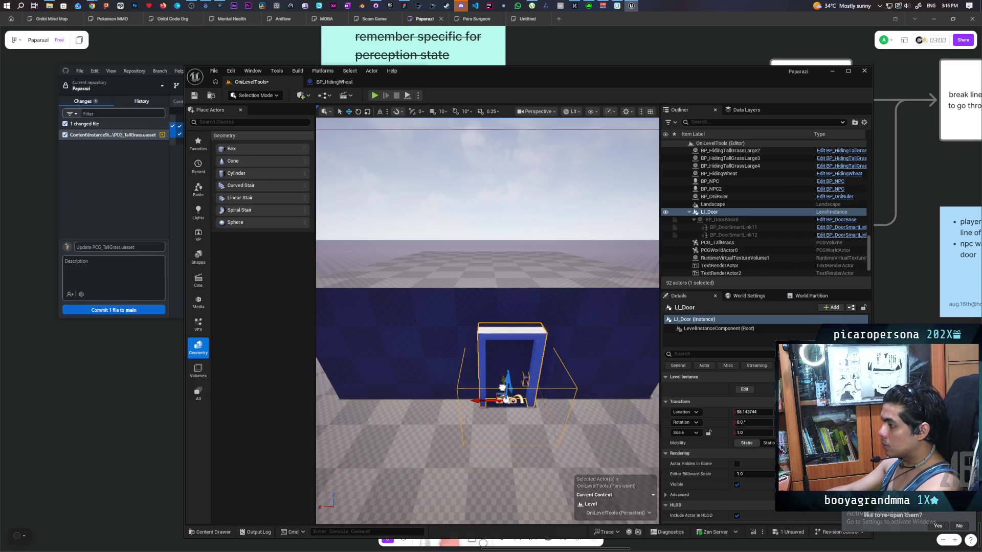
drag(578, 426, 681, 333)
click(500, 331)
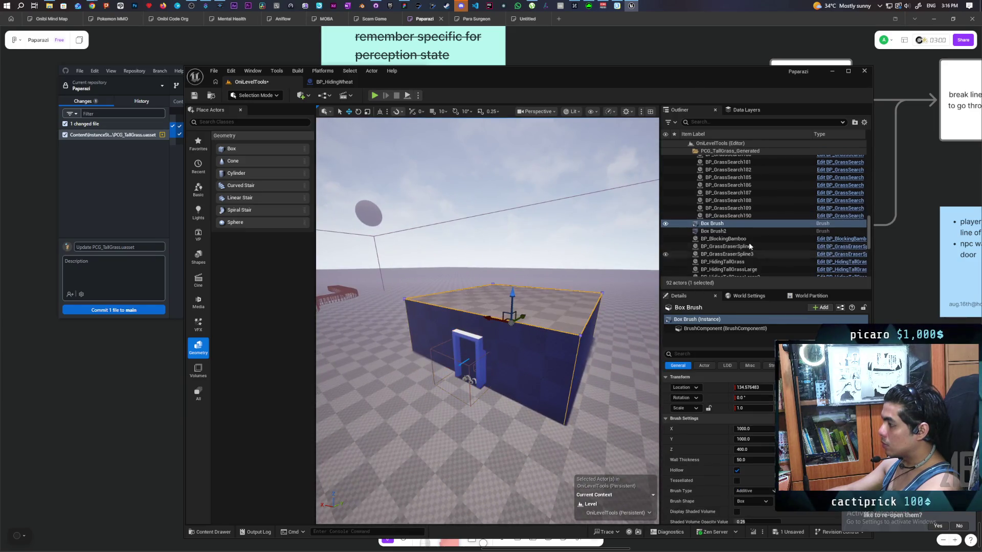
mouse_move(475, 389)
mouse_down()
mouse_move(461, 377)
mouse_move(545, 335)
mouse_up()
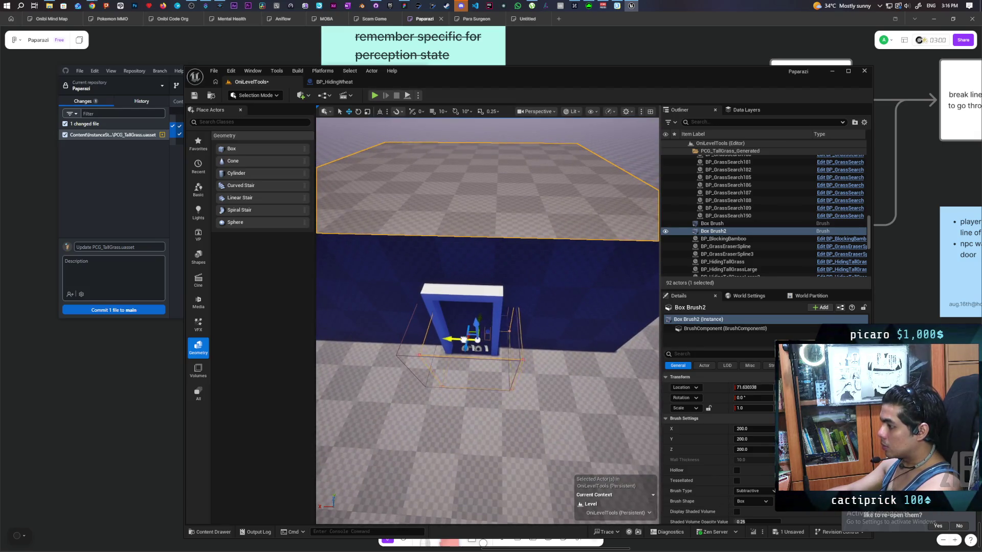
mouse_move(455, 339)
mouse_down()
mouse_move(450, 327)
mouse_move(475, 271)
mouse_move(450, 296)
mouse_move(463, 297)
mouse_move(445, 294)
mouse_up()
drag(750, 439, 739, 429)
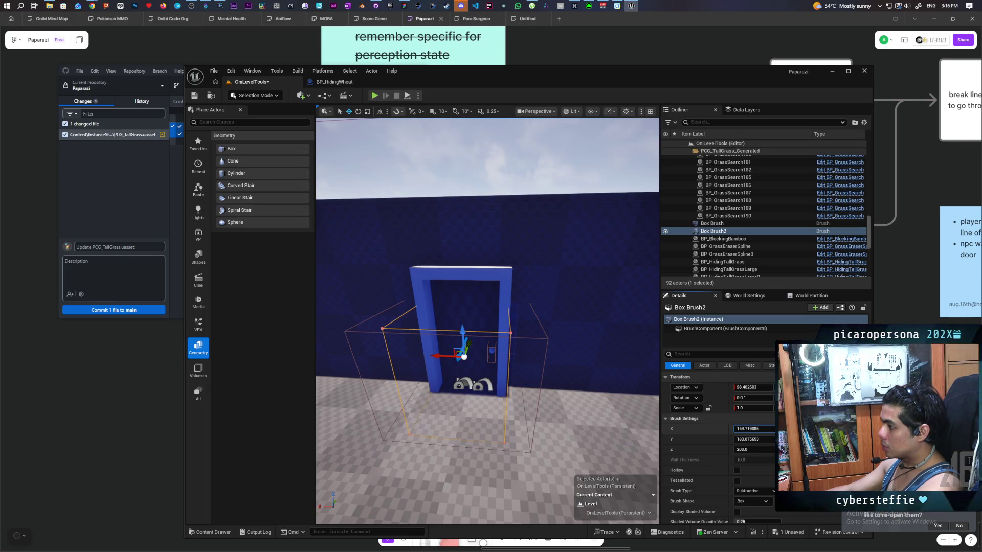
drag(459, 332, 461, 310)
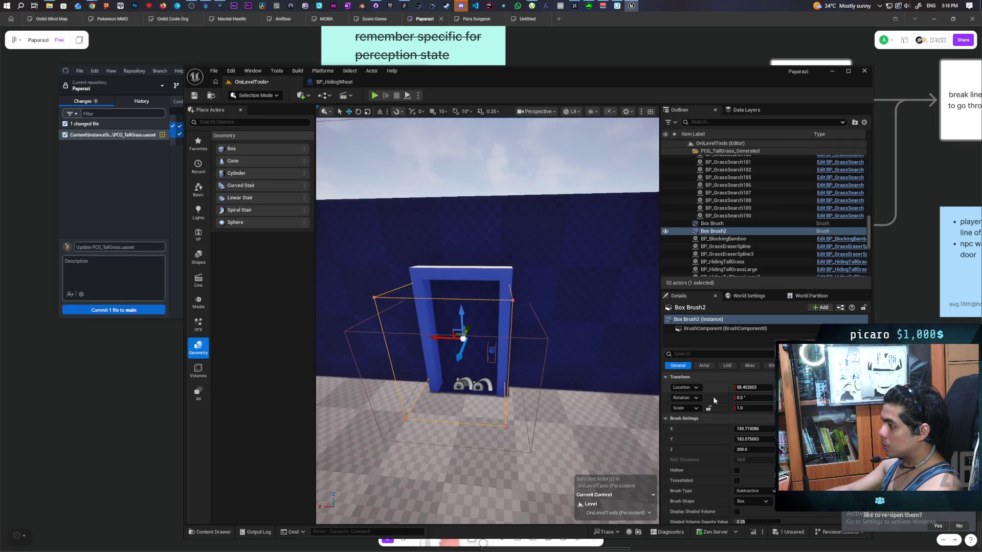
drag(751, 449, 783, 449)
drag(462, 314, 463, 319)
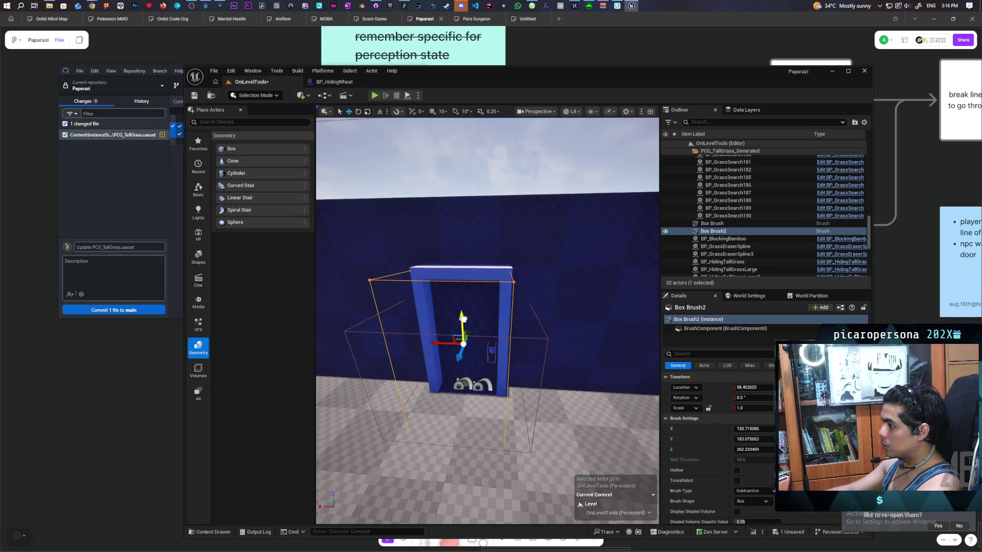
drag(463, 344, 444, 322)
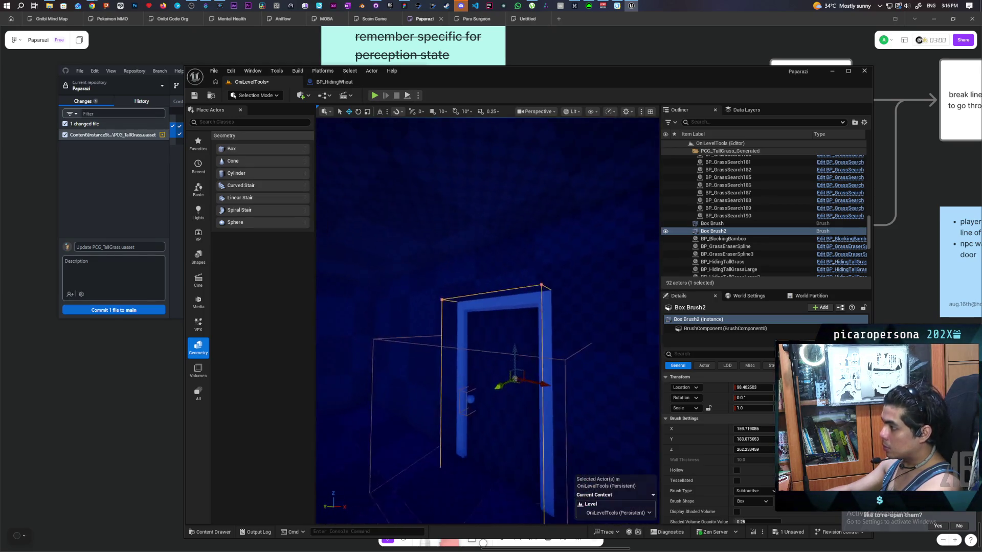
Shrink Box Brush2's X size to about 150 and compare it against LI_Door.
scroll(488, 321, up, 5)
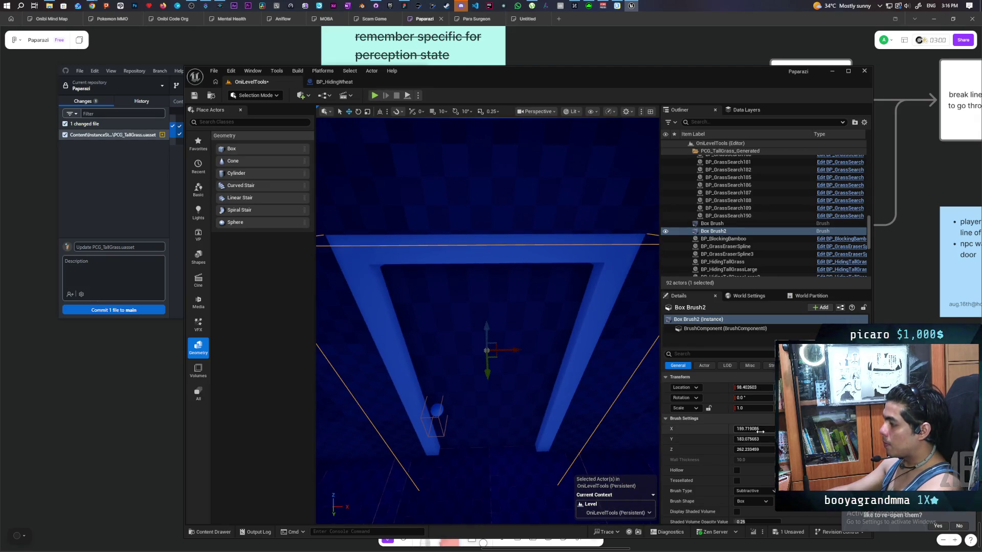
drag(760, 430, 754, 431)
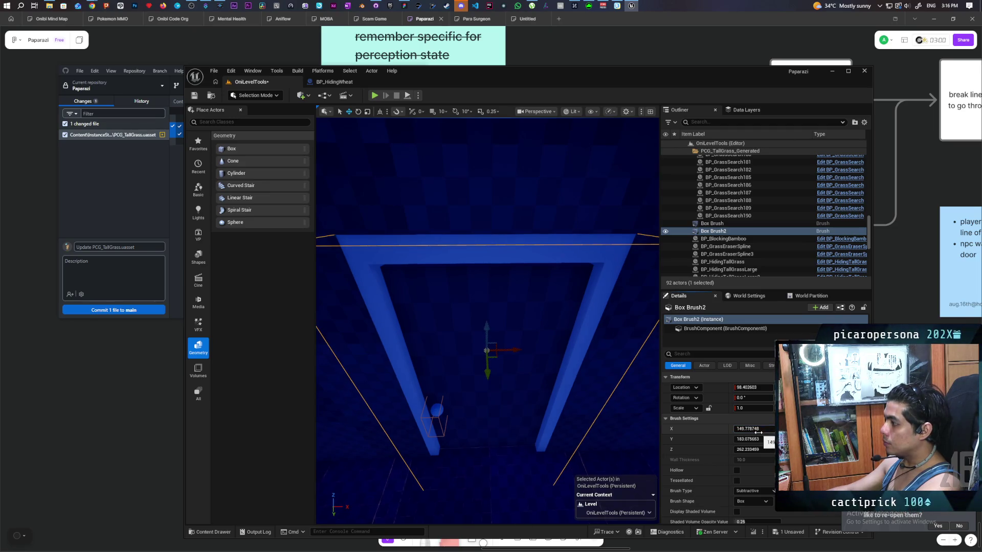
drag(486, 358, 570, 299)
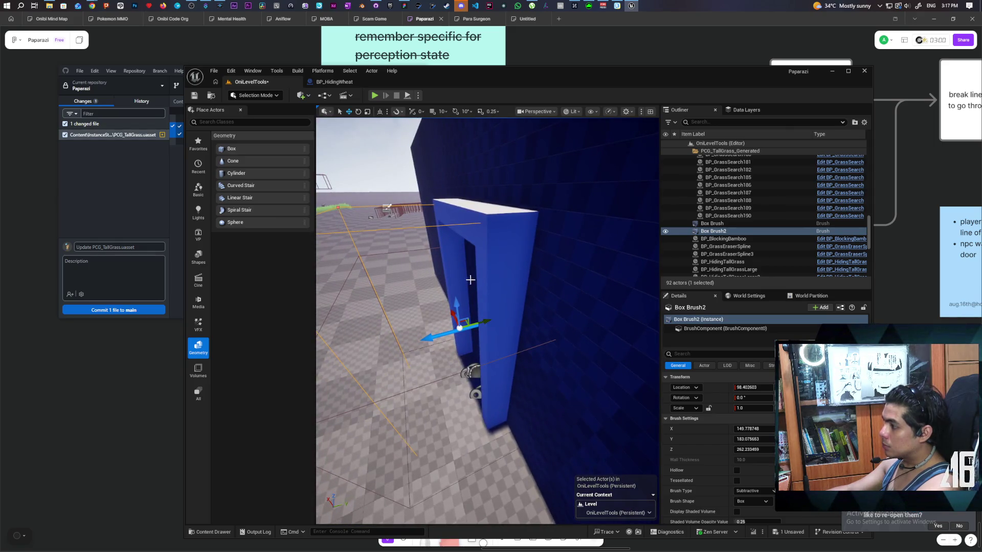
click(492, 279)
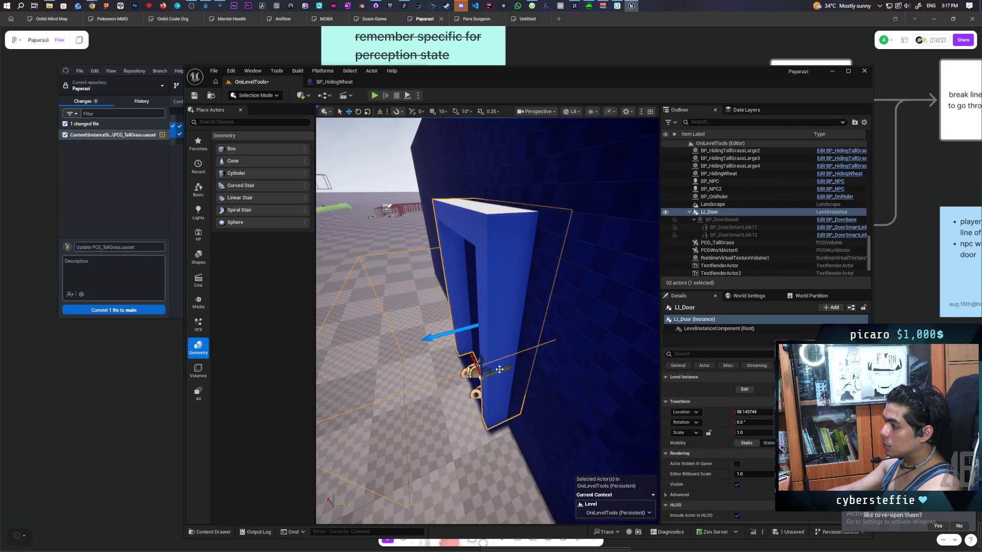
drag(570, 299, 591, 288)
click(580, 168)
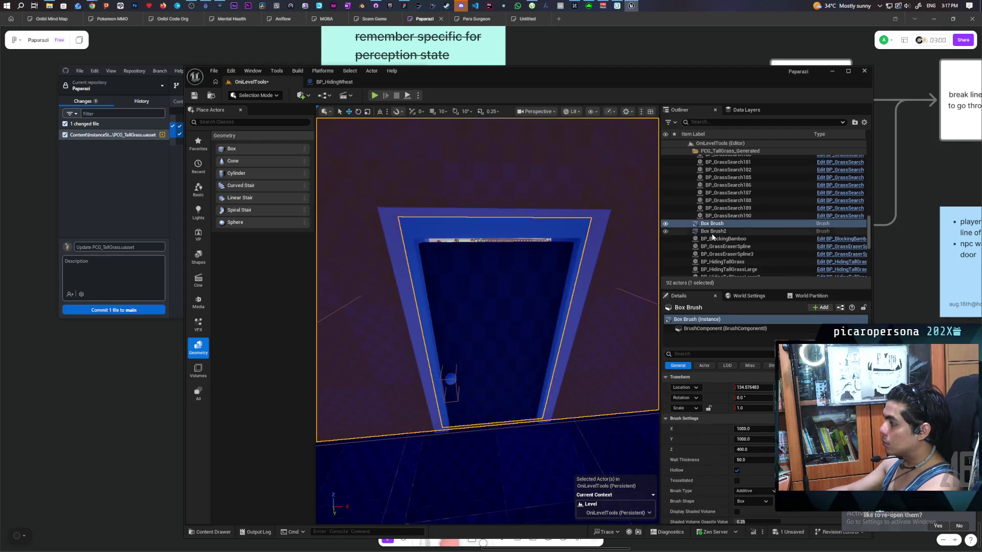
drag(588, 287, 599, 281)
key(f)
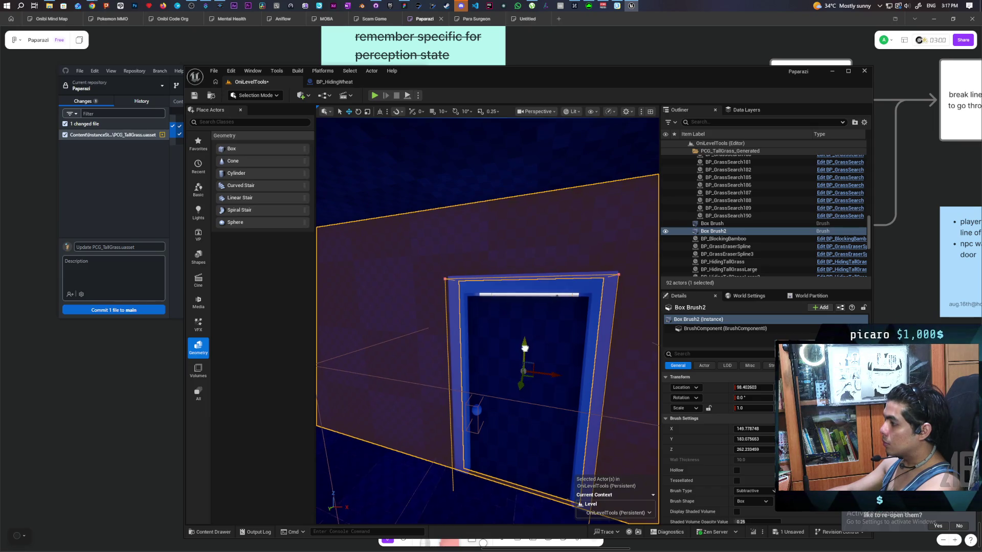
drag(524, 348, 542, 378)
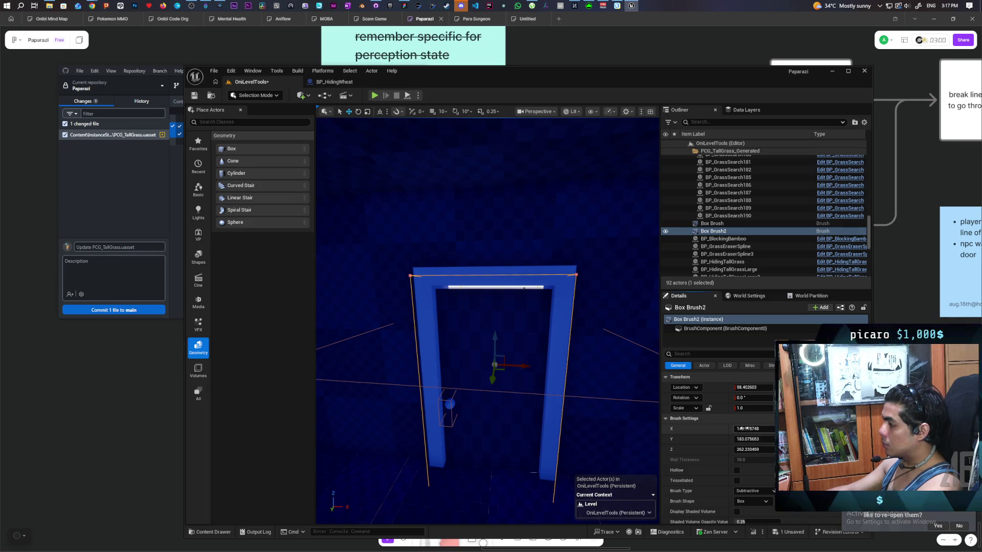
Adjust Box Brush2's X size to about 151, deselect it, and save the level.
drag(751, 429, 757, 428)
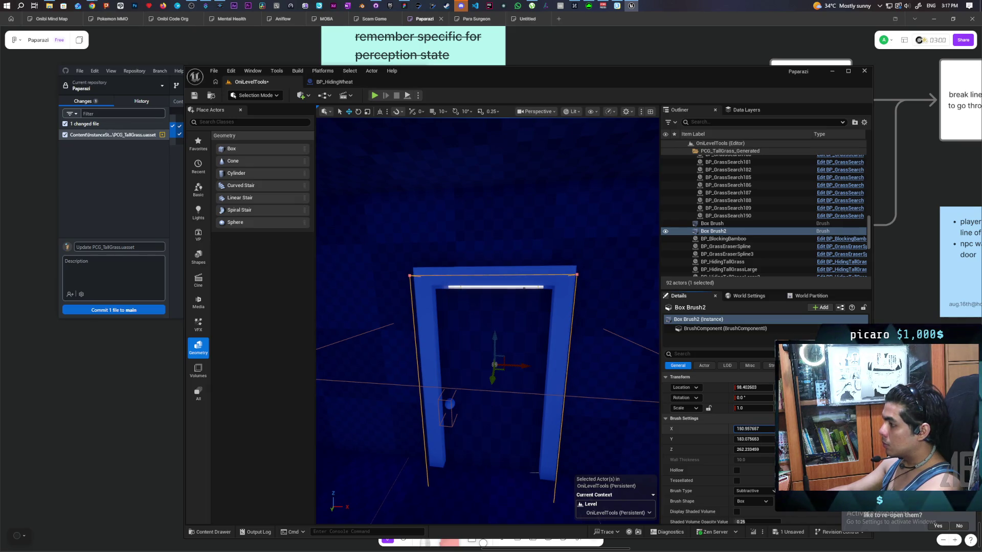
mouse_move(545, 245)
mouse_down()
mouse_move(537, 256)
mouse_move(517, 241)
mouse_move(587, 245)
mouse_move(587, 286)
mouse_up()
click(546, 245)
key(ctrl+s)
mouse_move(541, 381)
mouse_down()
mouse_move(541, 409)
mouse_move(541, 380)
mouse_up()
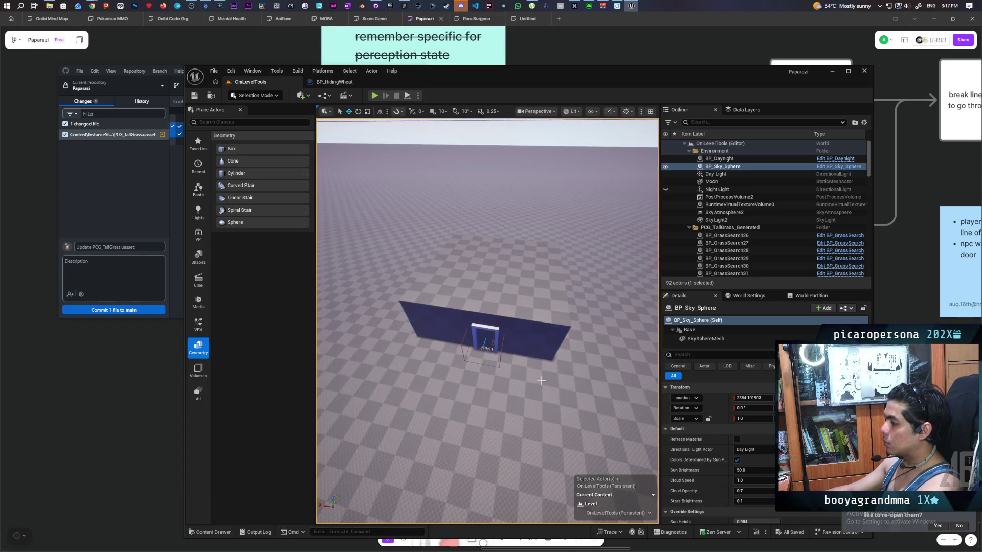
Search 'nav' in Quick Add and place a Nav Mesh Bounds Volume in the level.
click(265, 95)
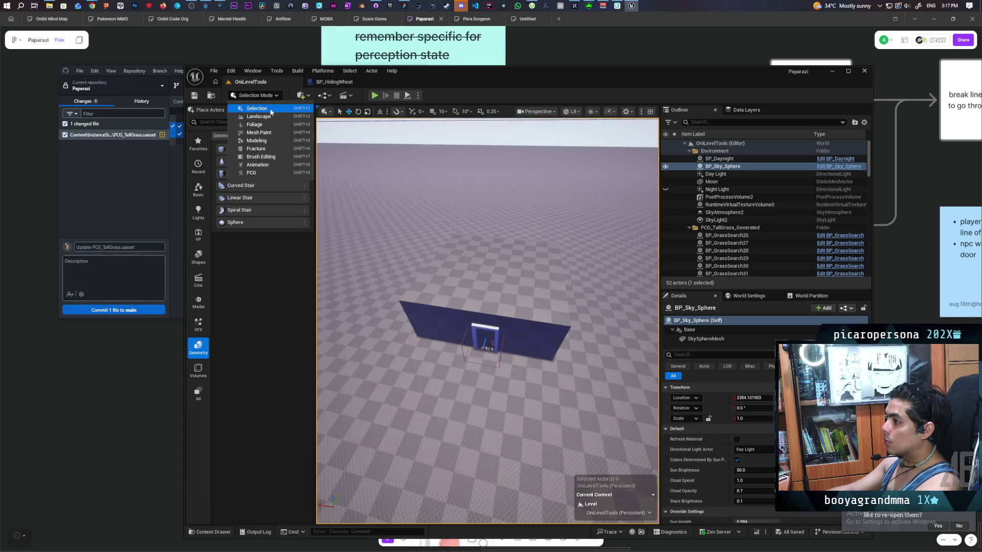
click(301, 95)
text(nav)
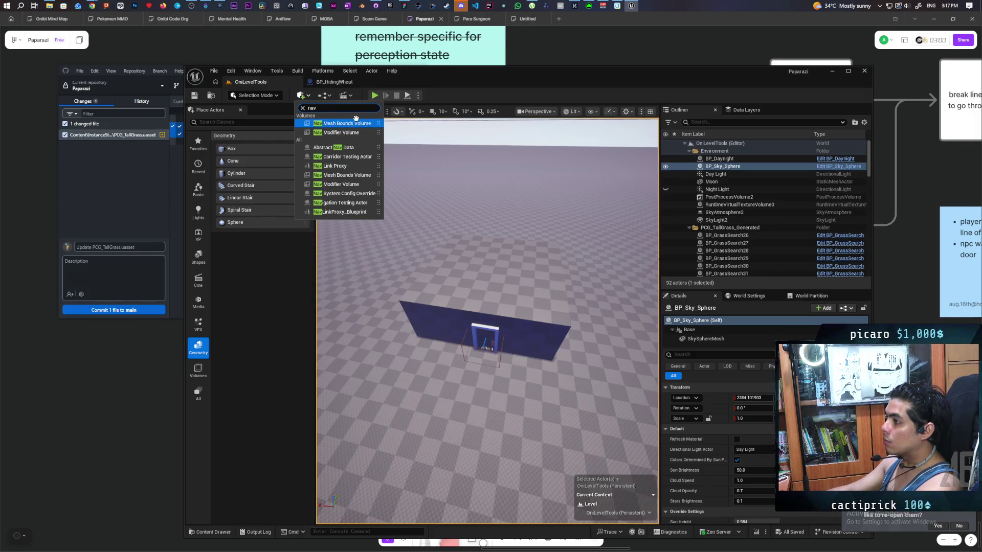
click(359, 123)
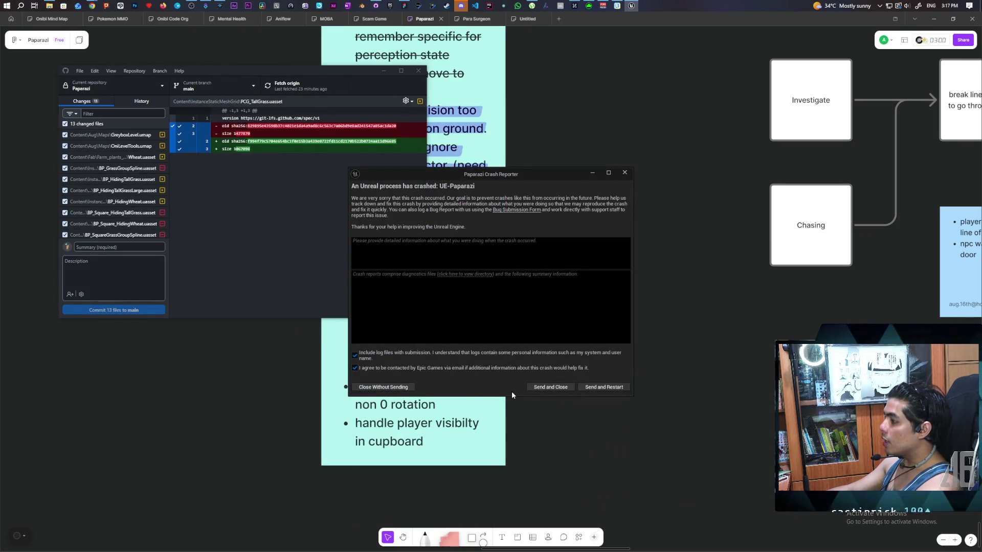
Send the crash report and restart the editor from the Crash Reporter.
click(604, 388)
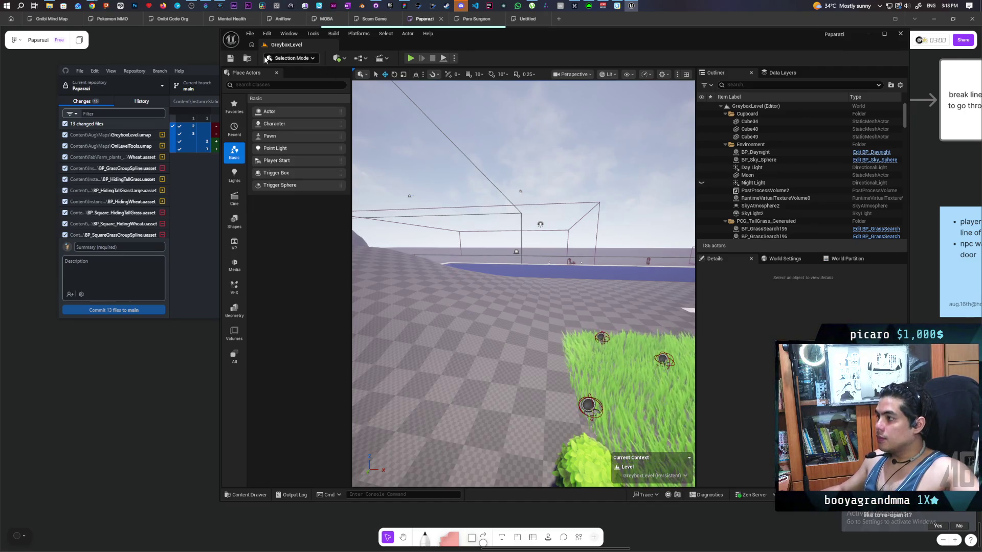
Load the OniLevelTools map from Aug/Maps and fly the view to face the blue wall and door.
key(ctrl+space)
double_click(498, 376)
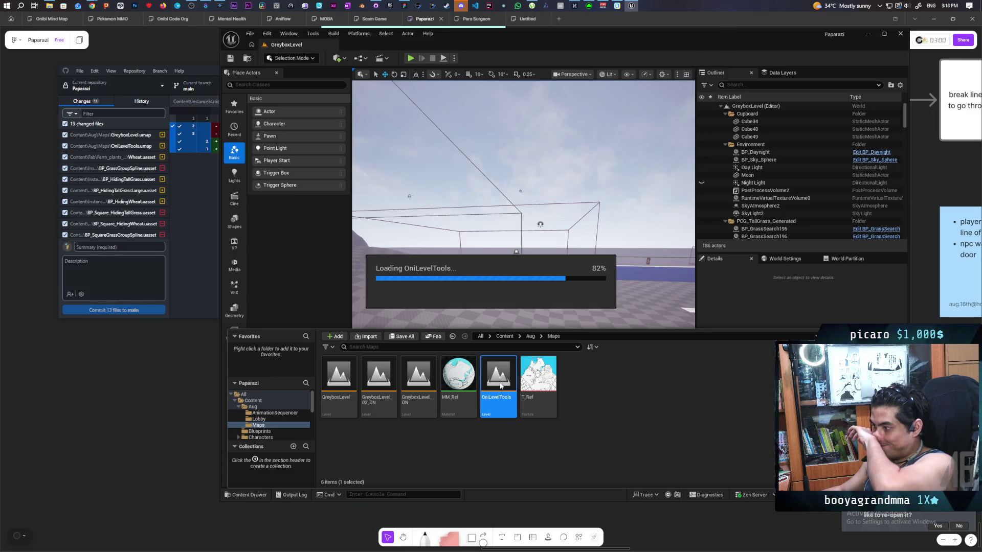
drag(522, 256, 501, 219)
mouse_move(551, 270)
mouse_down()
mouse_move(542, 258)
mouse_move(551, 270)
mouse_move(516, 279)
mouse_move(529, 283)
mouse_move(527, 271)
mouse_move(524, 291)
mouse_move(531, 279)
mouse_move(524, 283)
mouse_move(552, 330)
mouse_up()
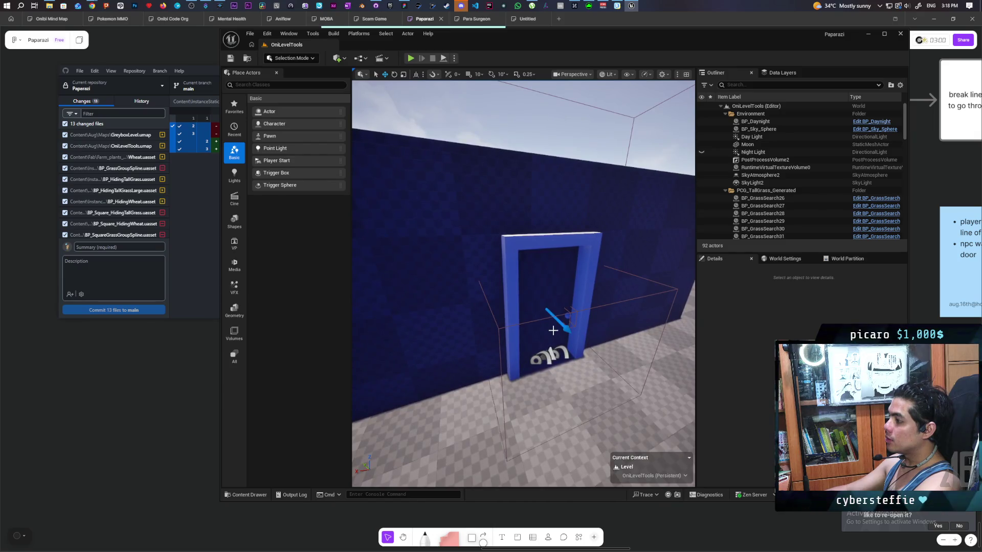
Select and frame the Box Brush2 doorway cut-out to check it survived.
click(512, 259)
click(747, 194)
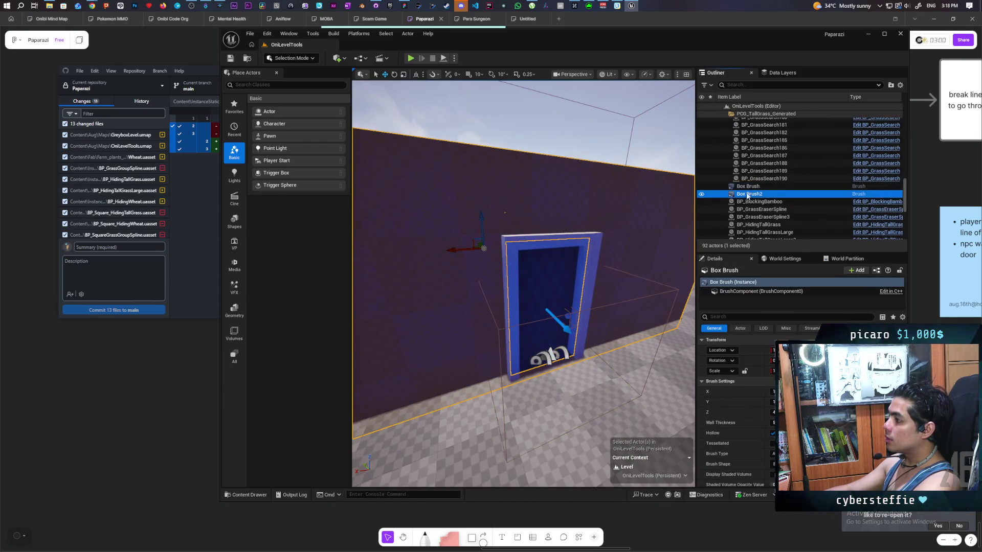
key(f)
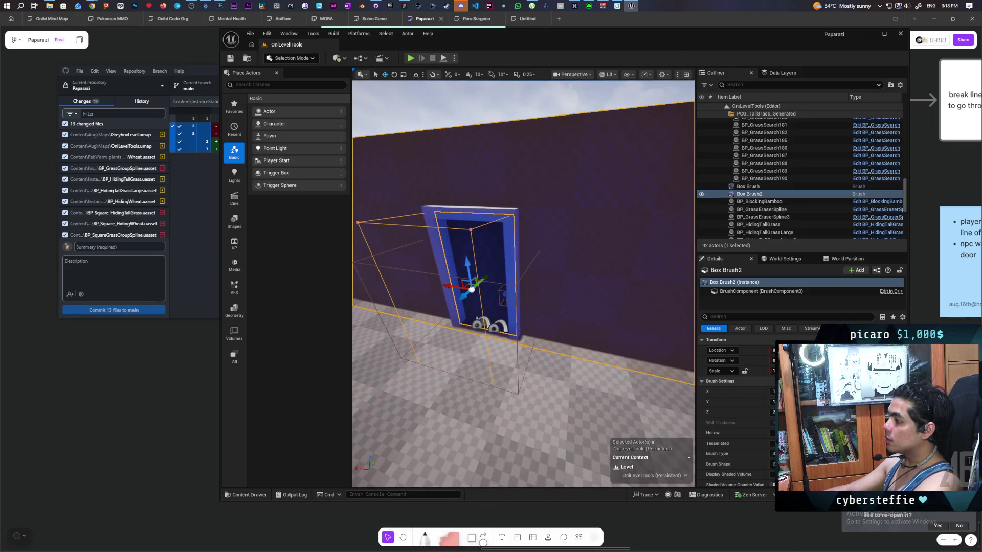
mouse_move(521, 286)
mouse_down()
mouse_move(522, 245)
mouse_move(526, 306)
mouse_move(526, 291)
mouse_up()
key(f)
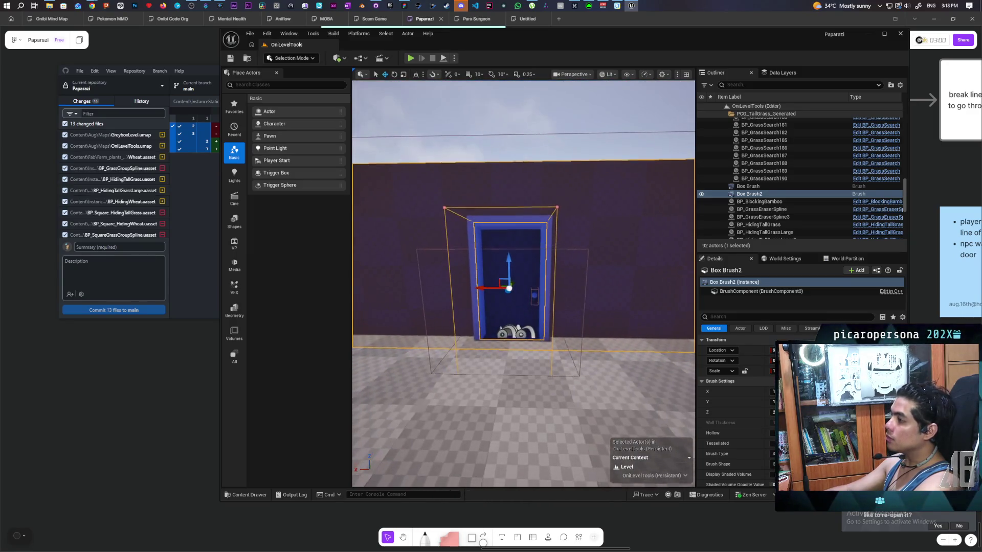
Inspect the LI_Door instance up close and save the level.
click(515, 217)
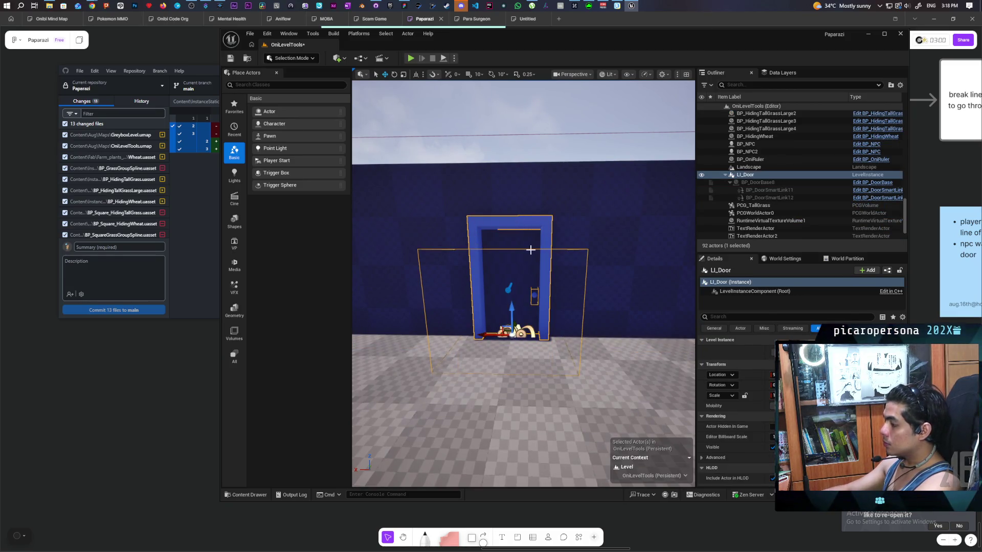
mouse_move(532, 306)
mouse_down()
mouse_move(542, 276)
mouse_move(532, 317)
mouse_move(532, 281)
mouse_move(531, 296)
mouse_move(542, 292)
mouse_move(531, 307)
mouse_move(532, 297)
mouse_up()
key(ctrl+s)
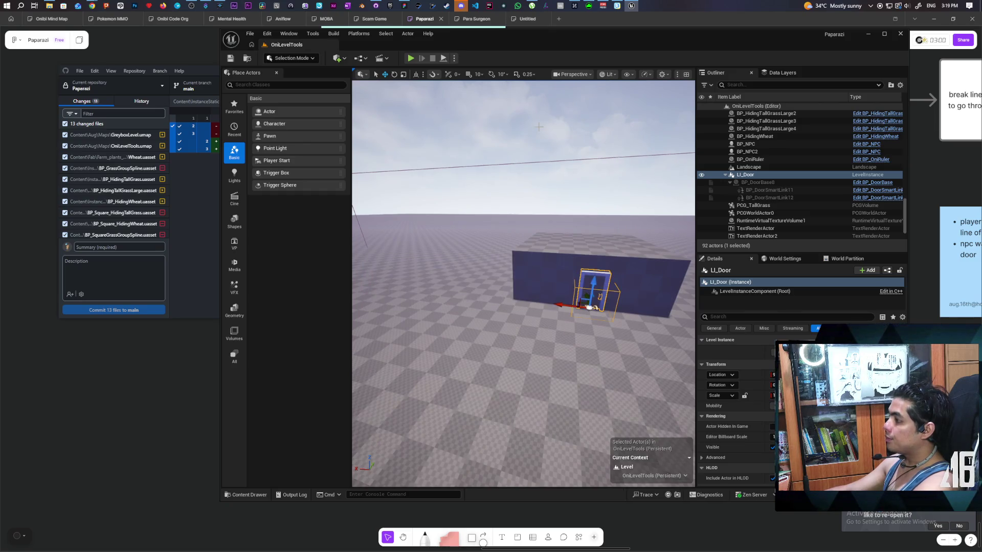
click(511, 128)
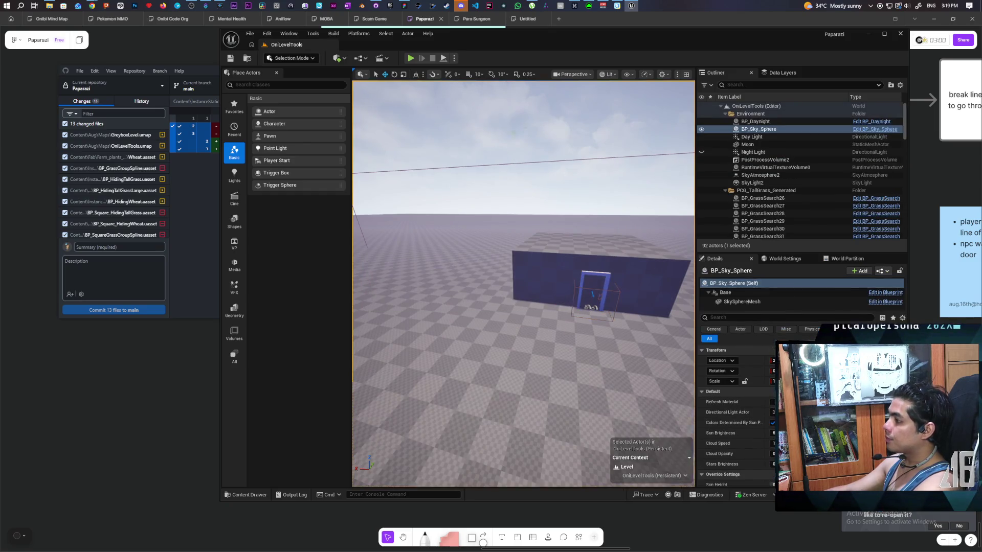
Add a Nav Mesh Bounds Volume via Quick Add ('nabv') and move it up toward the wall.
click(339, 58)
text(nab)
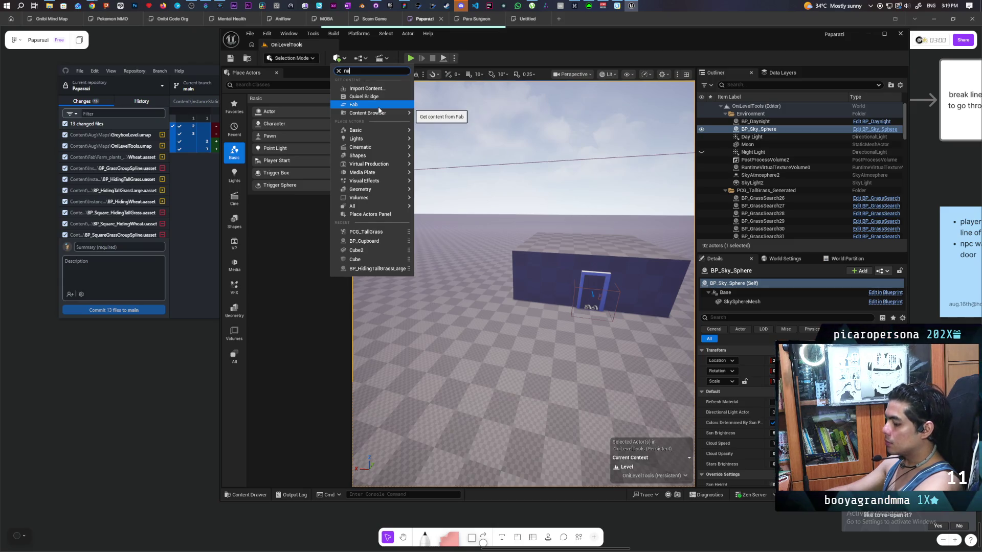
text(v)
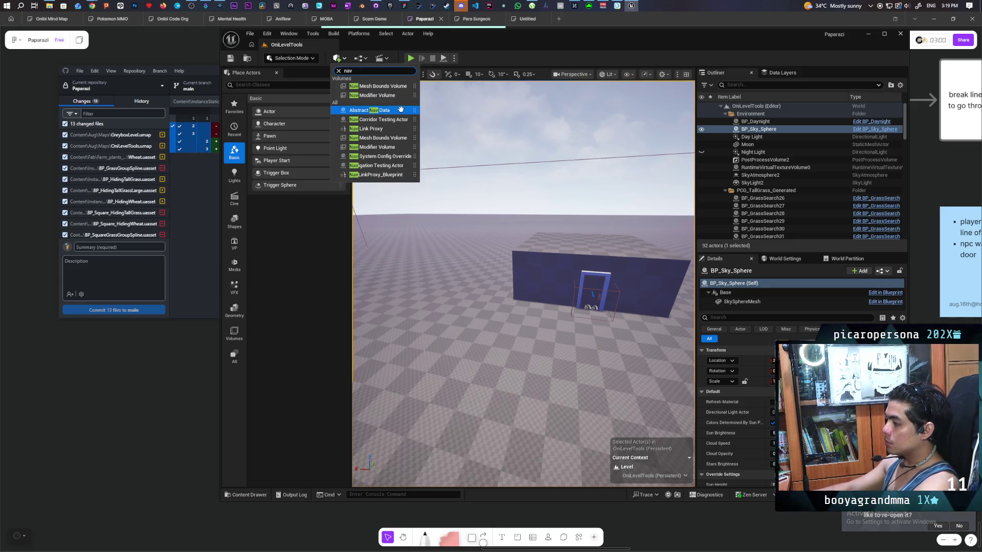
click(383, 86)
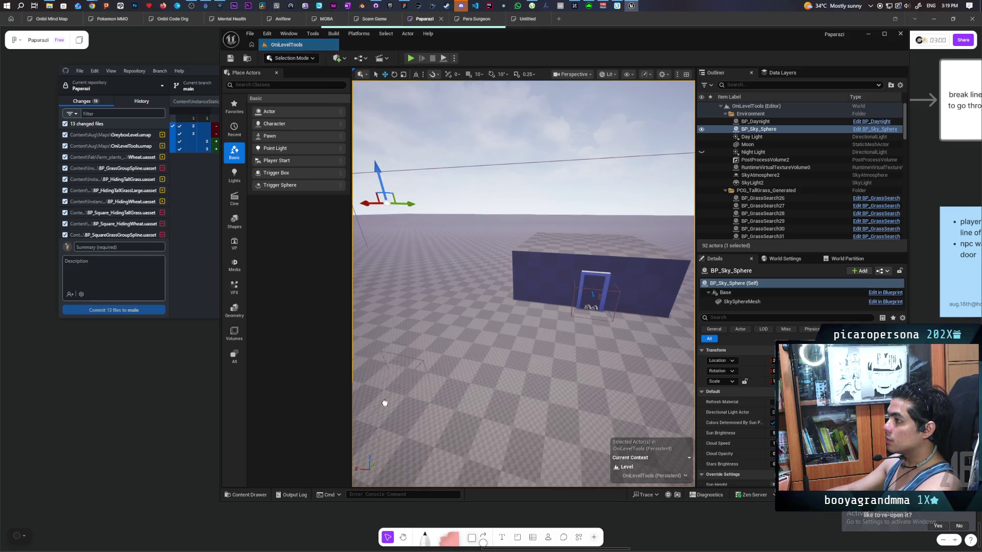
click(419, 409)
scroll(485, 400, down, 5)
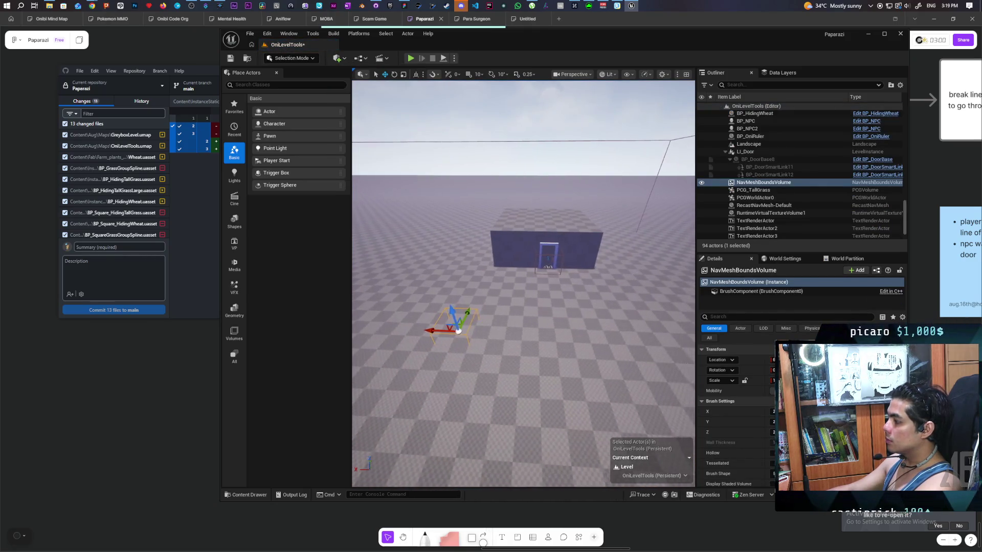
mouse_move(451, 325)
mouse_down()
mouse_move(522, 276)
mouse_move(525, 303)
mouse_move(496, 308)
mouse_up()
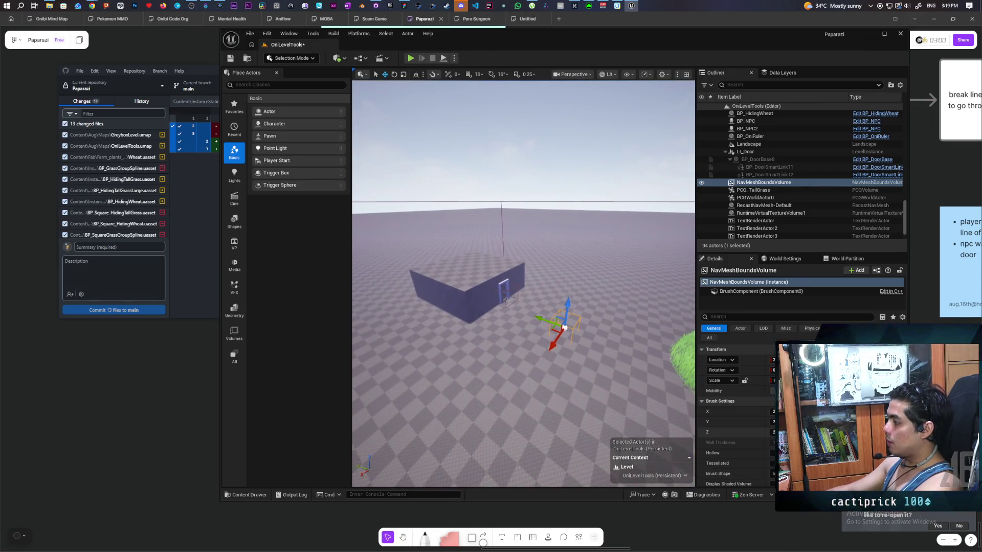
Adjust the volume's Z size and Y position to cover the wall and doorway, then save.
click(773, 432)
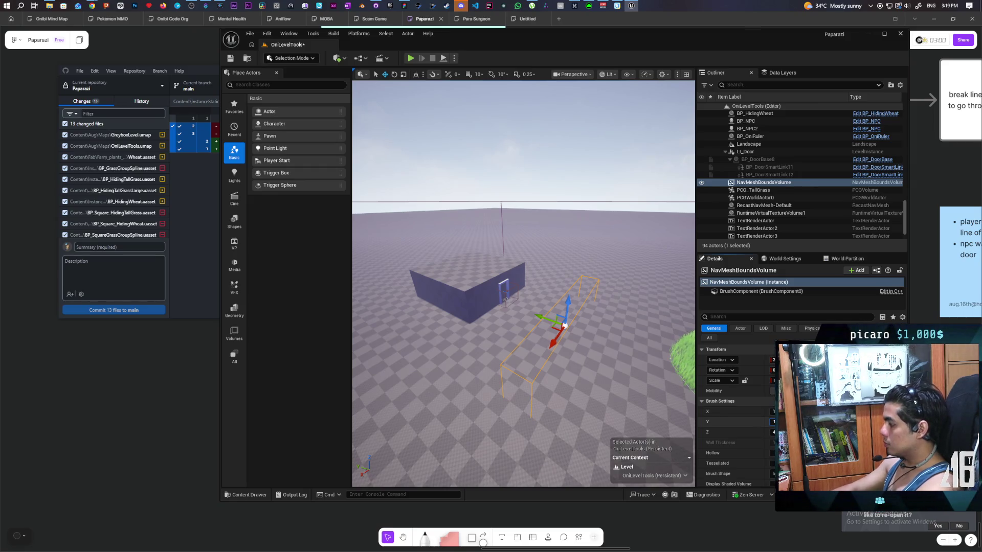
mouse_move(539, 320)
mouse_down()
mouse_move(462, 275)
mouse_move(532, 305)
mouse_up()
drag(656, 349, 656, 349)
key(ctrl+s)
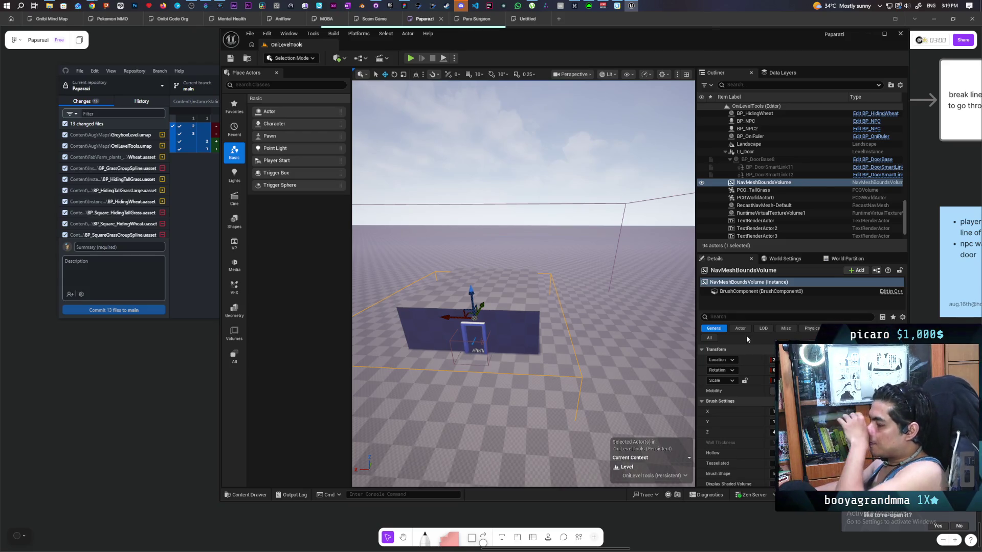
drag(359, 278, 359, 266)
mouse_move(407, 327)
mouse_down()
mouse_move(398, 286)
mouse_move(406, 327)
mouse_move(393, 327)
mouse_move(424, 325)
mouse_up()
click(246, 495)
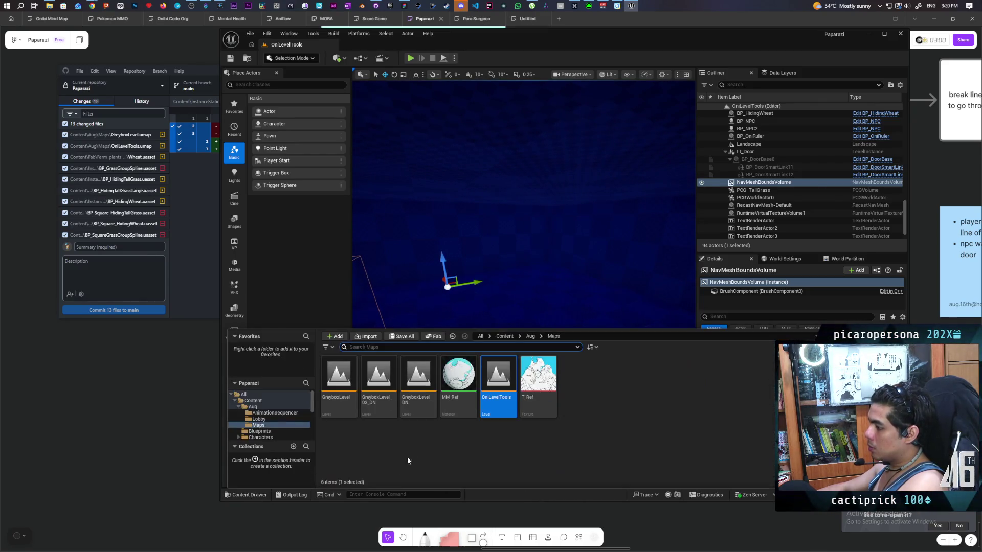
Place a BP_Bed actor from Core/NPCInteractables into the room.
click(502, 338)
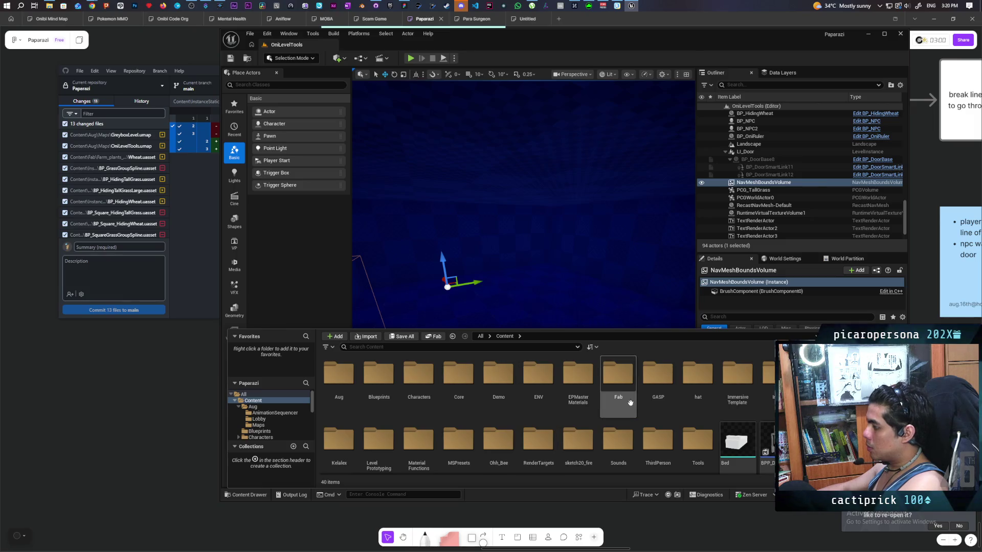
double_click(469, 379)
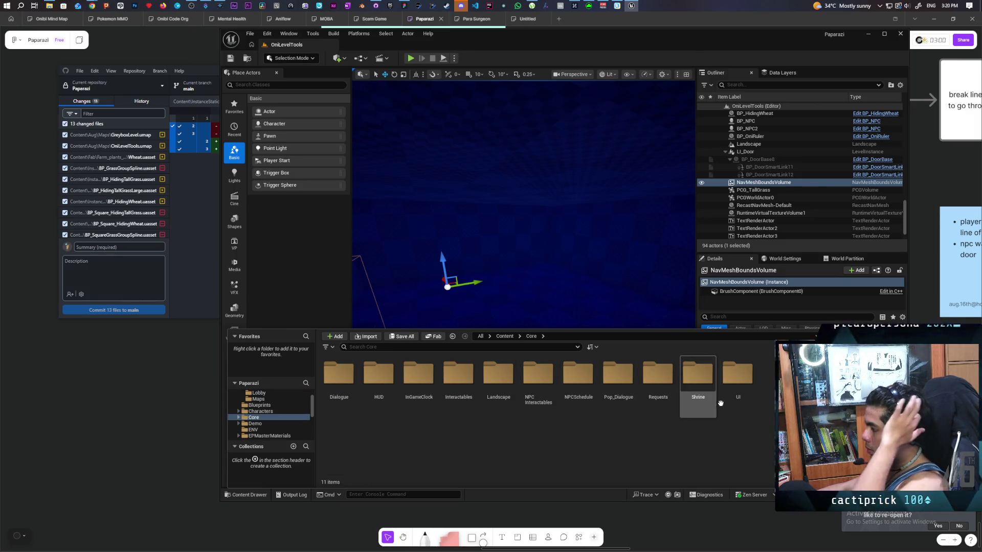
double_click(541, 379)
mouse_move(337, 378)
mouse_down()
mouse_move(511, 280)
mouse_move(506, 271)
mouse_up()
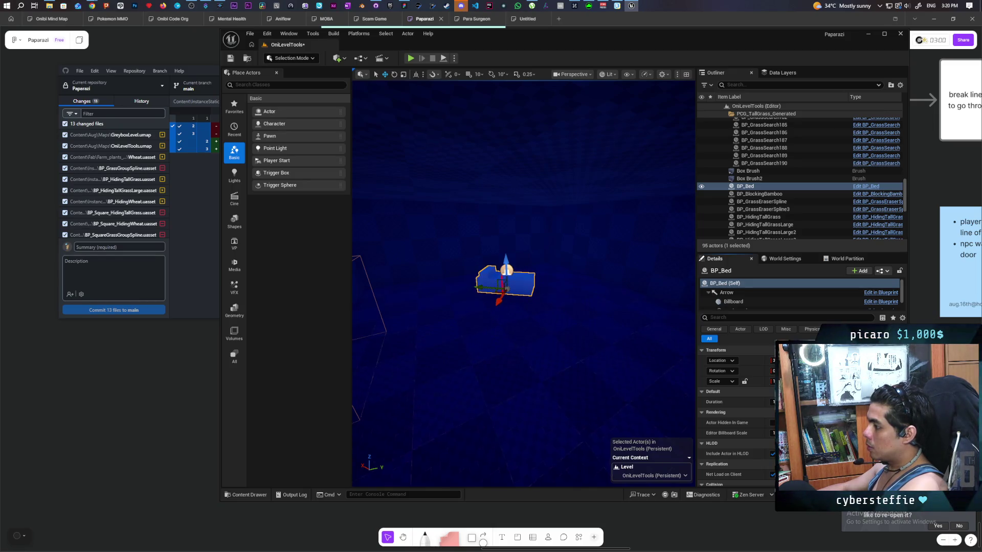
drag(578, 380, 588, 399)
Show the navigation mesh overlay with P and frame the floor and door.
click(579, 395)
key(p)
key(ctrl+space)
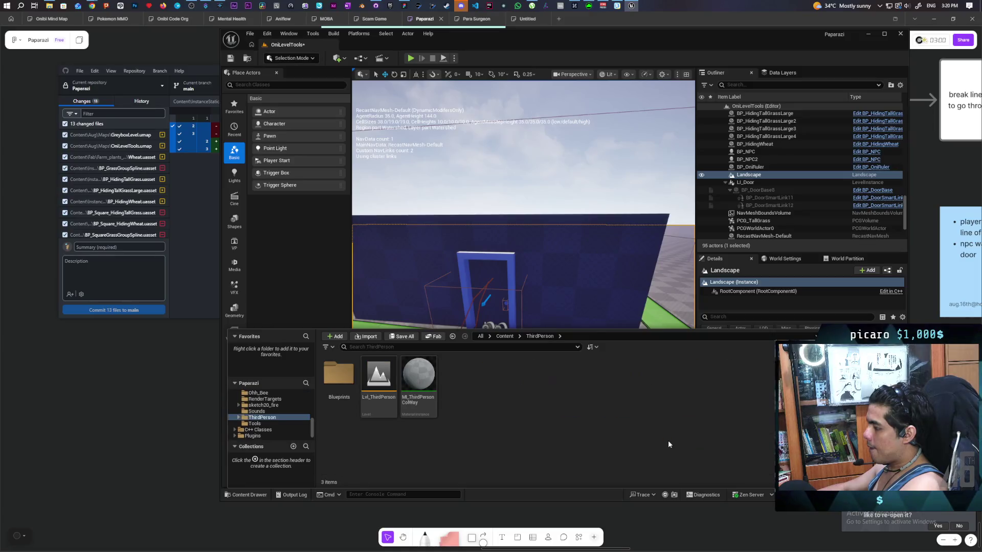
drag(425, 307, 585, 275)
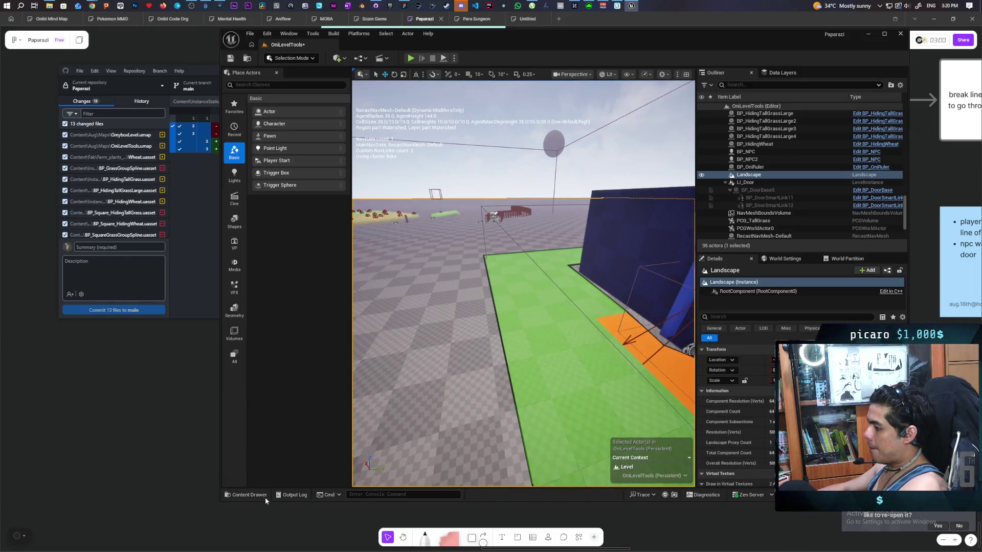
Drop a BP_NPC onto the green floor in front of the door and save the level.
click(263, 496)
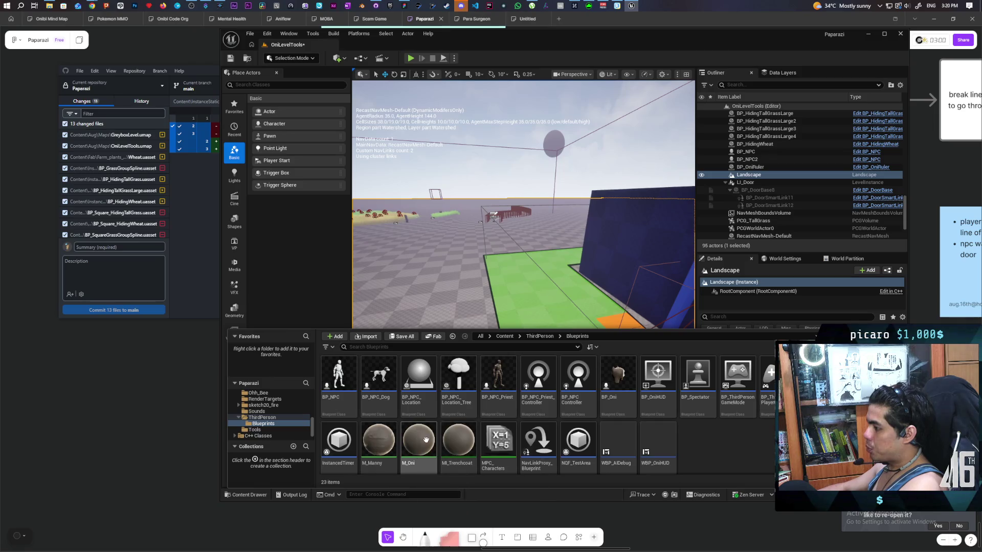
click(541, 266)
drag(541, 266, 536, 287)
key(f)
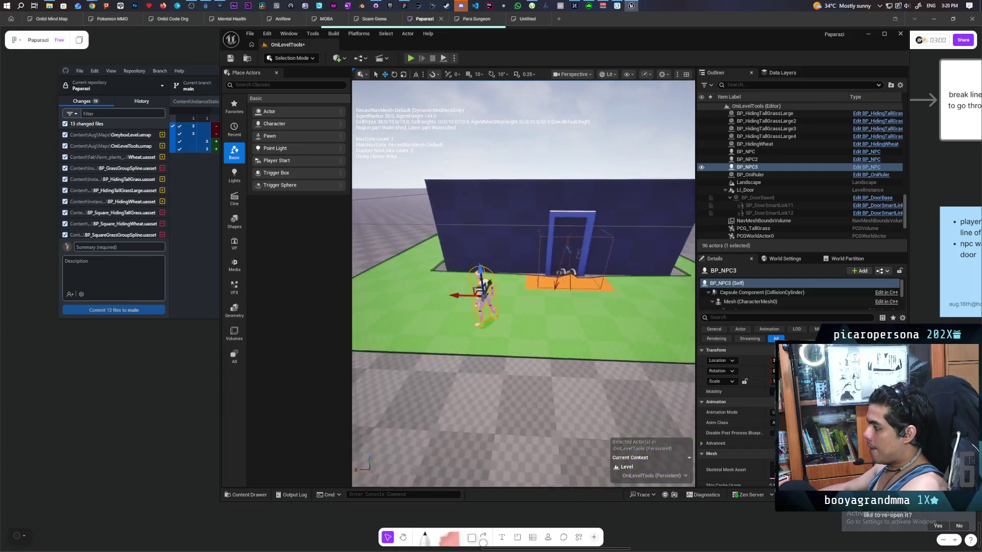
key(ctrl+s)
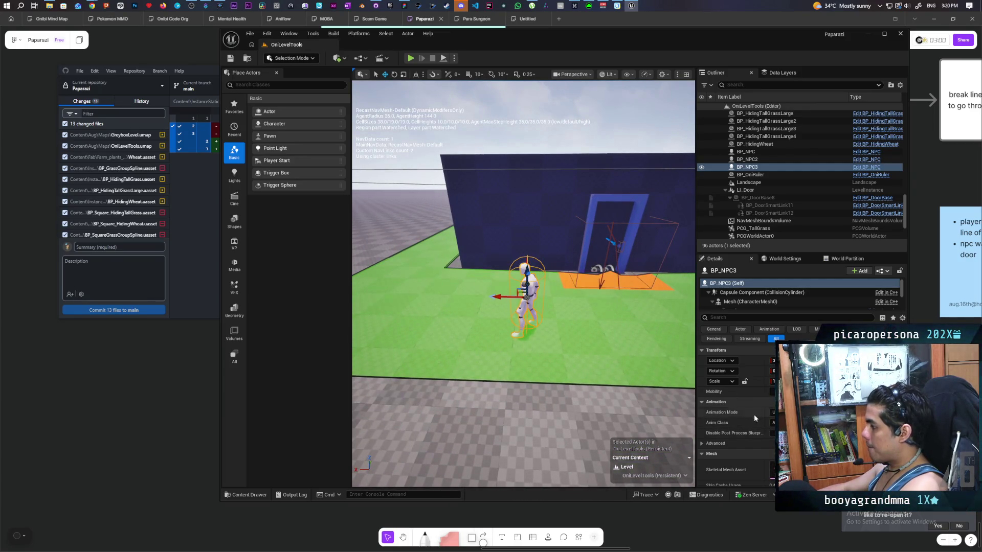
Hide the navigation mesh overlay with P.
scroll(567, 349, down, 2)
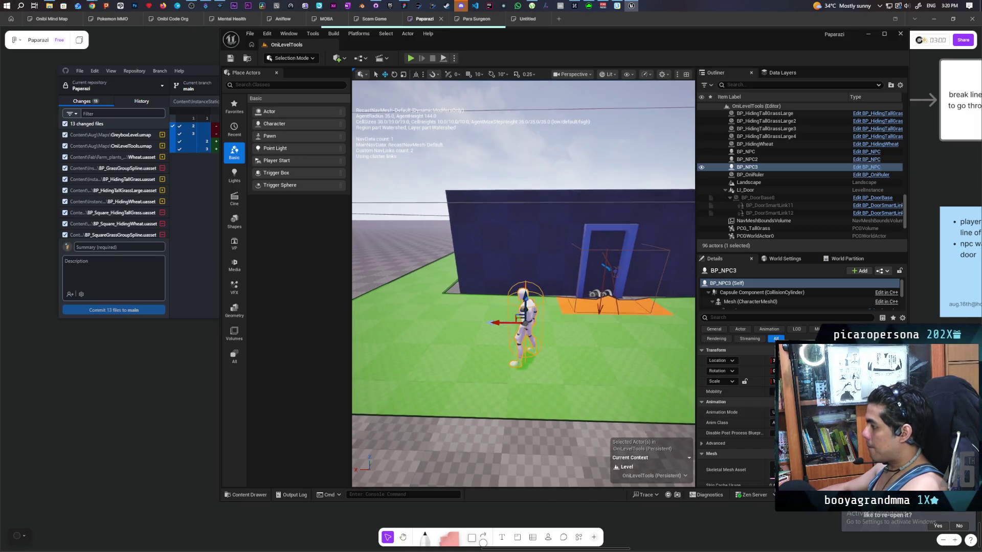
click(575, 350)
key(p)
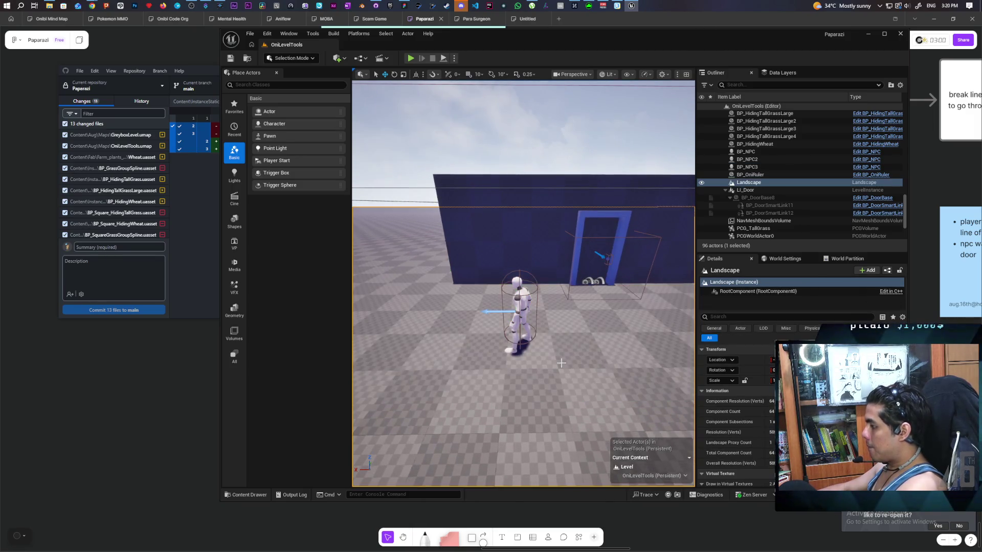
click(260, 493)
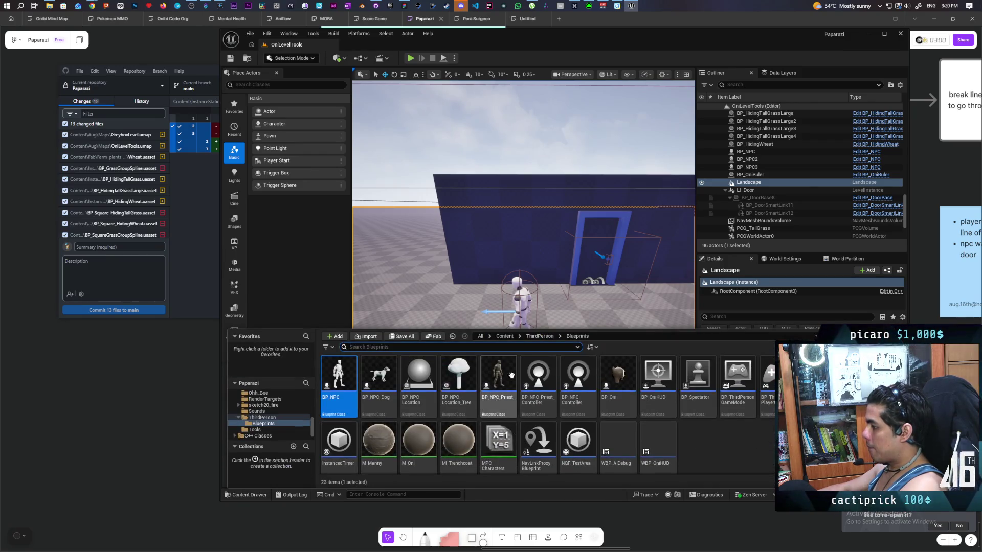
Browse to the Core/NPCSchedule folder in the Content Drawer.
click(510, 337)
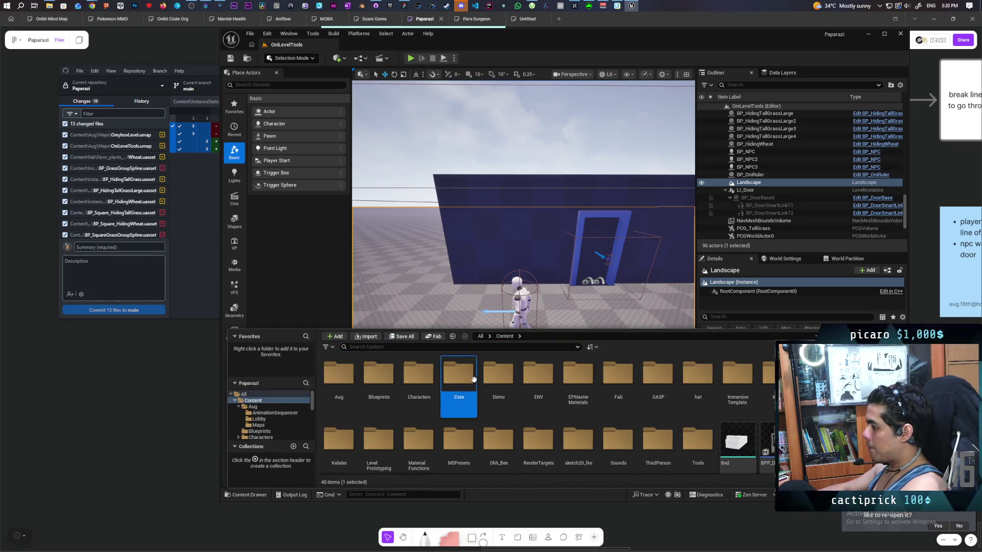
double_click(460, 378)
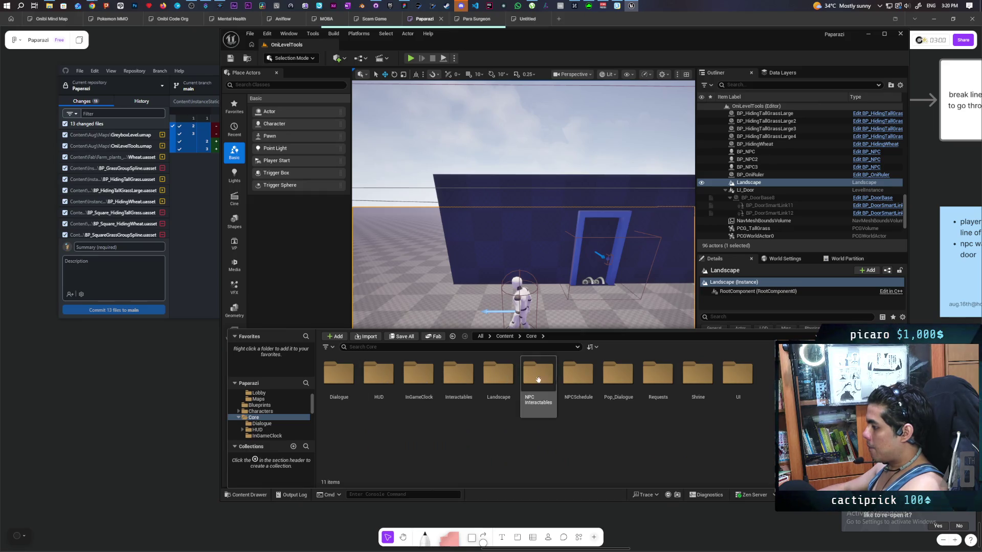
double_click(579, 377)
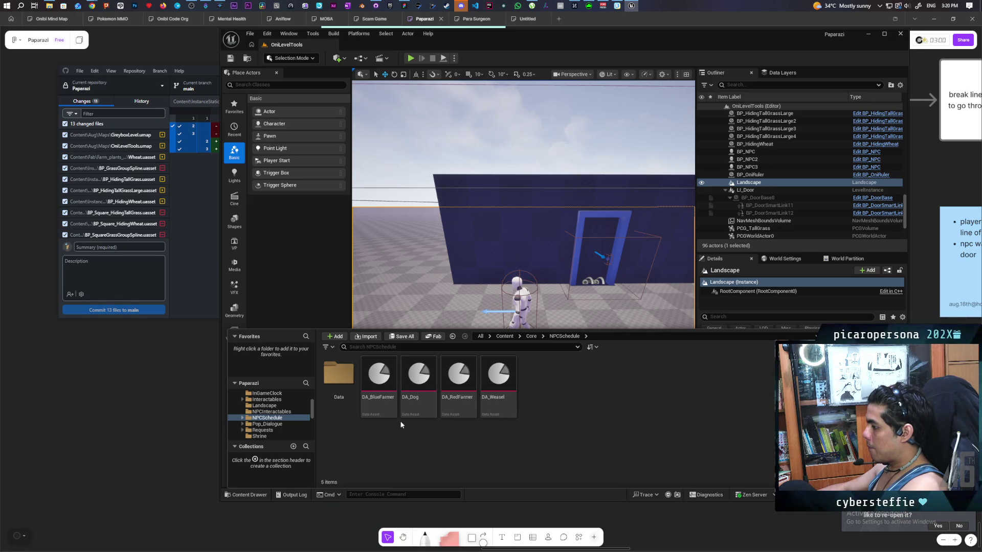
double_click(338, 375)
click(560, 333)
click(560, 336)
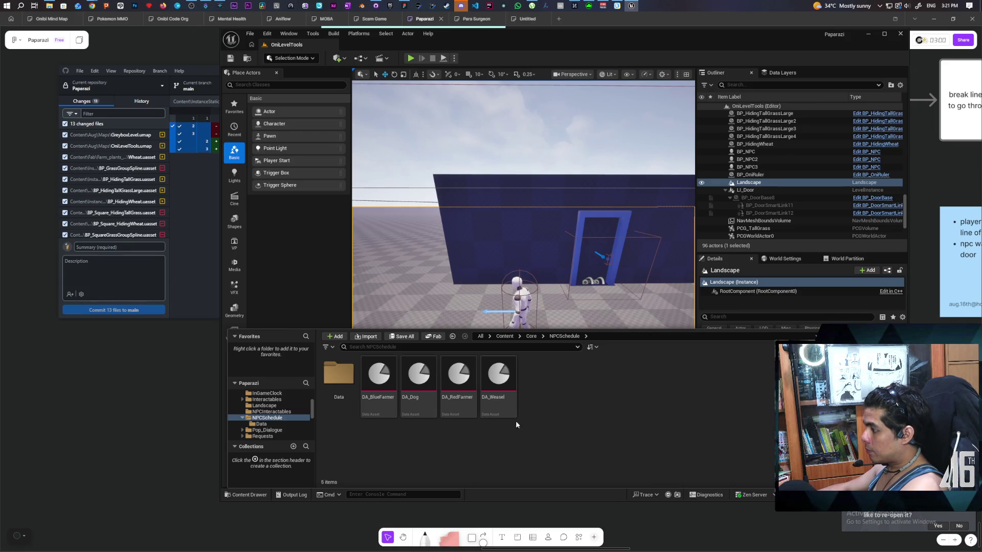
Duplicate DA_Weasel and name the copy DA_Sleep.
mouse_move(510, 414)
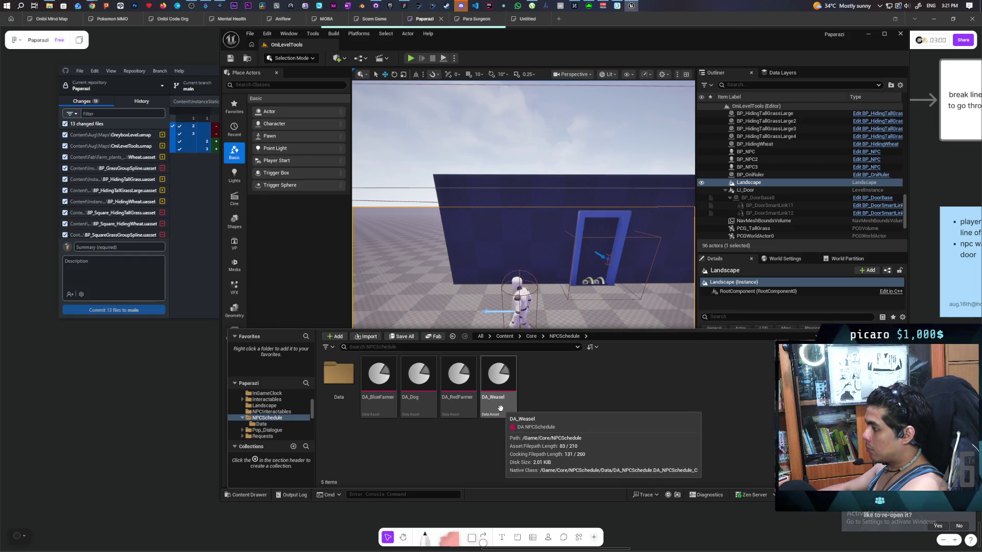
right_click(500, 407)
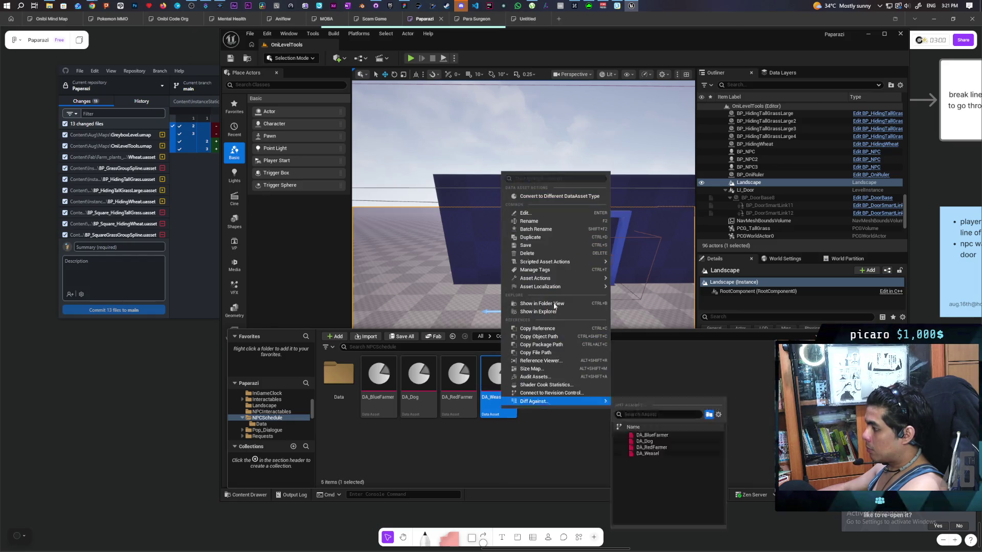
click(545, 241)
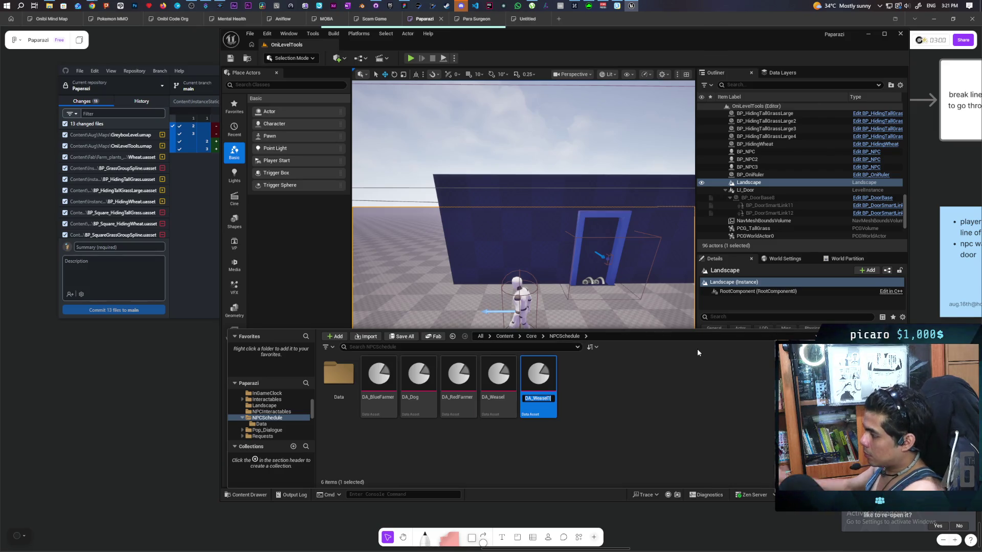
text(DA_Sleep)
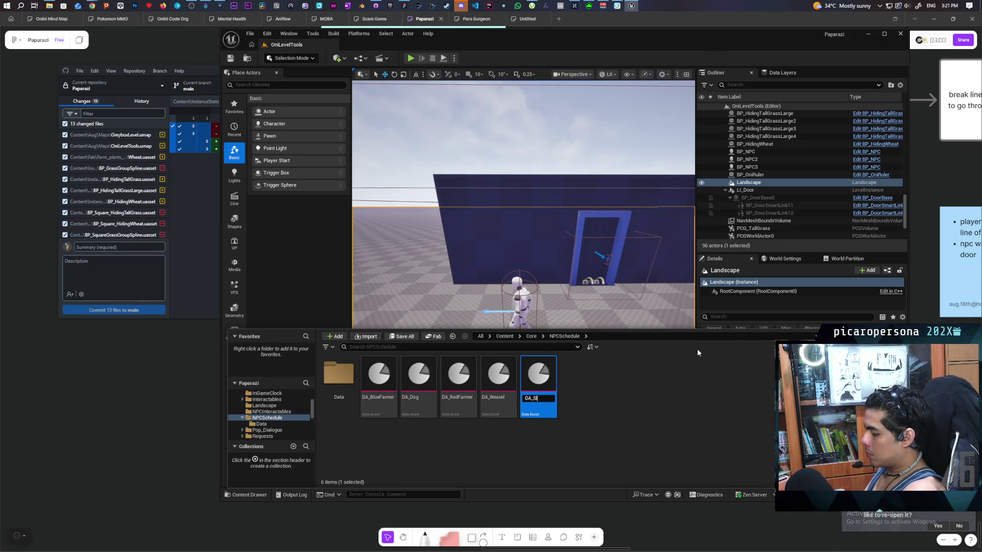
key(Return)
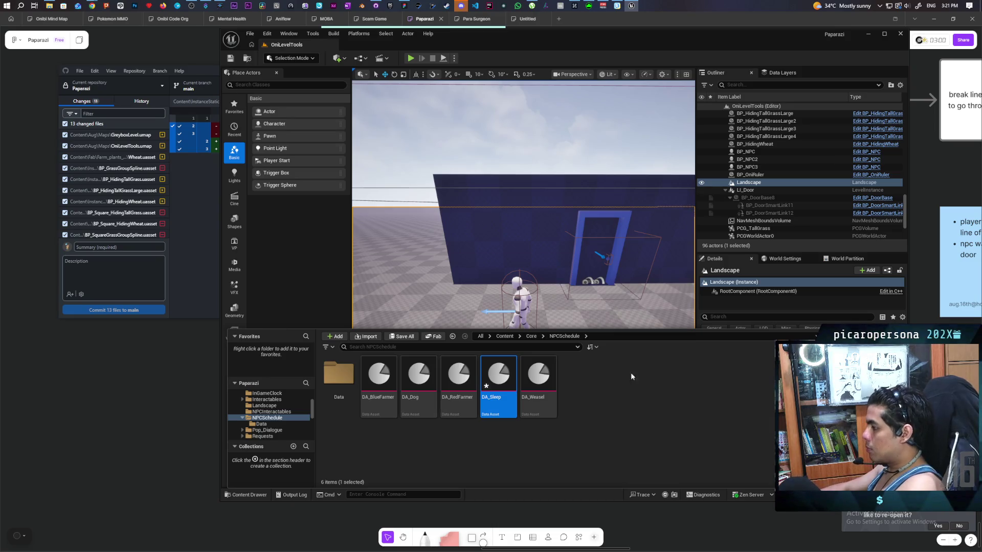
Save the level and open DA_Sleep for editing.
click(521, 300)
scroll(736, 422, down, 5)
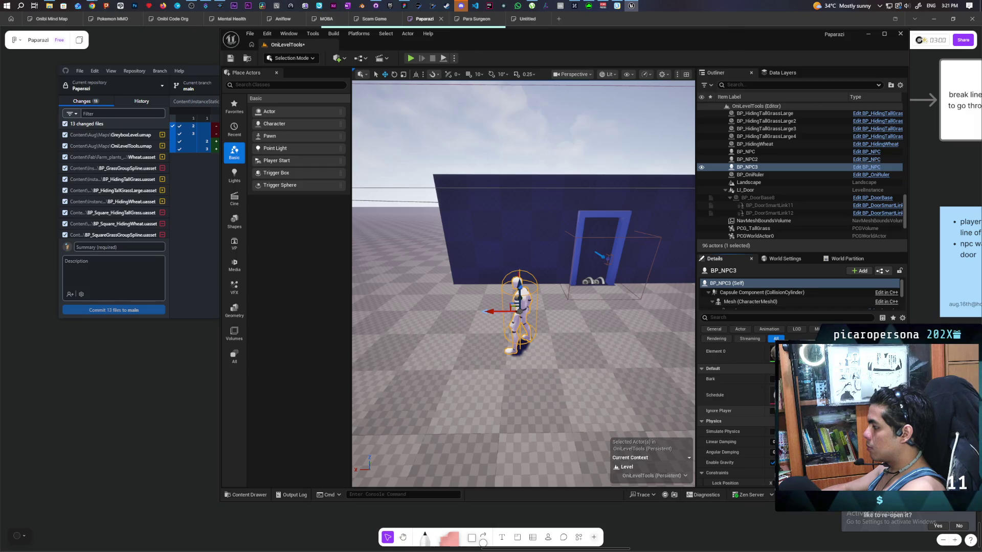
key(ctrl+s)
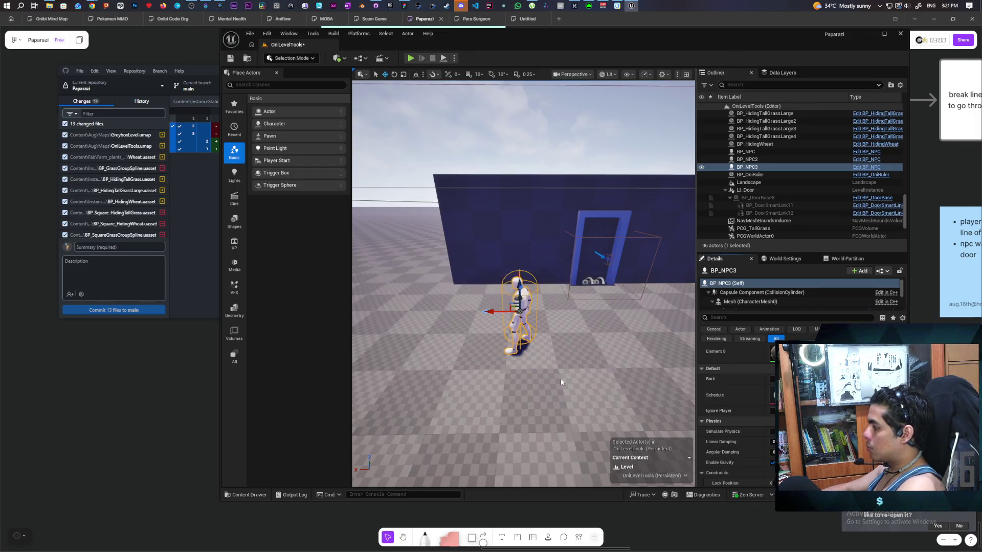
click(259, 494)
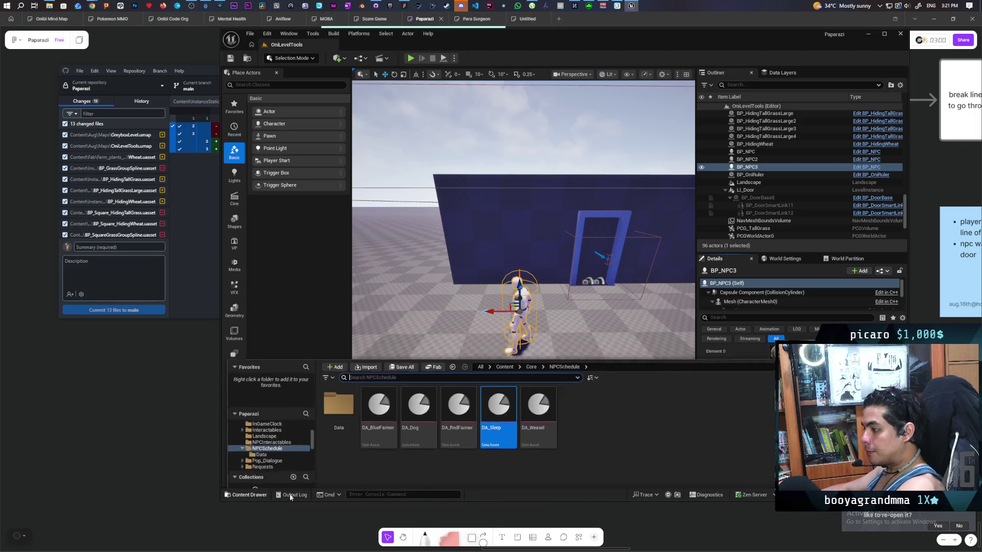
double_click(505, 380)
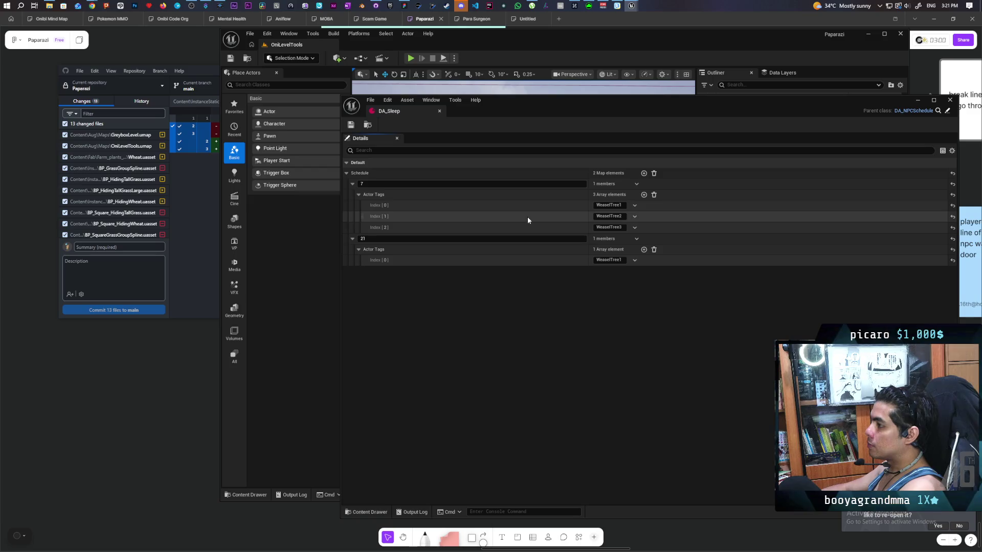
Reset DA_Sleep's Schedule to one entry at key 0 with actor tag Bed, then close it.
click(644, 173)
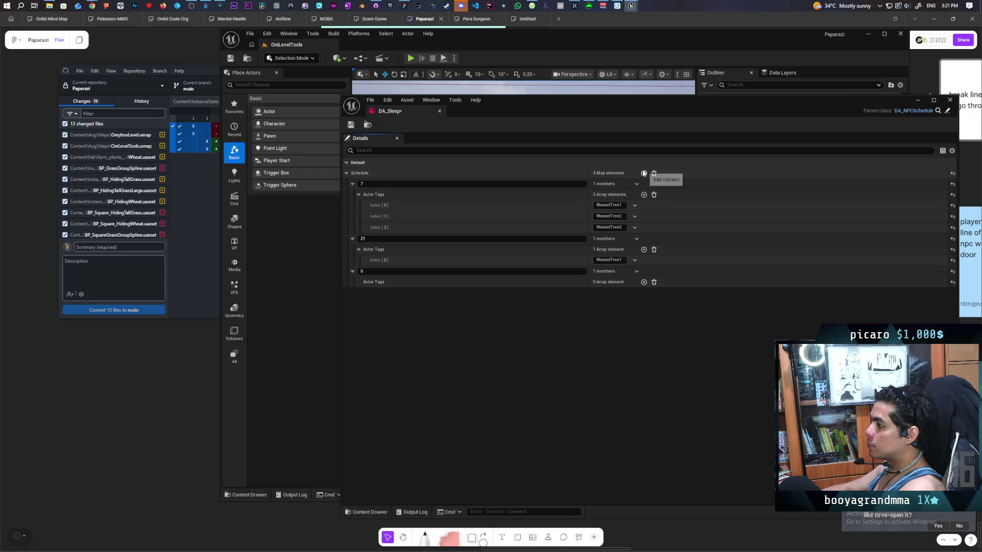
click(653, 175)
click(644, 173)
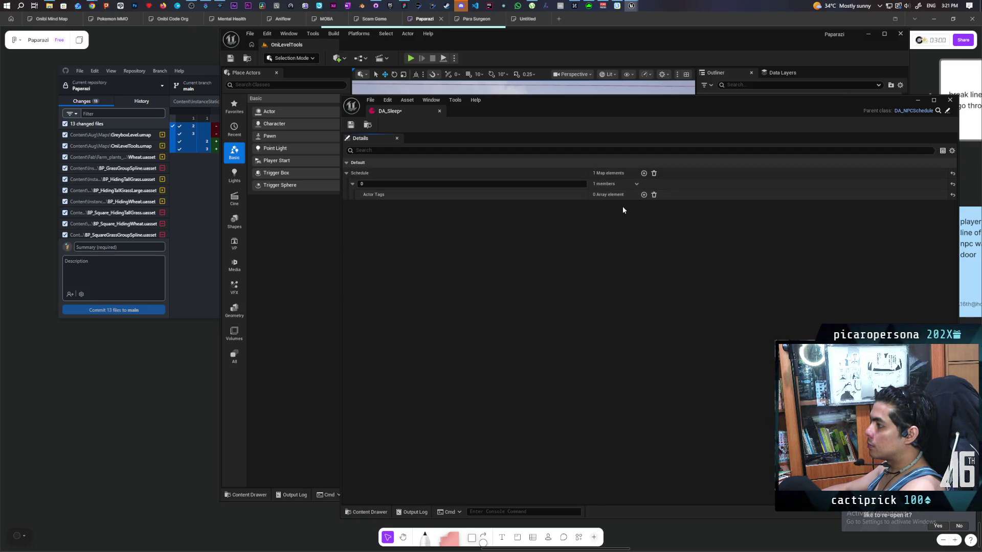
click(644, 196)
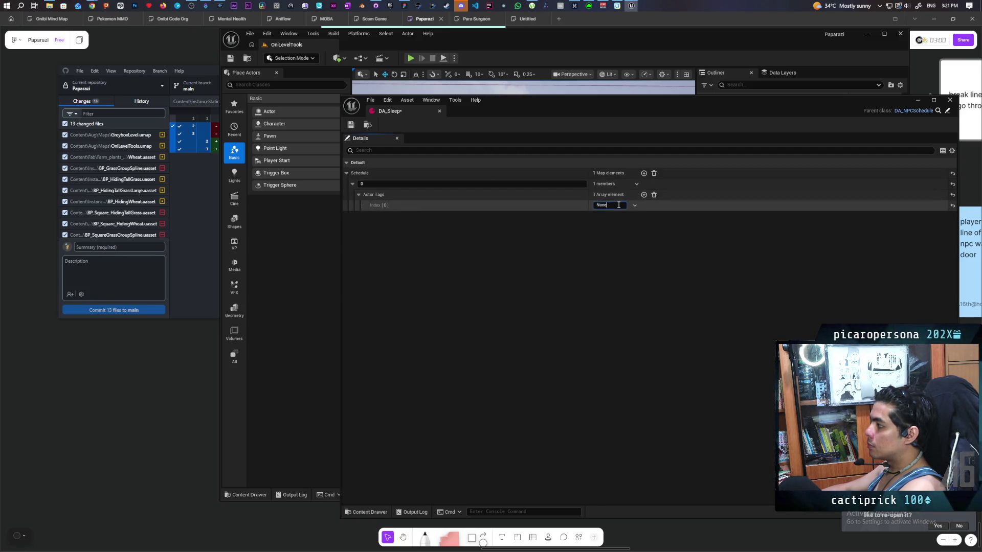
text(Bed)
key(Return)
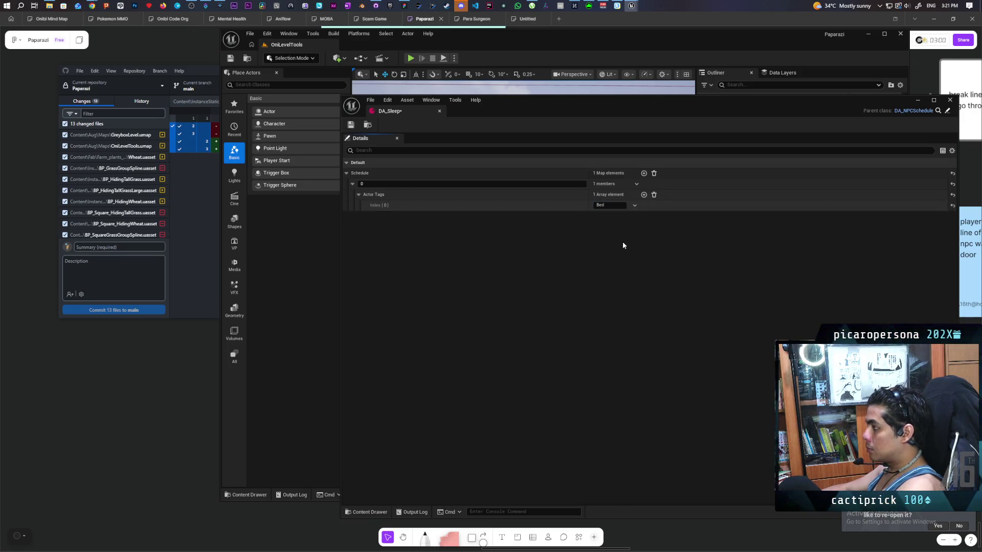
click(949, 100)
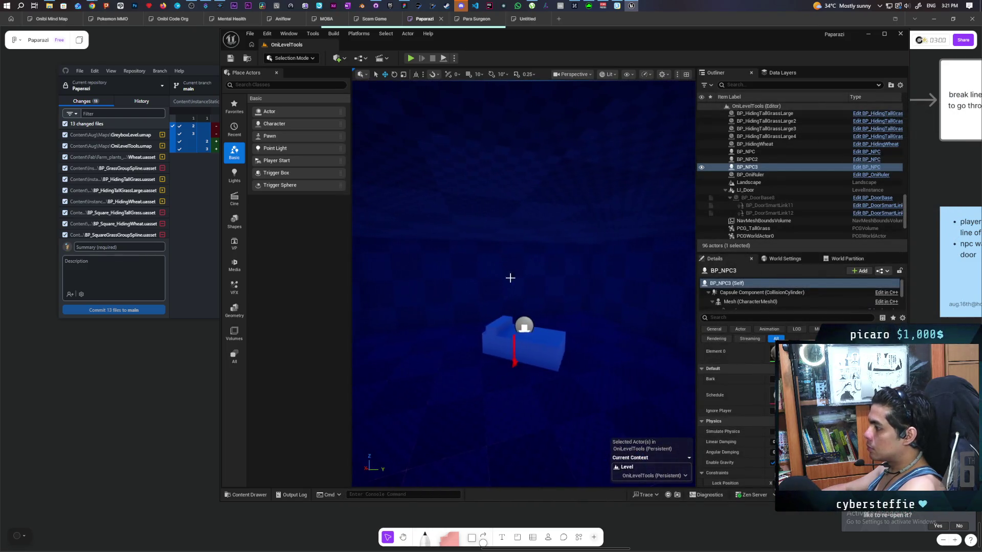
Select BP_Bed, filter Details to its Tags, save, and close the Place Actors panel.
click(532, 351)
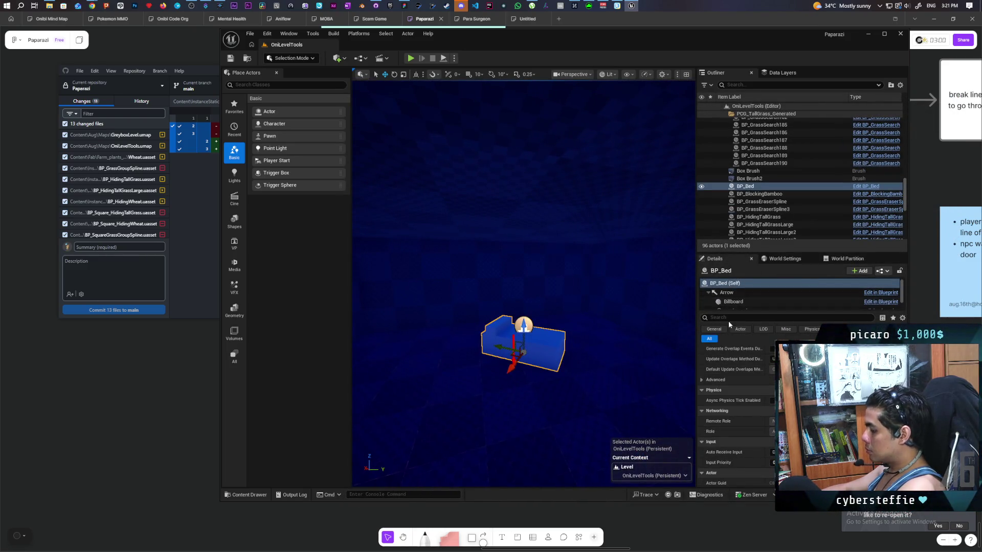
text(tag)
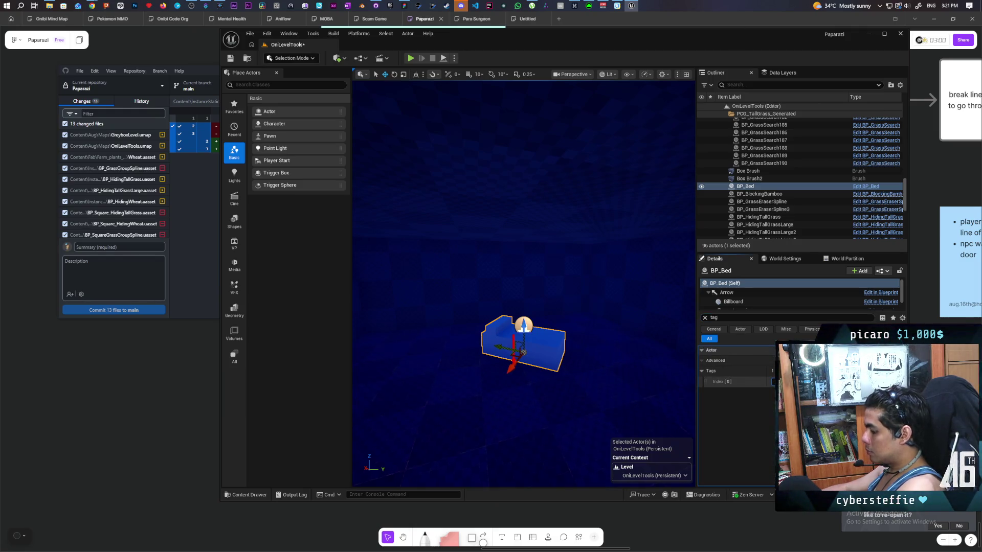
click(231, 58)
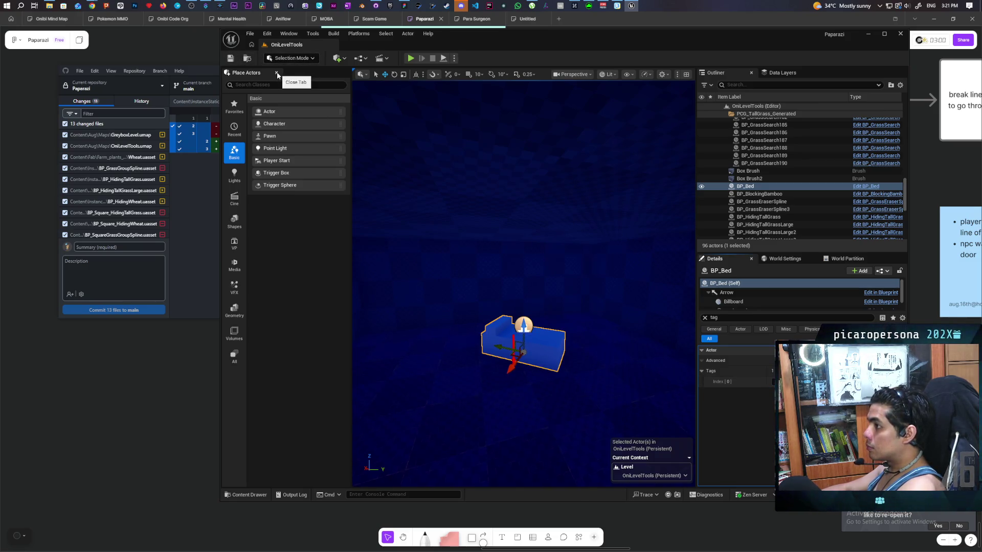
click(277, 75)
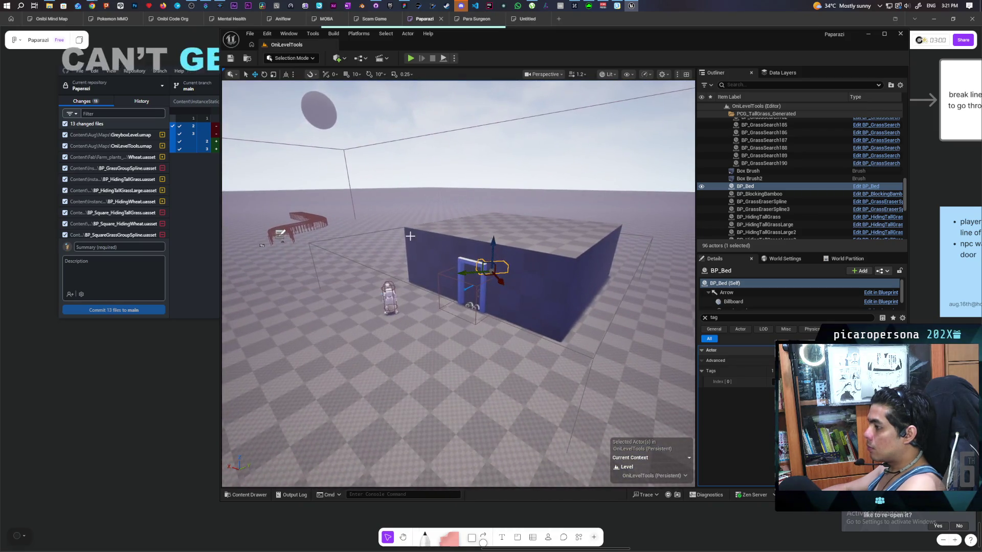
drag(410, 236, 410, 255)
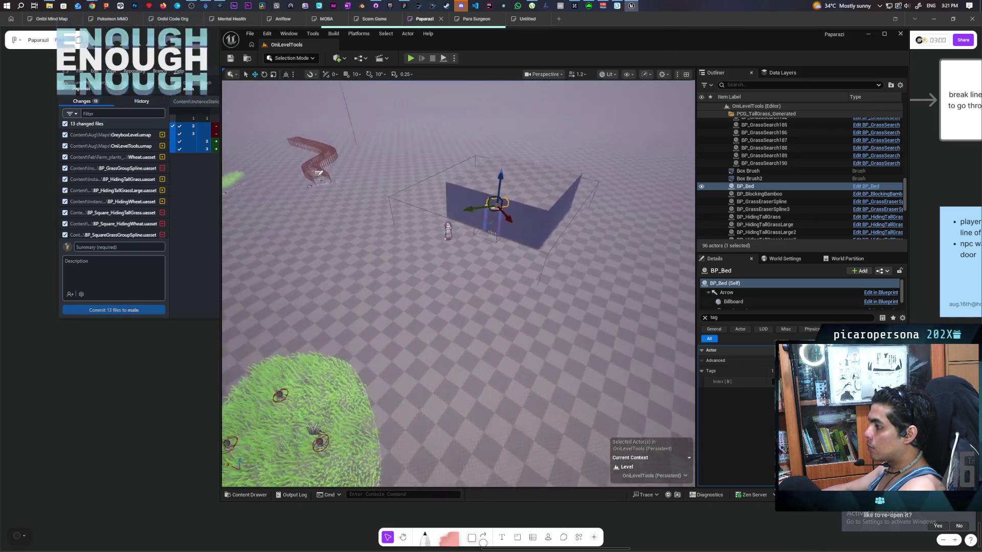
drag(383, 389, 383, 393)
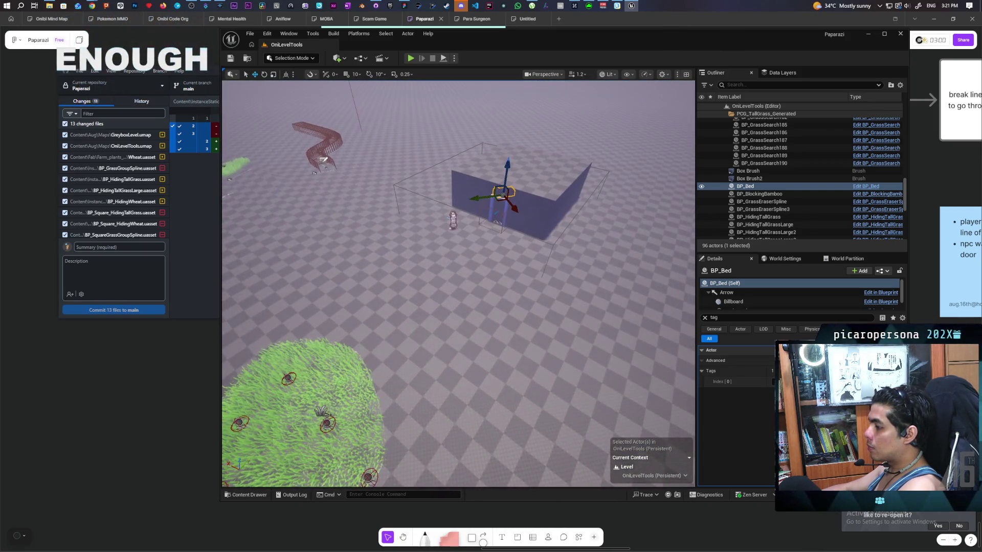
Play-test the level with Alt+P, stop with Esc, and fly the camera over the room.
right_click(382, 393)
click(435, 397)
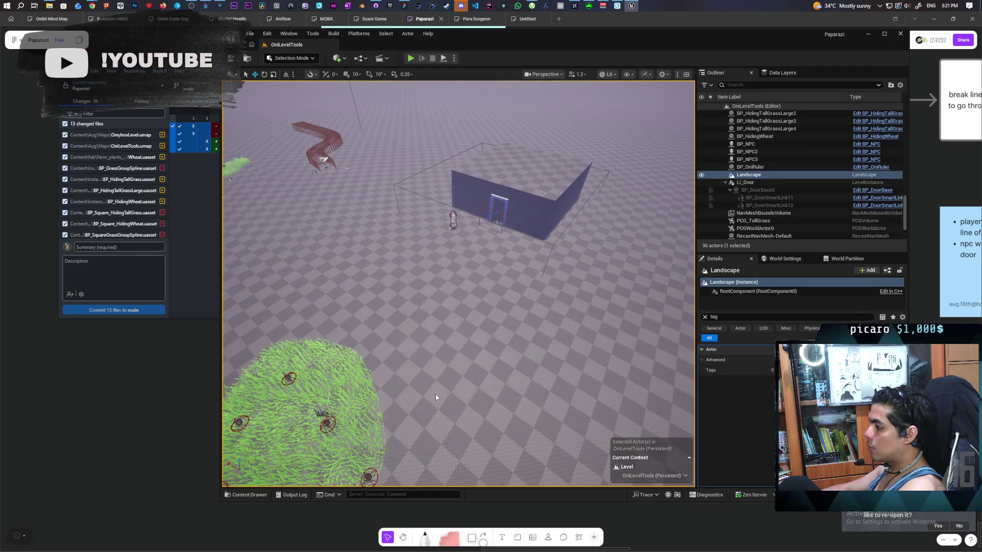
key(alt+p)
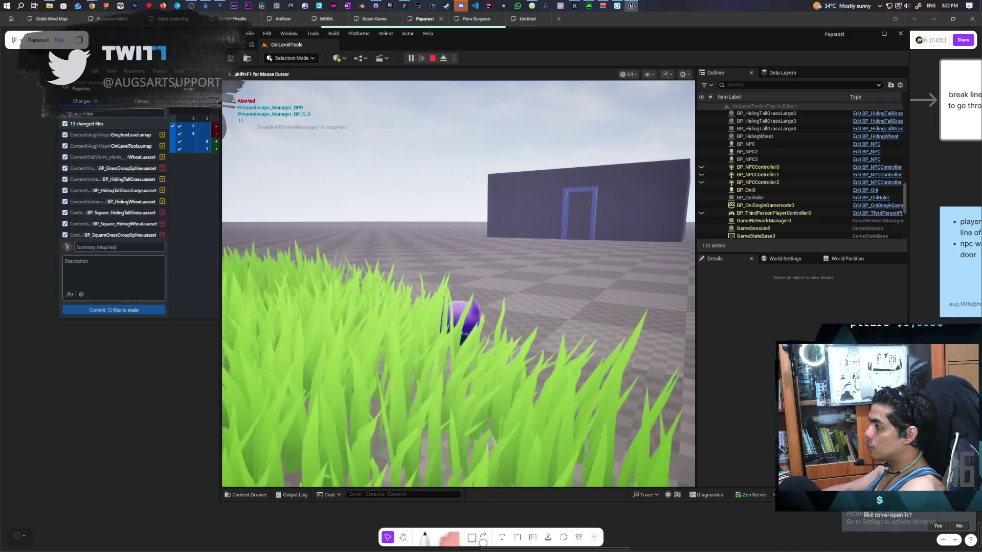
key(Escape)
drag(629, 383, 628, 383)
drag(525, 272, 525, 271)
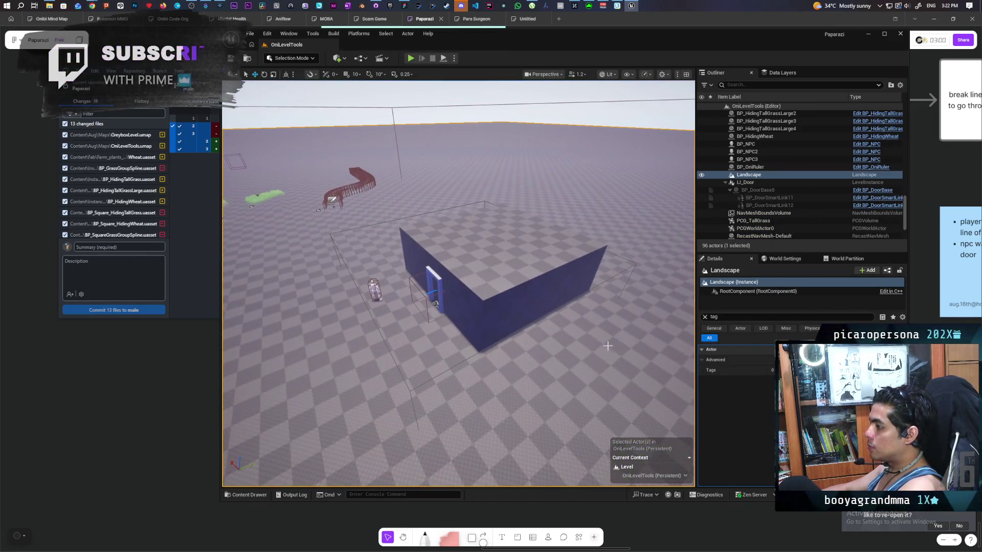
click(479, 262)
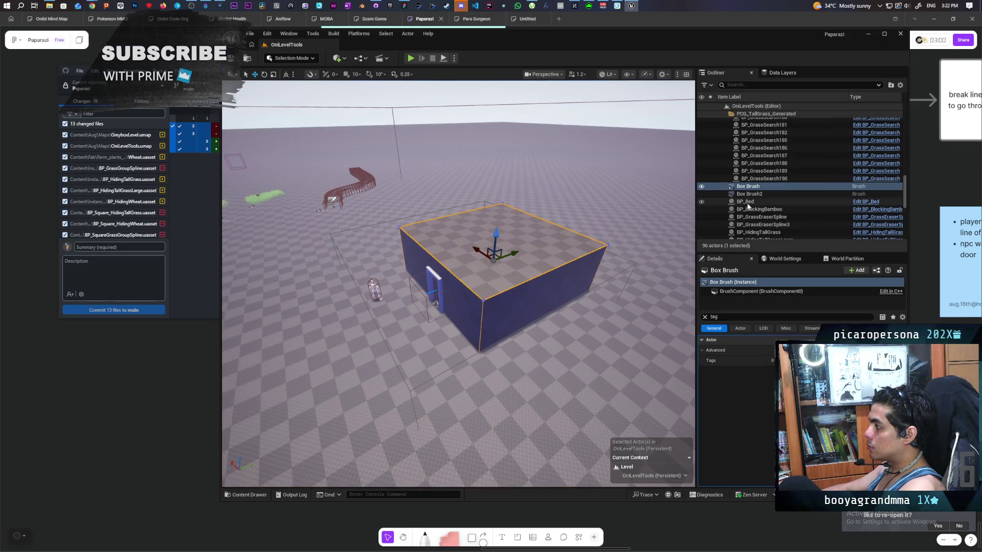
click(435, 278)
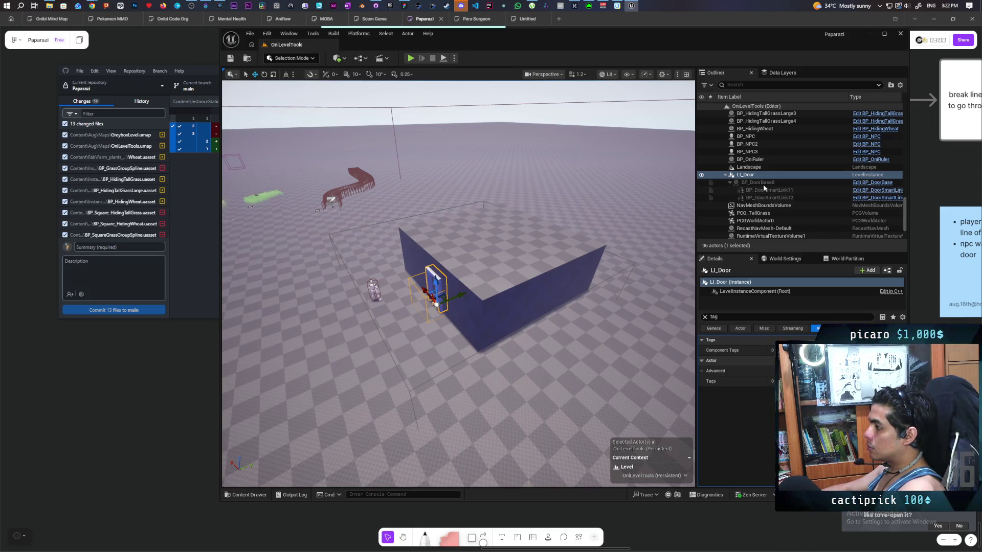
click(501, 261)
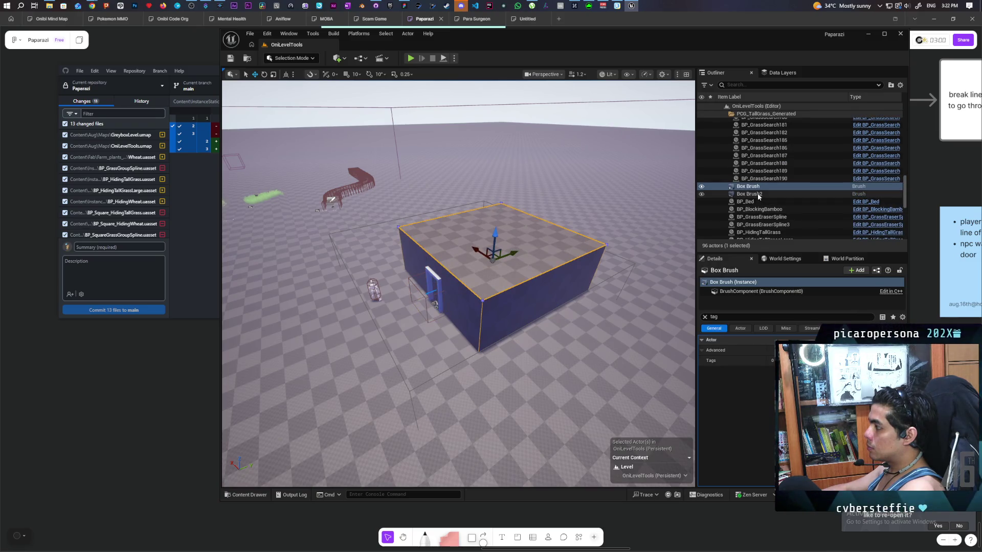
ctrl+click(748, 194)
ctrl+click(435, 276)
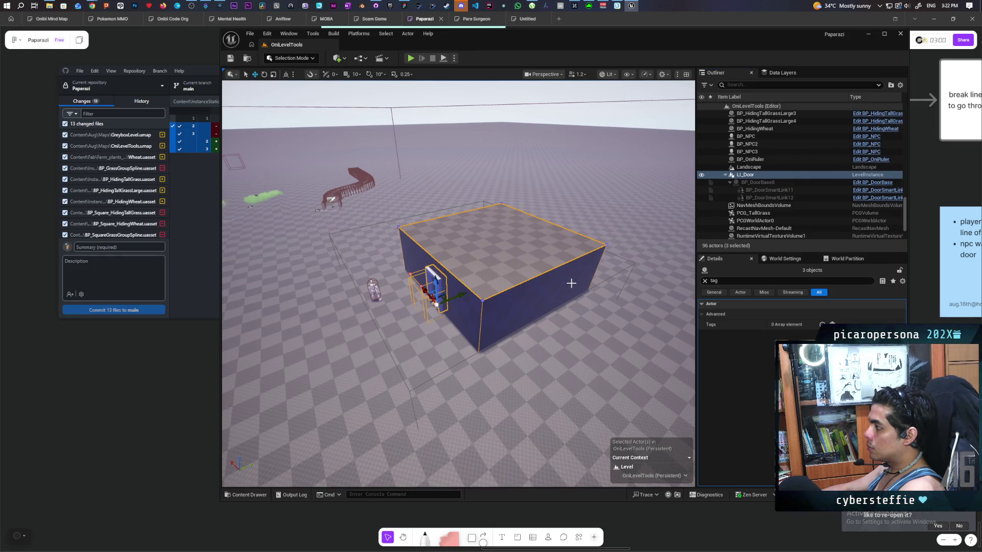
key(e)
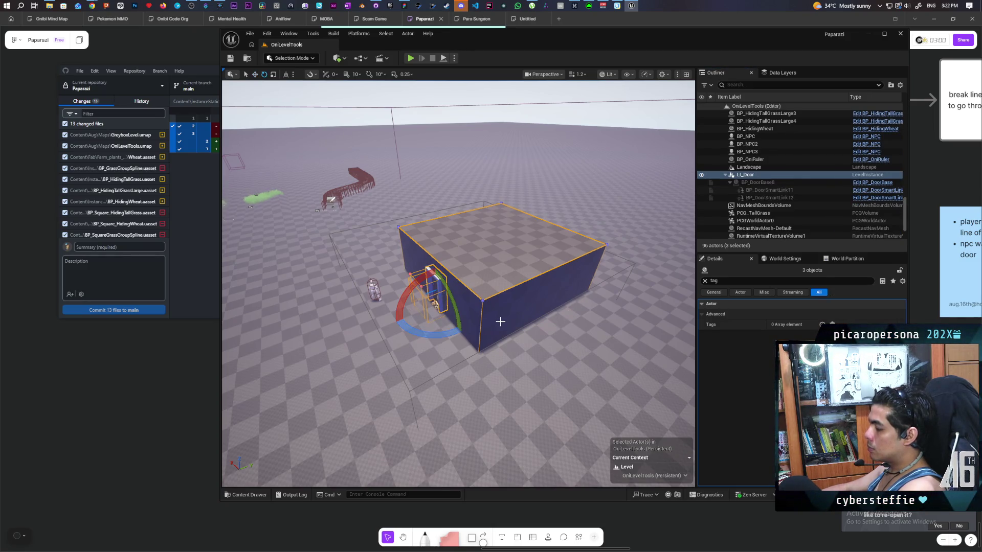
mouse_move(461, 327)
mouse_down()
mouse_move(424, 335)
mouse_move(388, 292)
mouse_up()
key(ctrl+z)
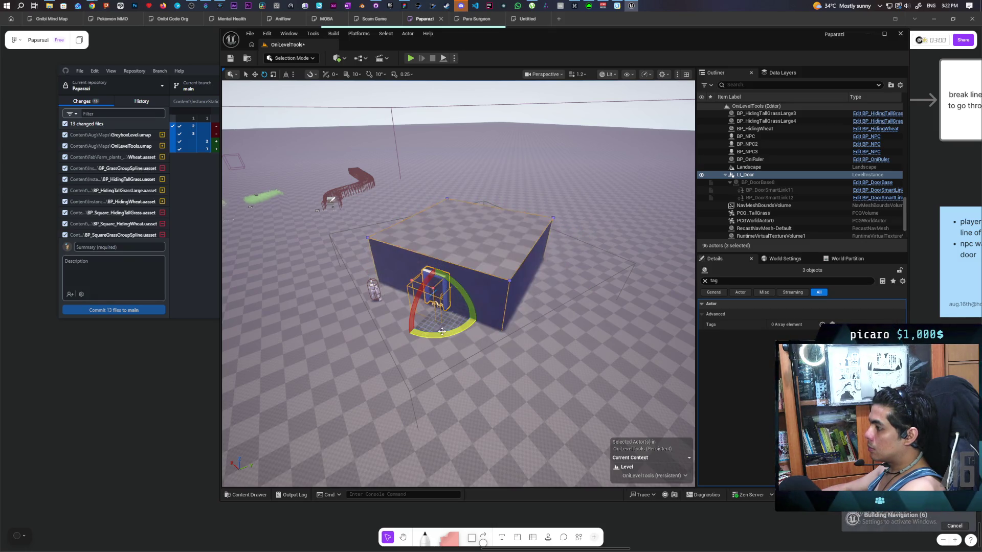
Play the level, walk the character toward the wall with W, then stop with Esc.
click(410, 58)
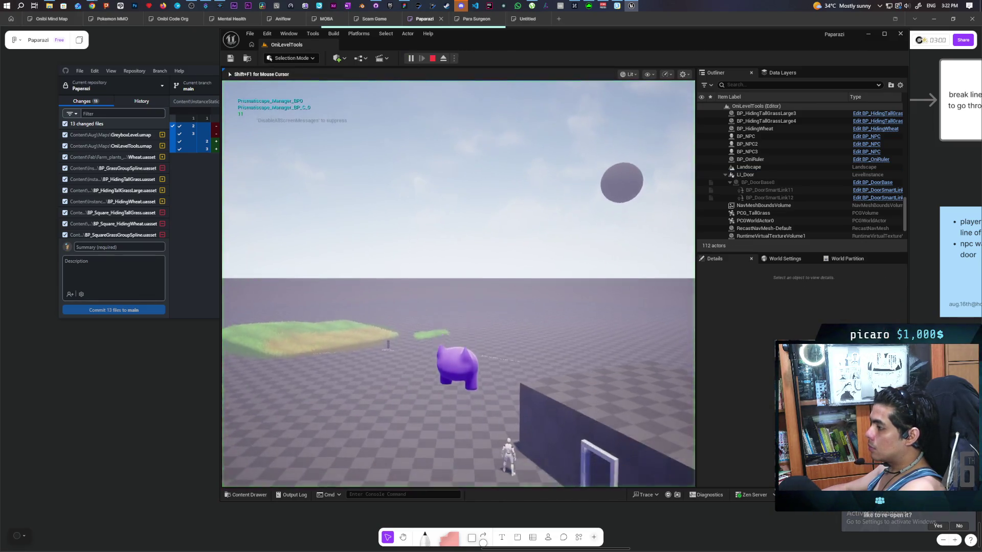
key(w)
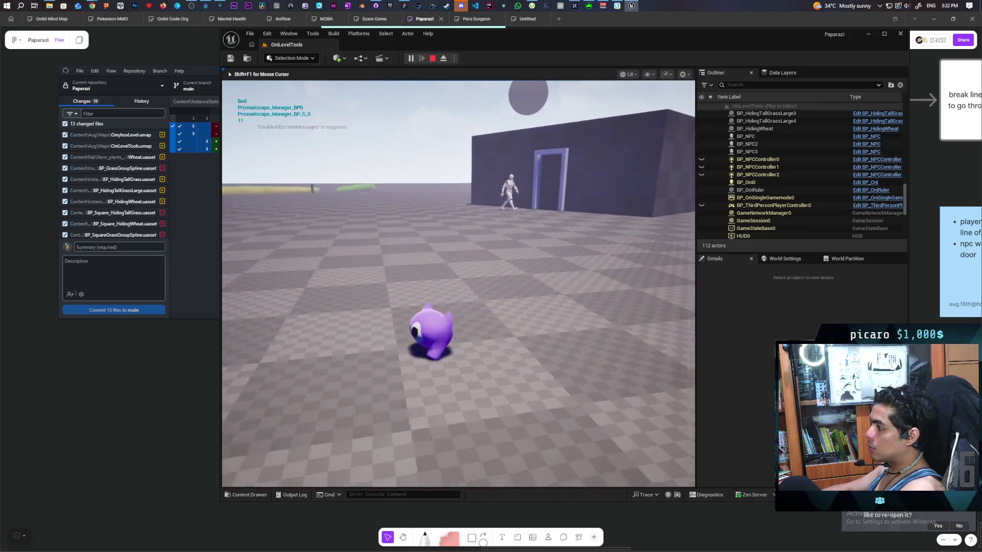
key(w)
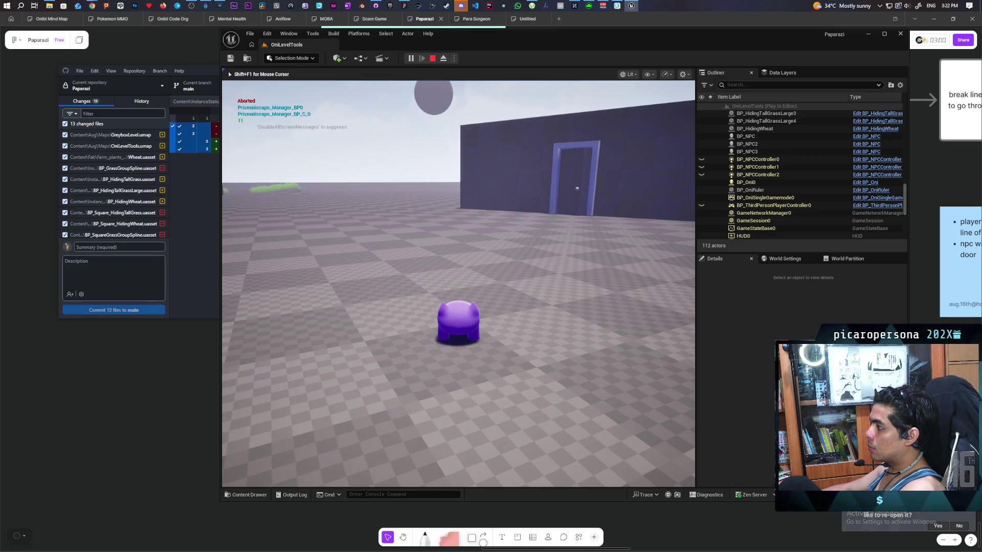
key(Escape)
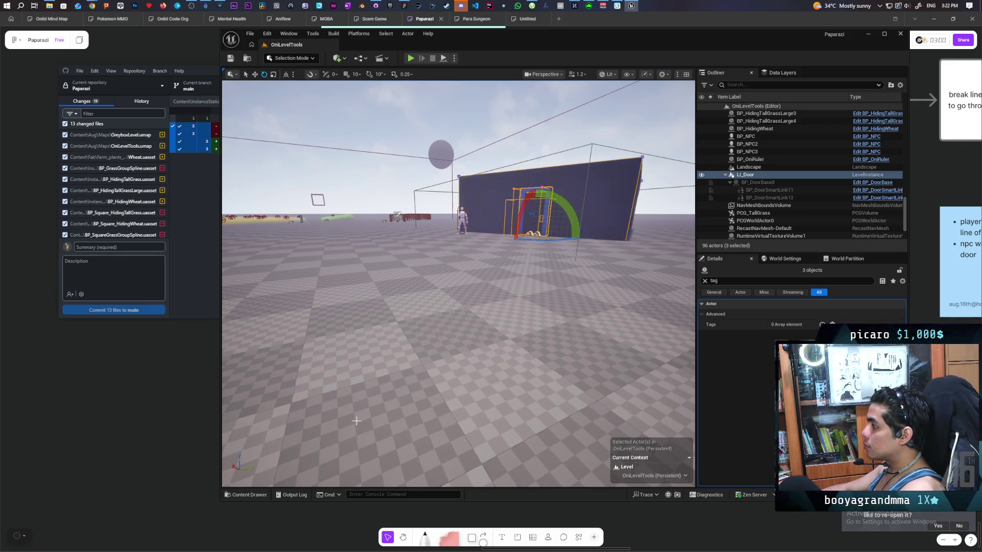
Search the Content root for 'oor' and open the BP_DoorBase blueprint.
click(246, 495)
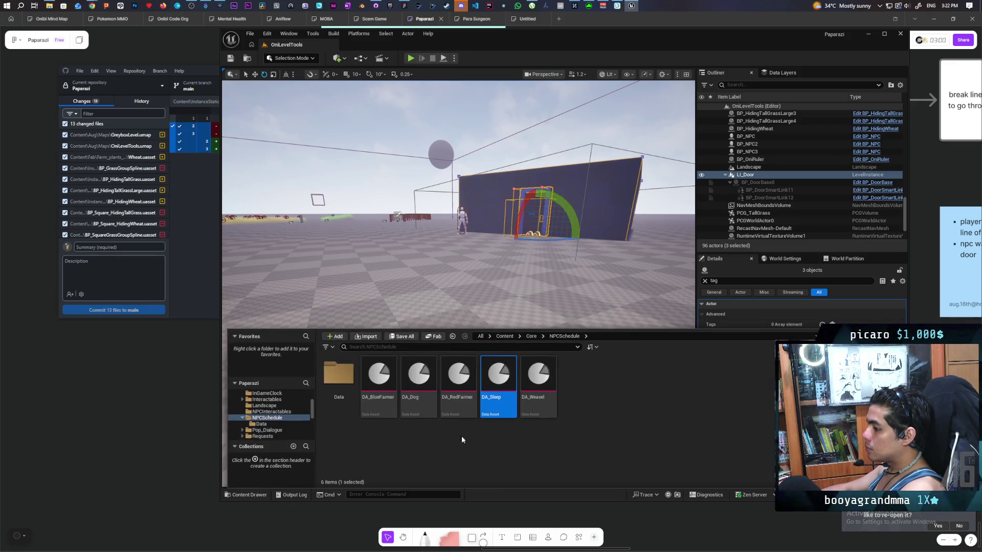
click(504, 336)
click(498, 348)
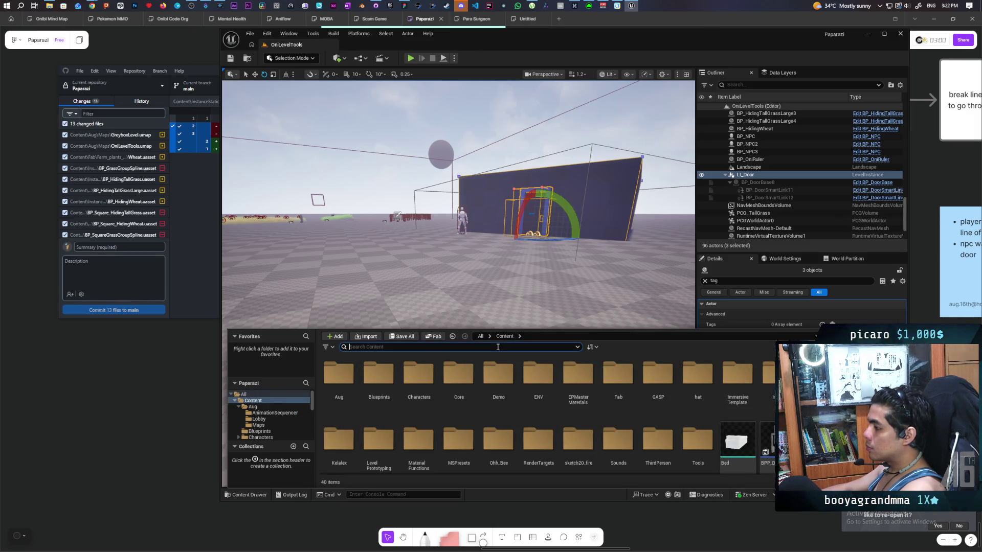
text(door)
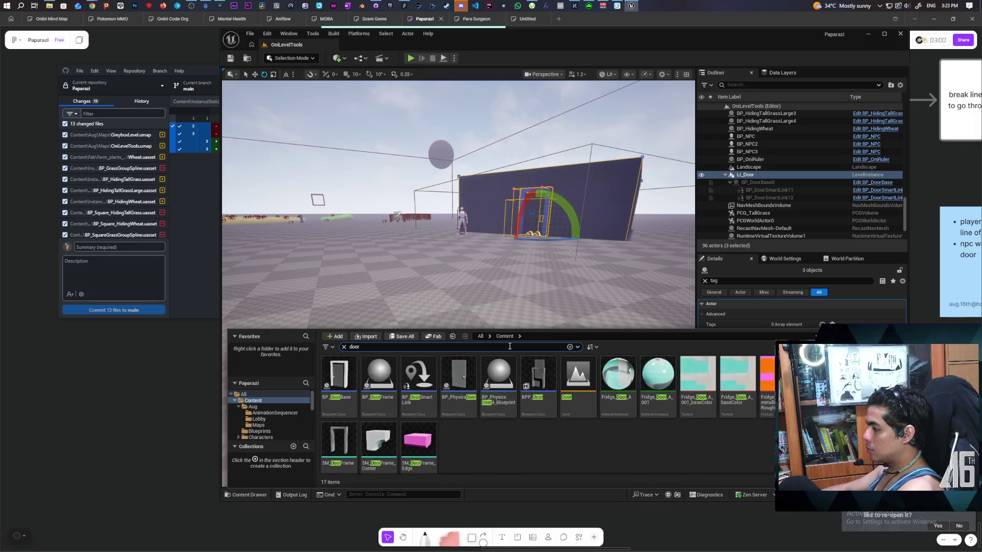
double_click(338, 378)
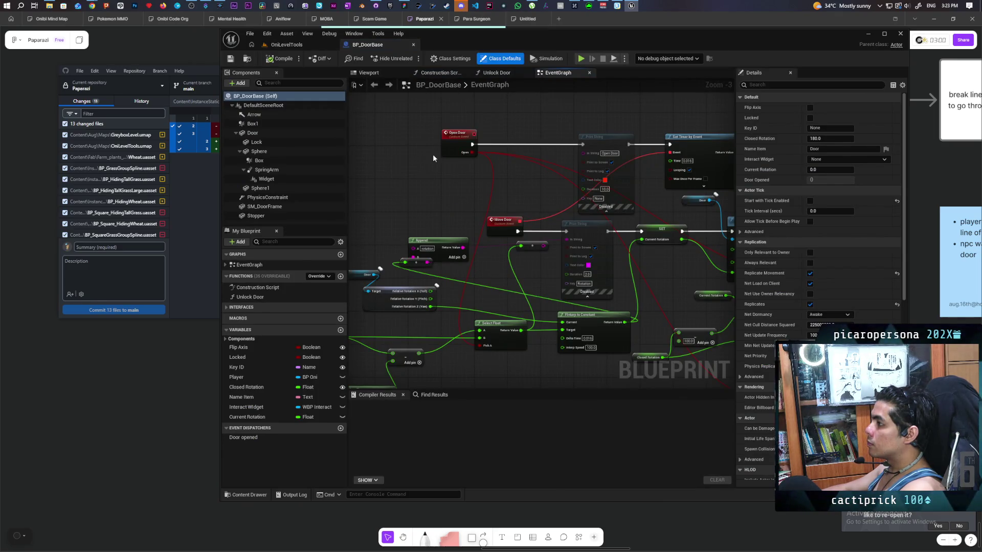
Inspect the door's RInterp To Constant and Set Relative Rotation node chain, then return to OniLevelTools.
scroll(433, 156, down, 4)
scroll(433, 159, up, 3)
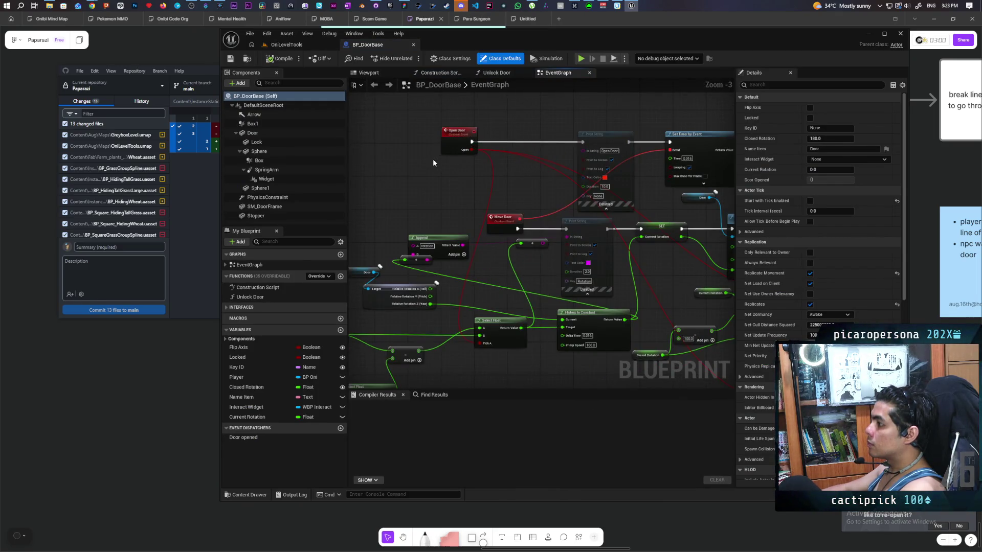
scroll(432, 158, down, 2)
scroll(432, 158, up, 2)
drag(435, 164, 363, 119)
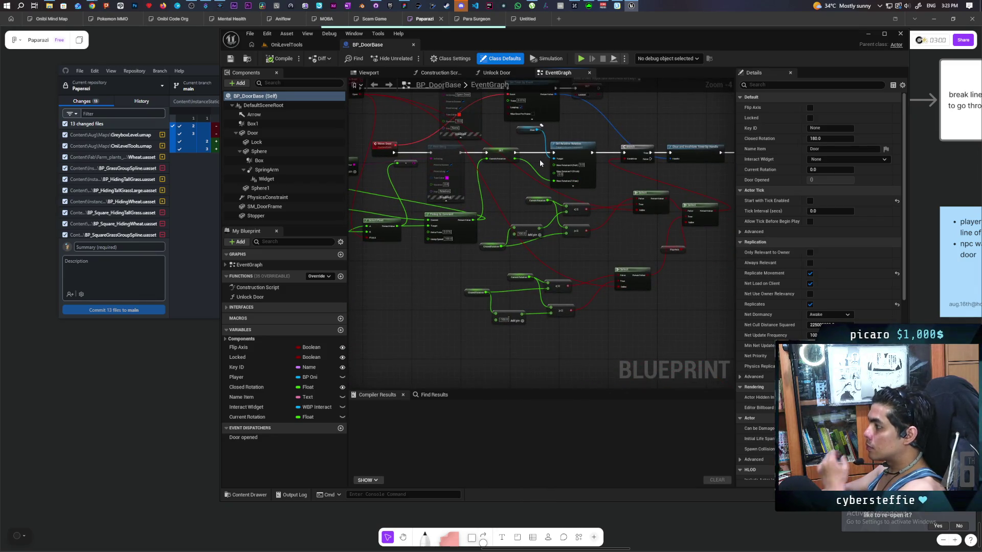
scroll(539, 158, up, 2)
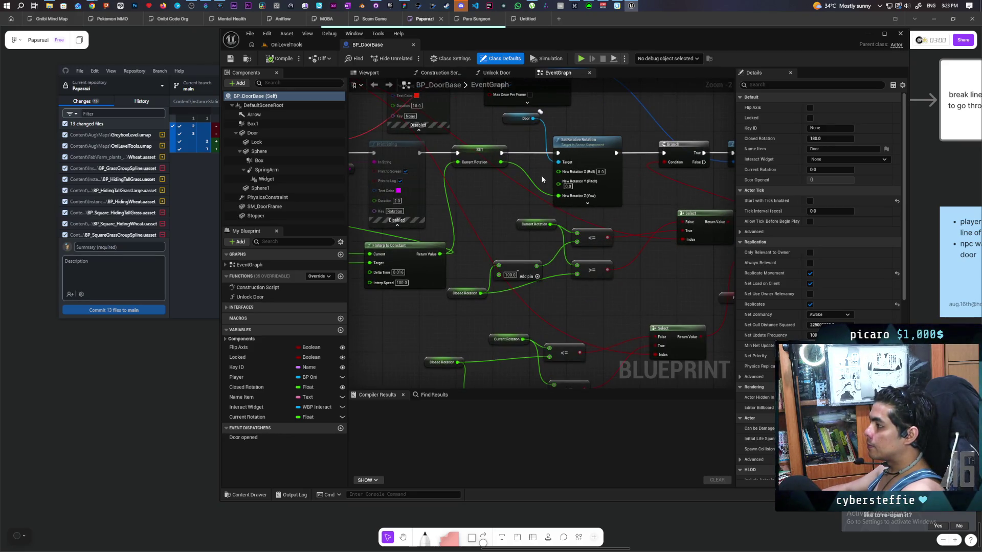
mouse_move(539, 190)
mouse_down()
mouse_move(540, 164)
mouse_move(547, 180)
mouse_up()
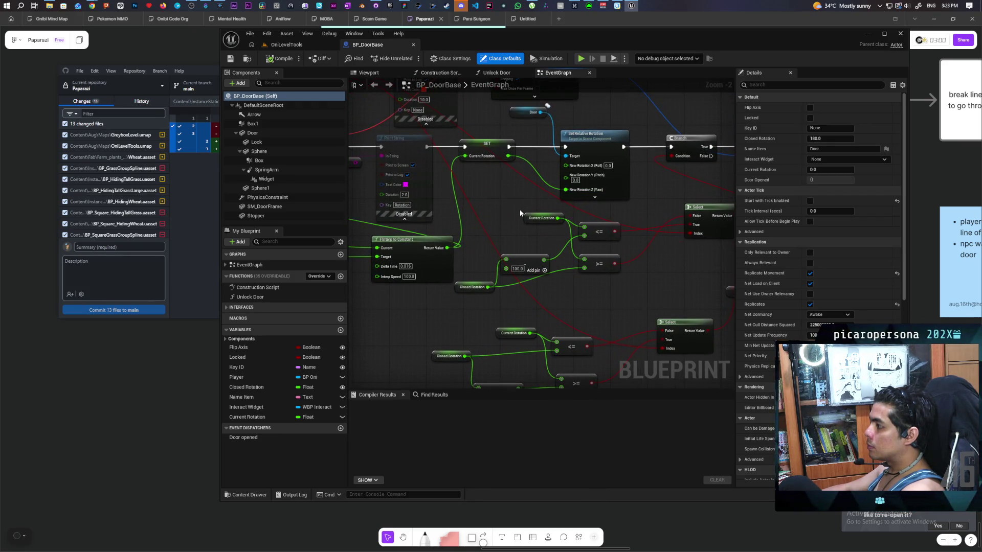
scroll(520, 210, down, 1)
drag(508, 213, 615, 199)
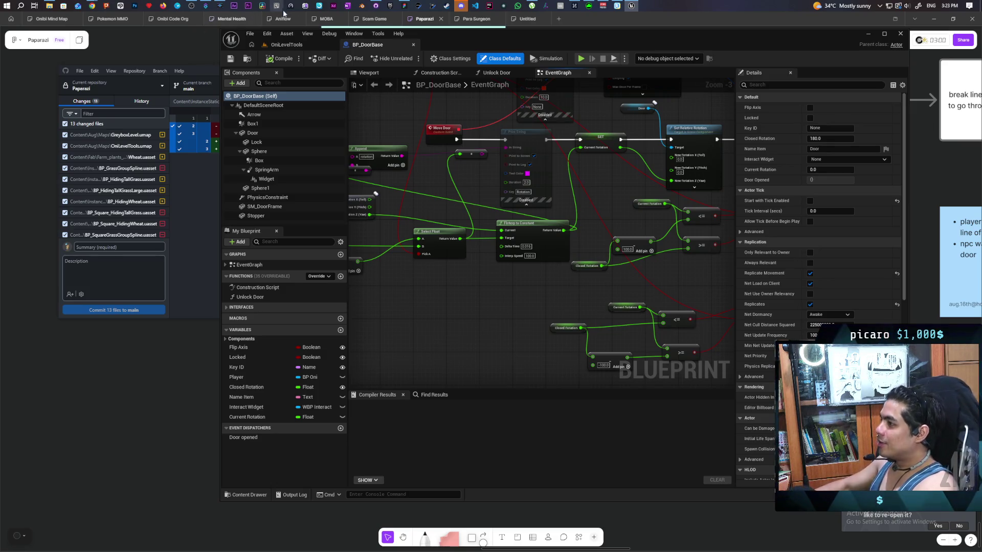
click(286, 44)
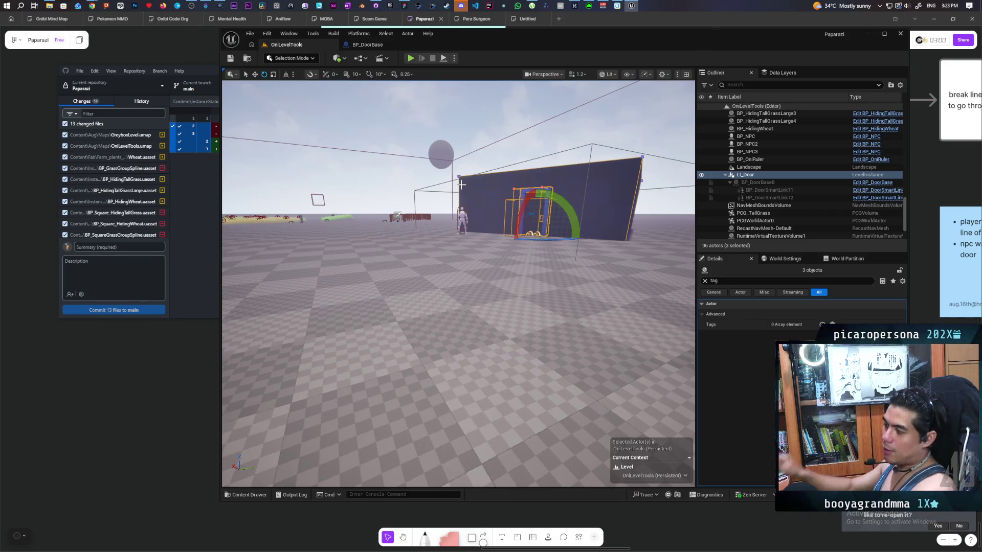
key(f)
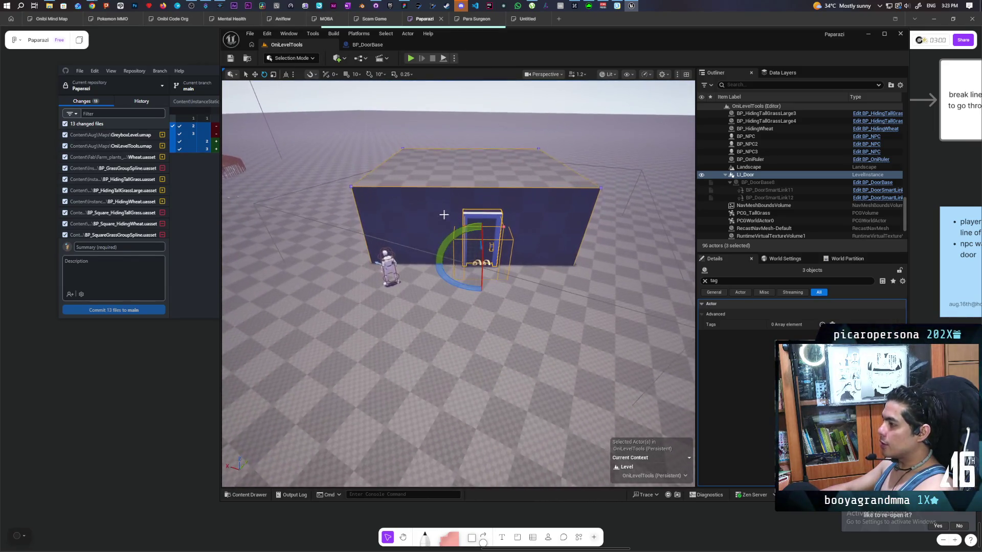
mouse_move(460, 278)
mouse_down()
mouse_move(435, 264)
mouse_move(490, 319)
mouse_up()
key(ctrl+z)
key(ctrl+z)
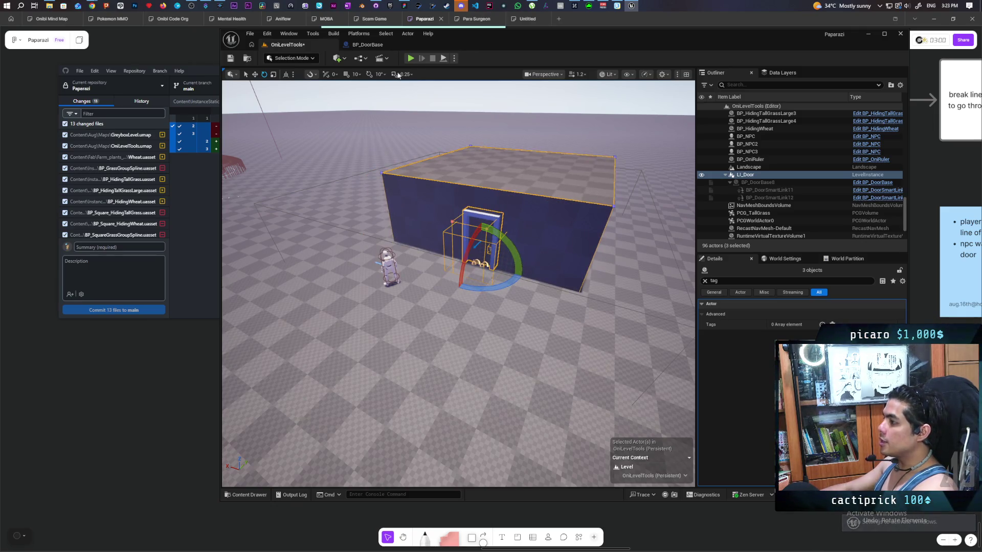
mouse_move(409, 255)
mouse_down()
mouse_move(327, 306)
mouse_move(381, 109)
mouse_up()
right_click(381, 110)
click(415, 373)
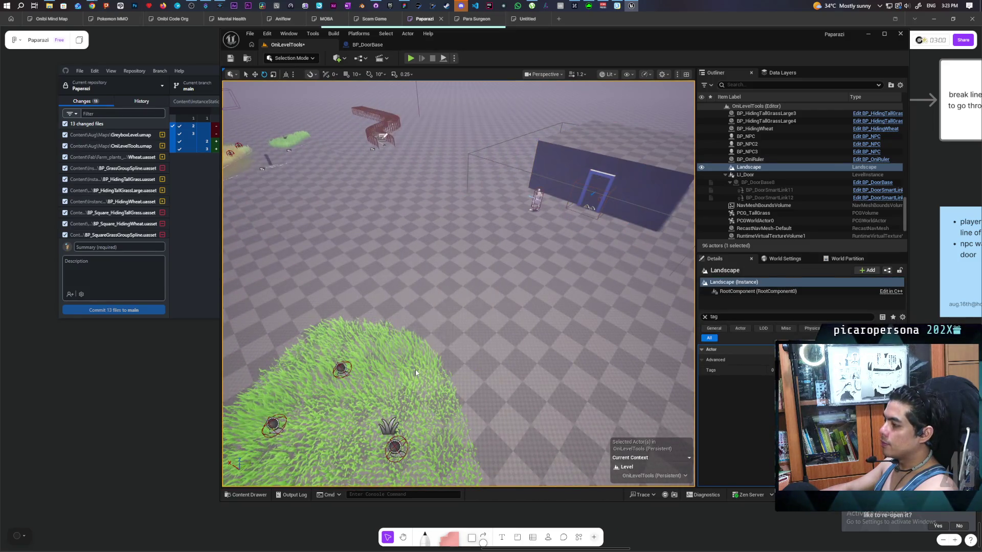
Run a Play In Editor test, walk toward the doorway, and end the session.
key(alt+p)
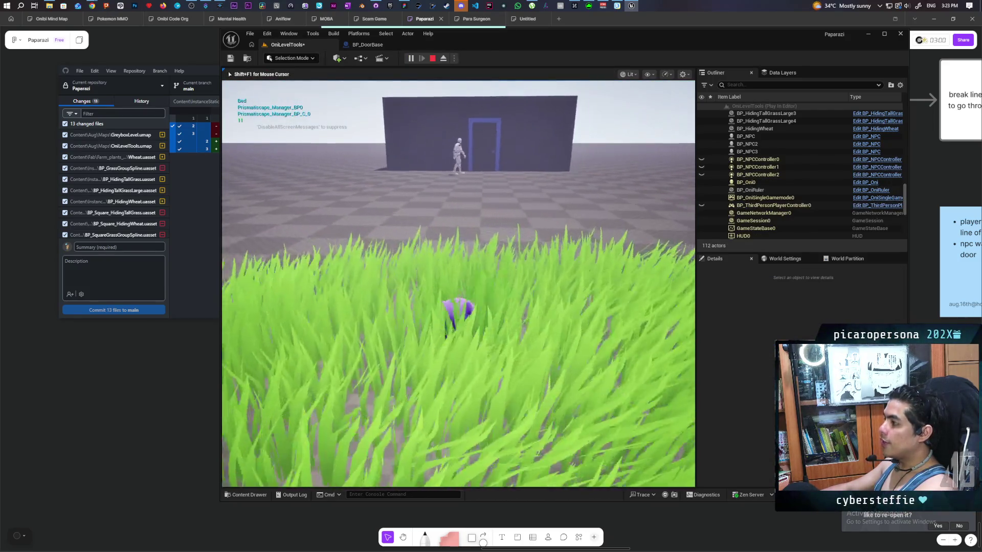
key(w)
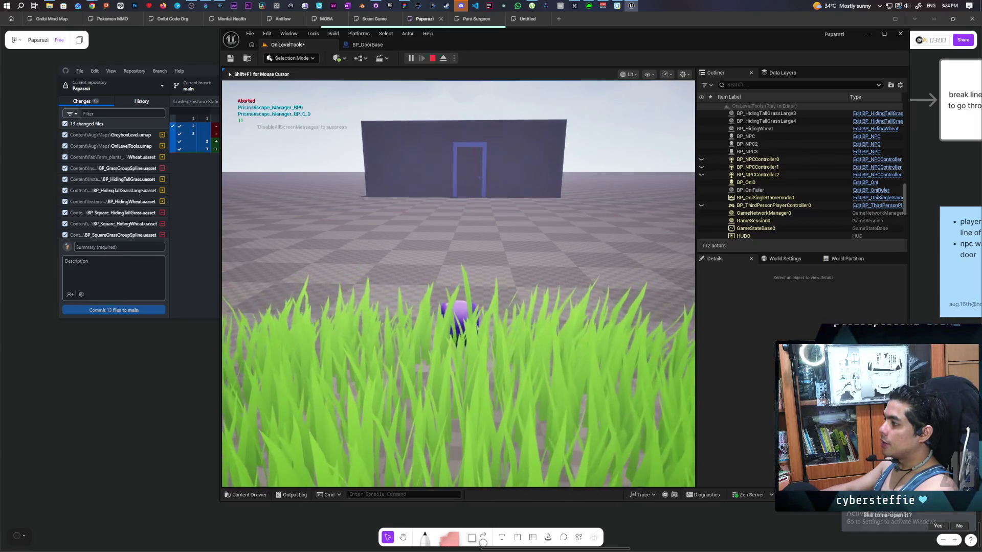
key(Escape)
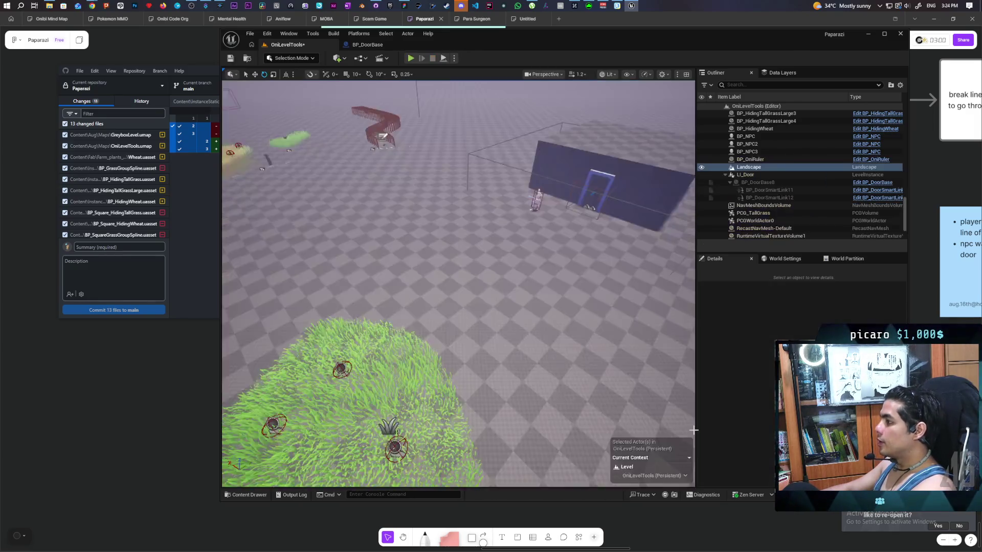
Select Box Brush, Box Brush2 and LI_Door and rotate them together.
click(694, 429)
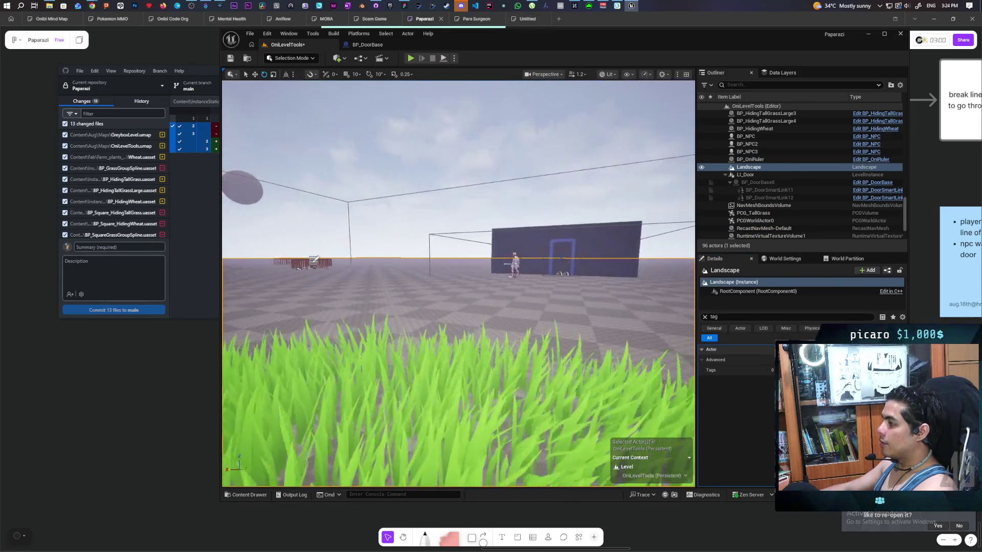
key(f)
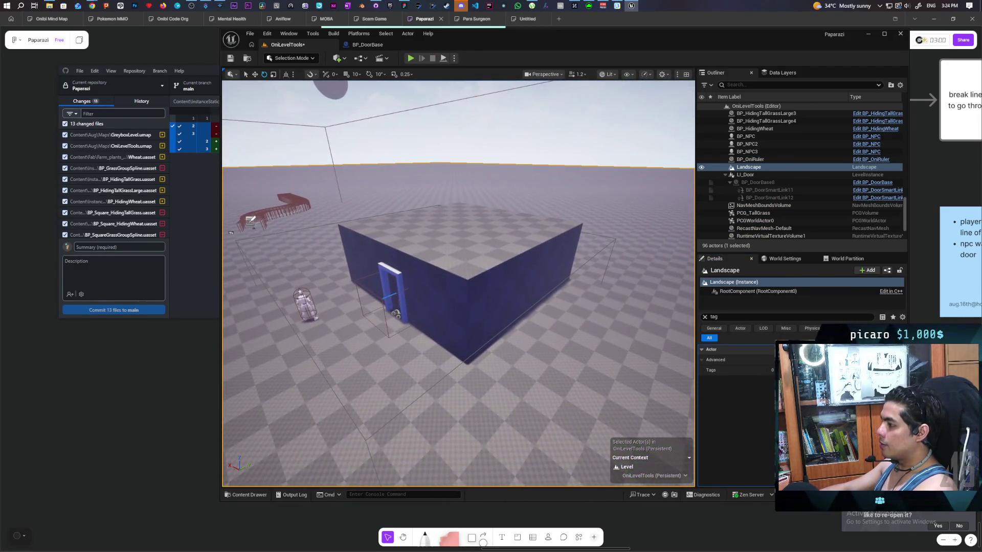
click(450, 220)
ctrl+click(756, 191)
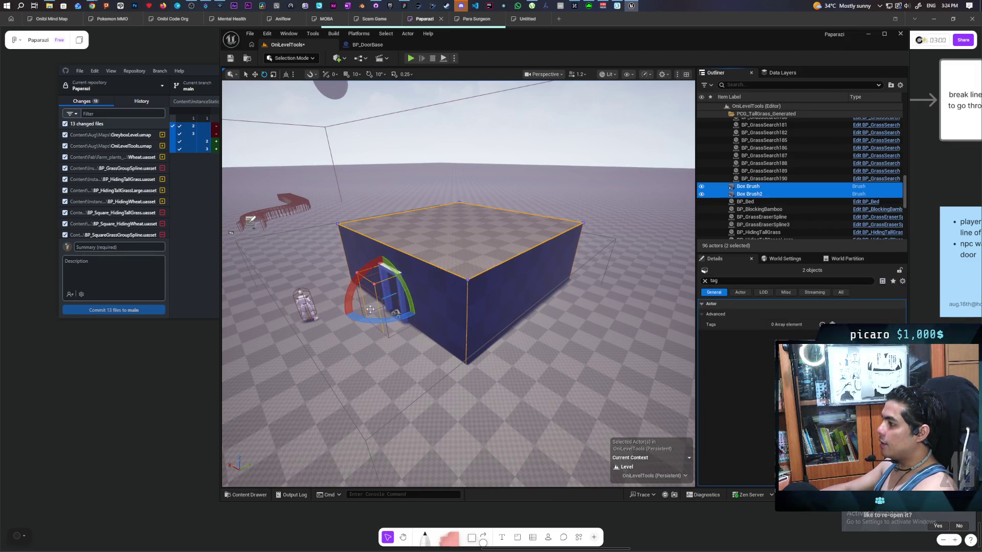
ctrl+click(383, 270)
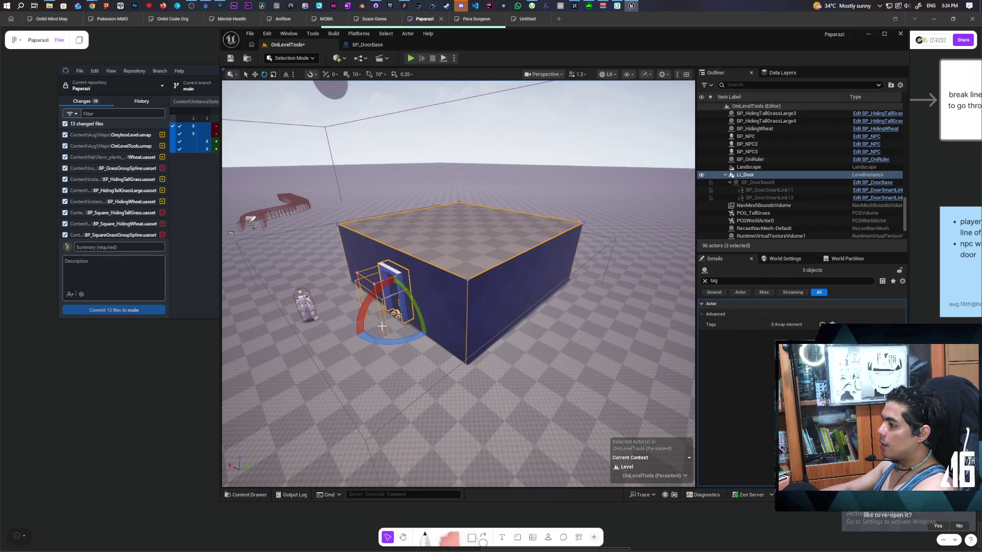
drag(384, 341, 387, 340)
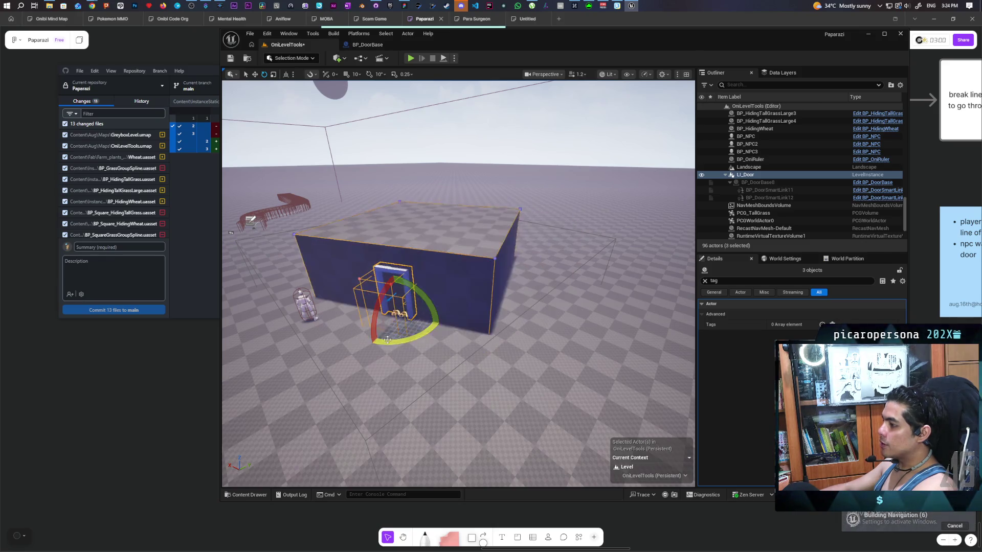
Start a Play From Here test from the tall-grass area.
drag(324, 269, 296, 306)
key(Caps_Lock)
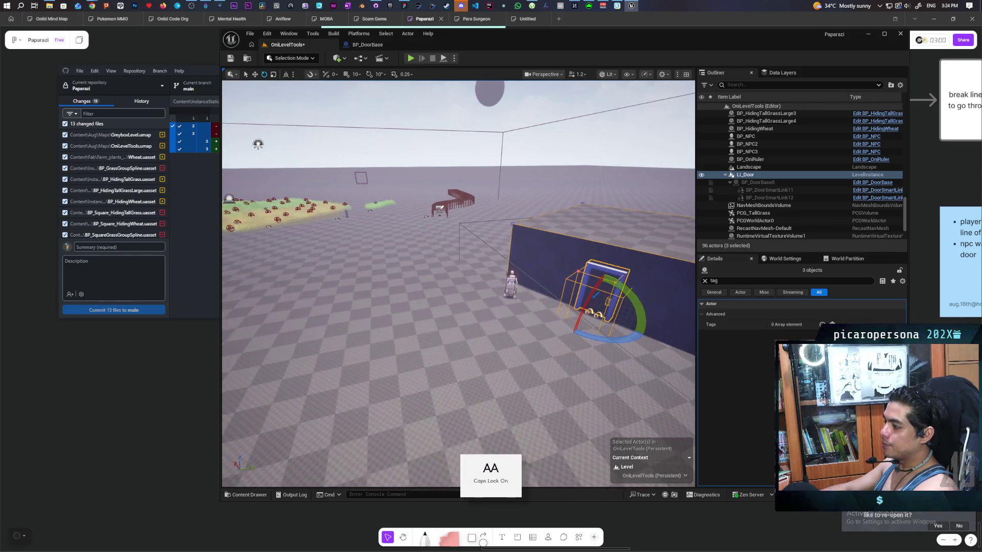
drag(390, 344, 526, 295)
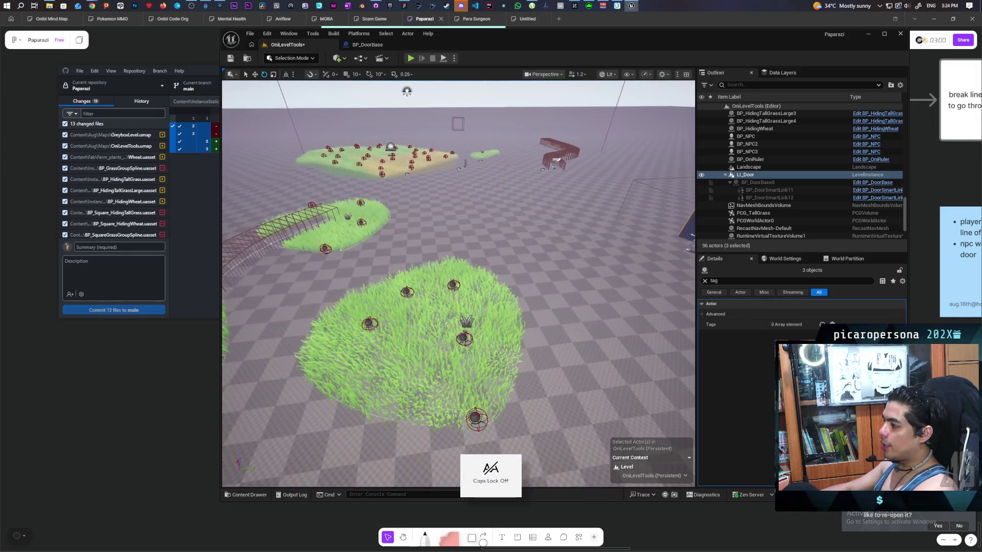
right_click(527, 295)
click(529, 291)
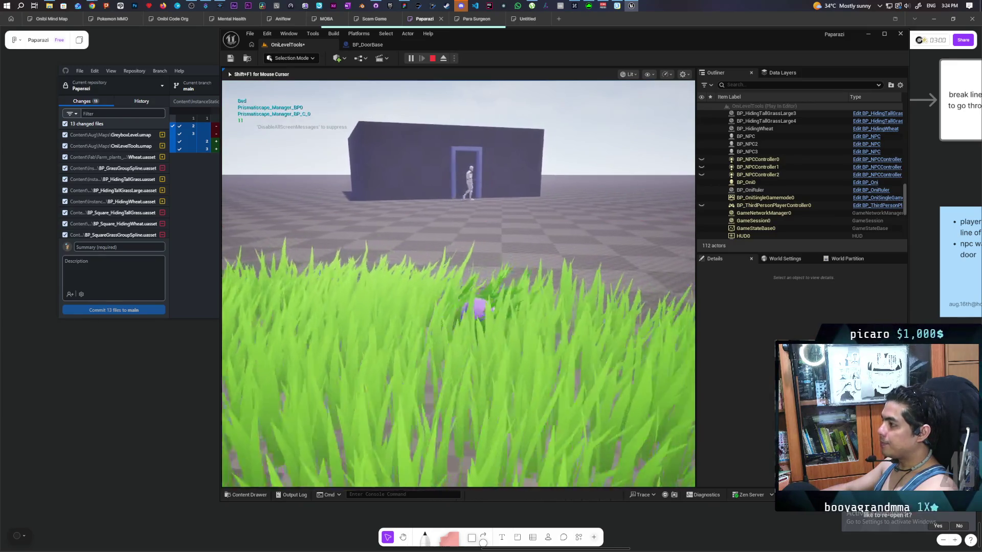
Walk and jump the player from the grass to the door wall, then stop the play test.
key(w)
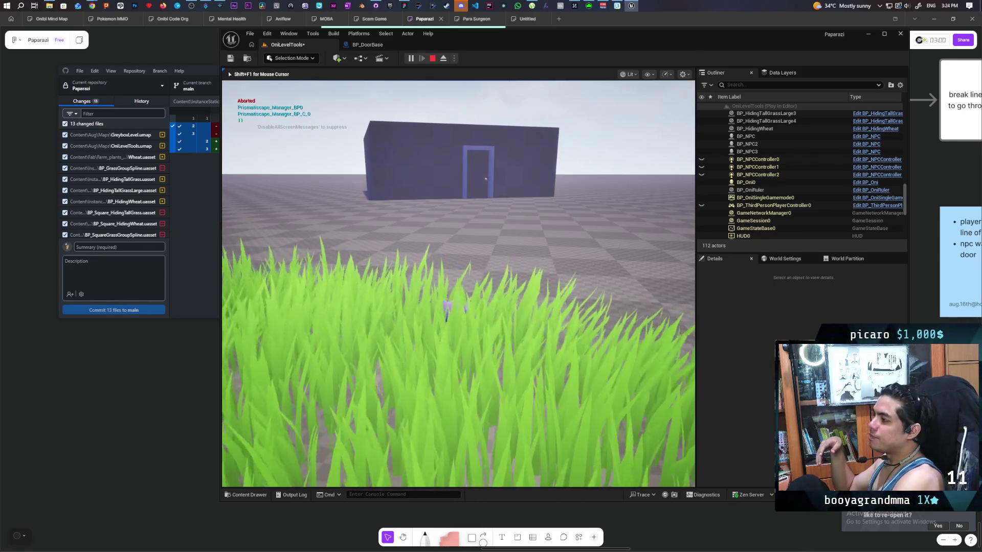
key(space)
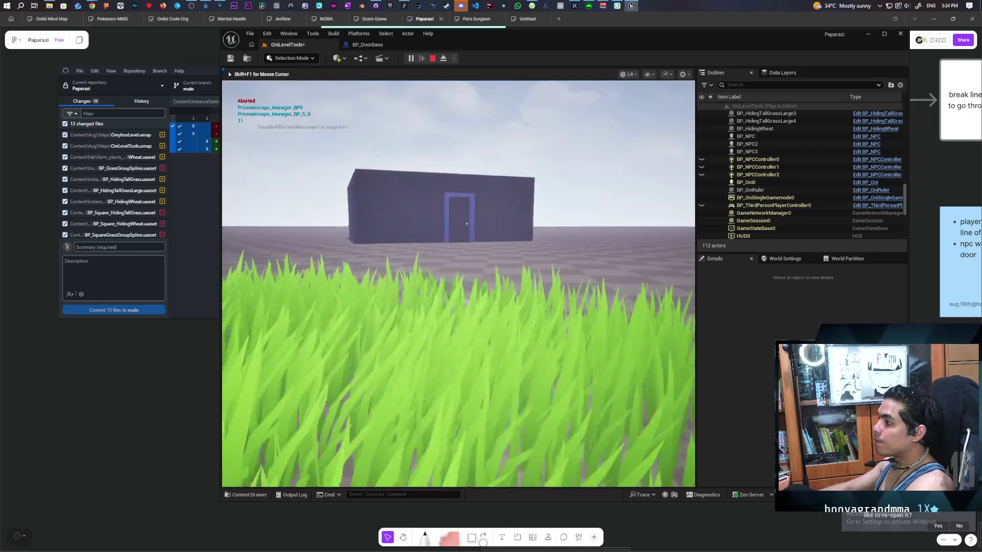
key(w)
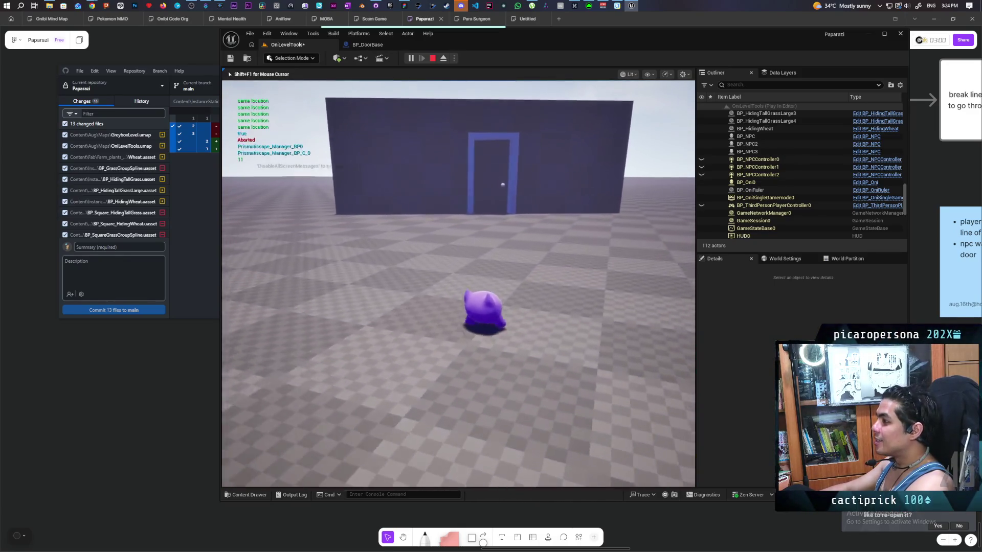
key(a)
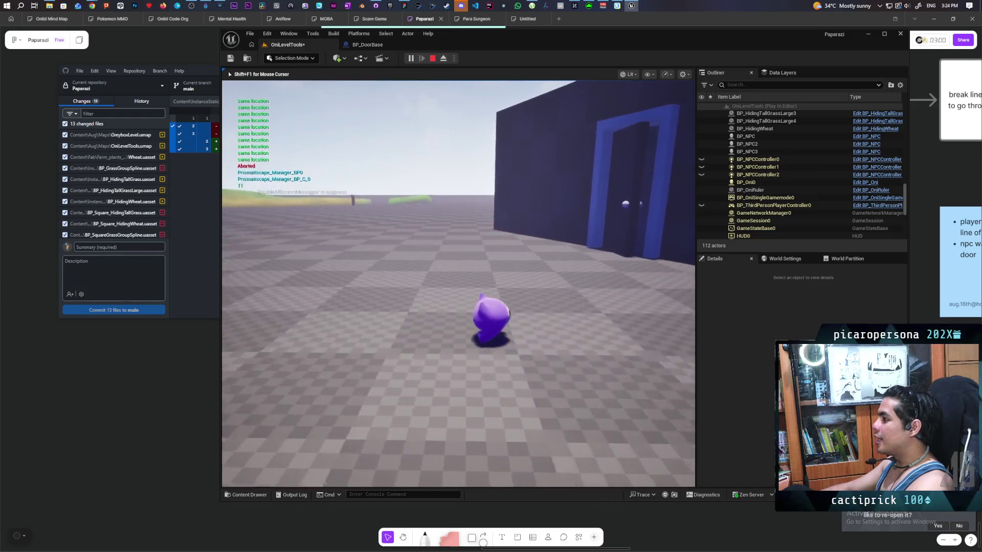
key(d)
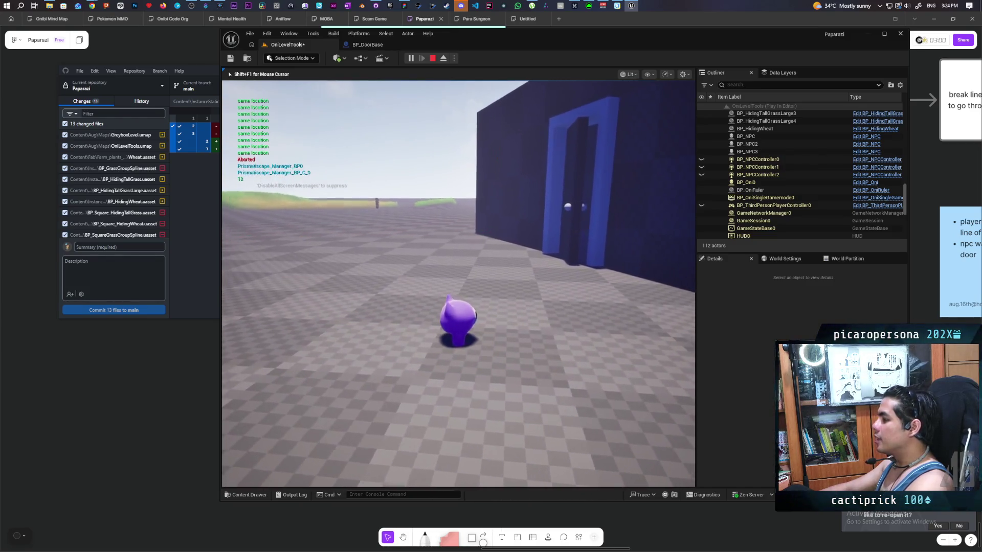
key(w)
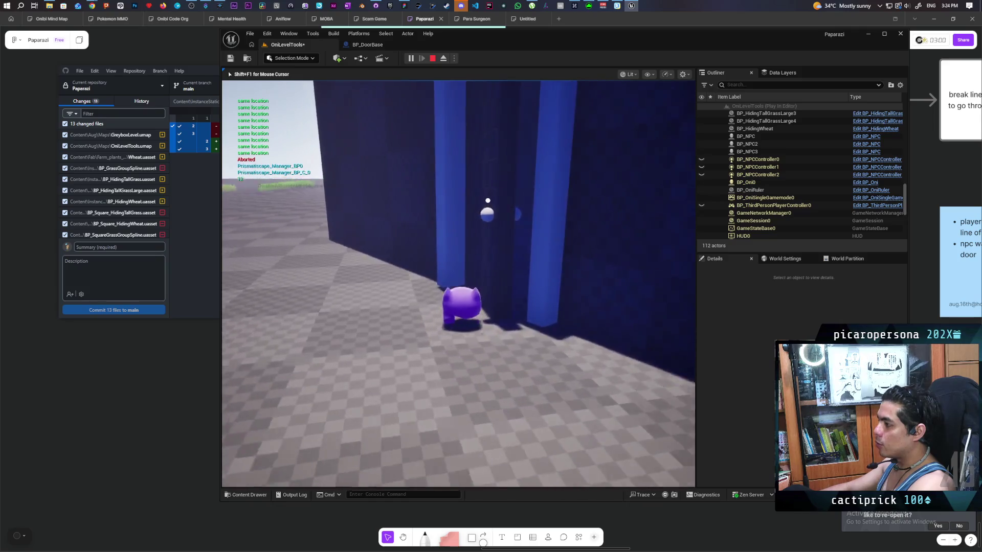
key(d)
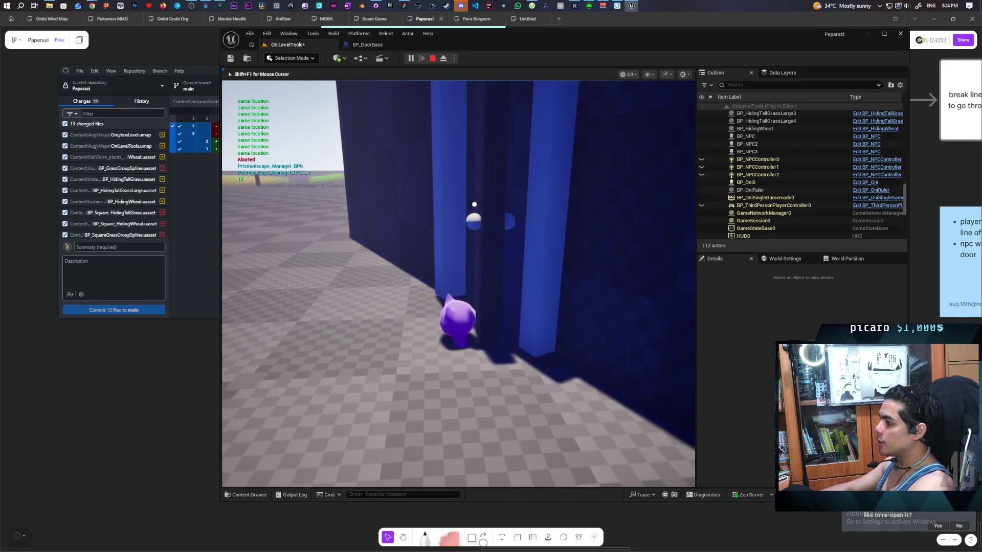
key(w)
key(space)
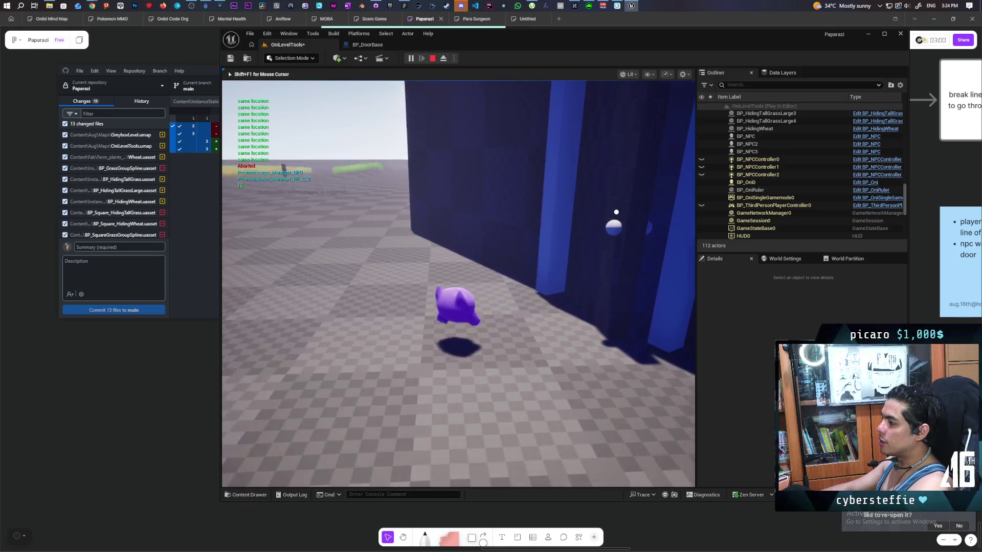
key(Escape)
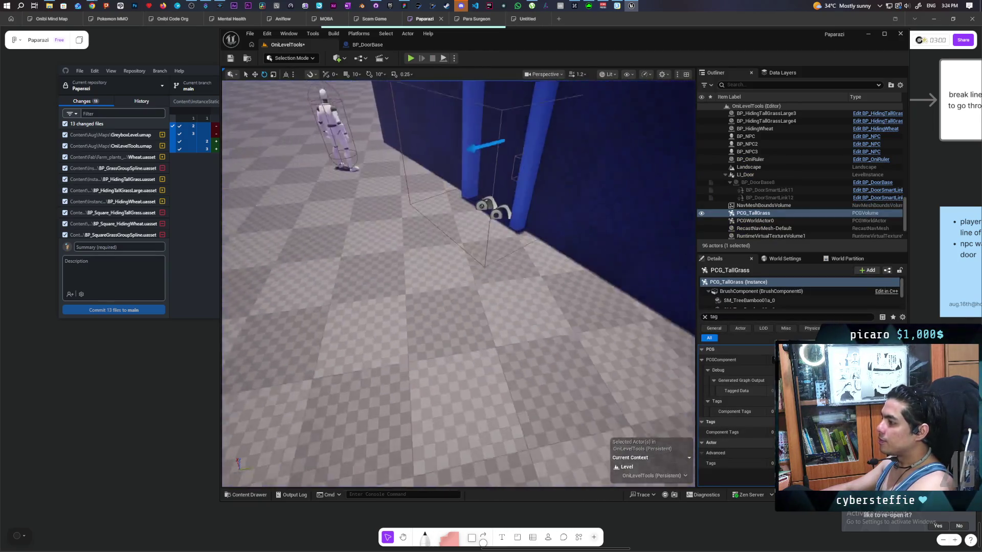
Switch to BP_DoorBase's EventGraph and shift the Door node left to expose the rotation logic.
key(s)
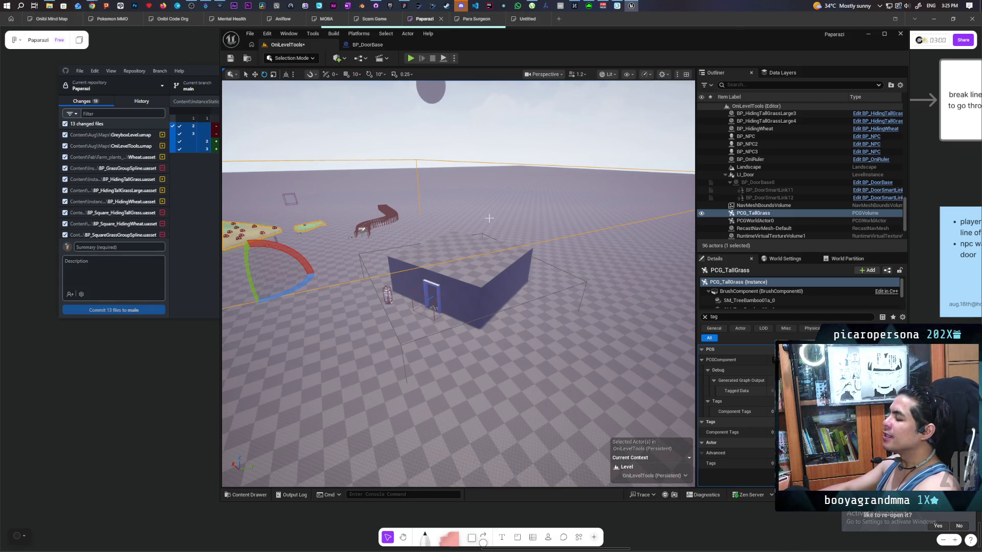
drag(554, 230, 503, 3)
click(367, 45)
mouse_move(437, 287)
mouse_down()
mouse_move(419, 311)
mouse_move(406, 307)
mouse_up()
click(286, 44)
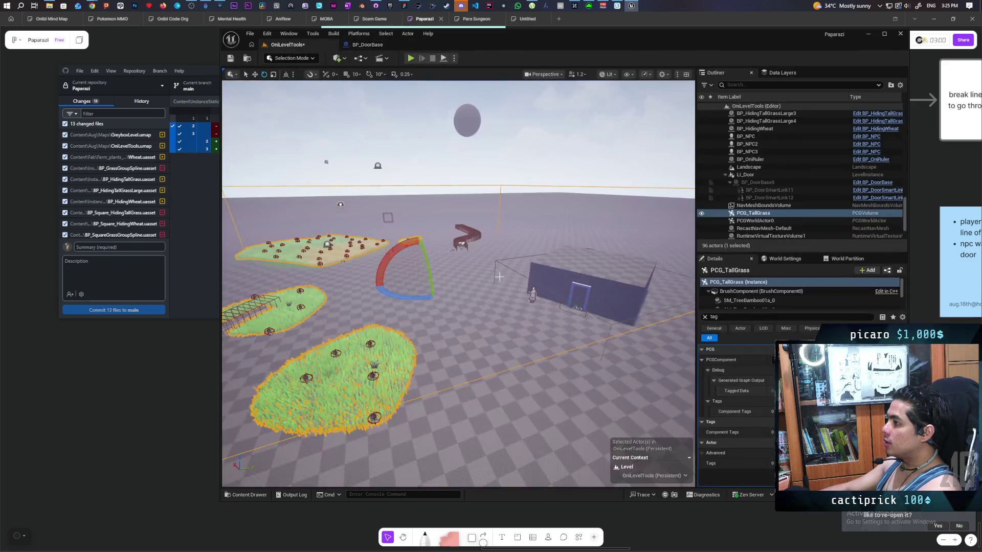
key(w)
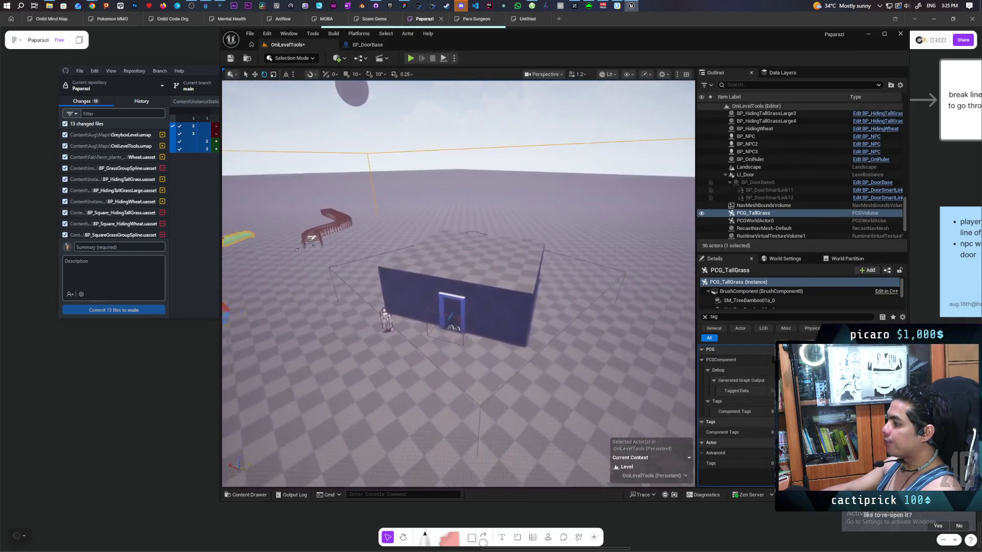
click(398, 44)
drag(570, 114, 380, 149)
mouse_move(739, 214)
mouse_down()
mouse_move(714, 218)
mouse_move(789, 217)
mouse_up()
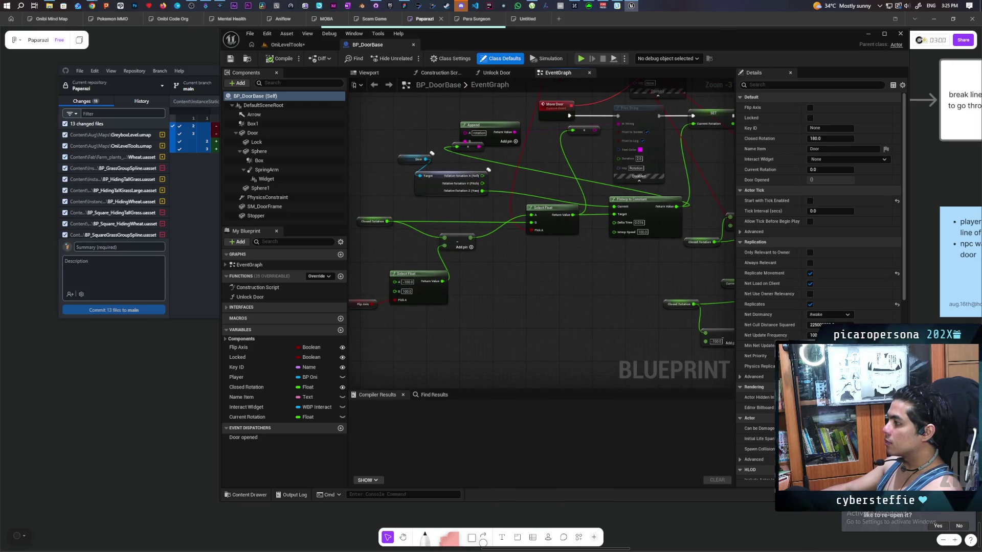
drag(790, 218, 686, 242)
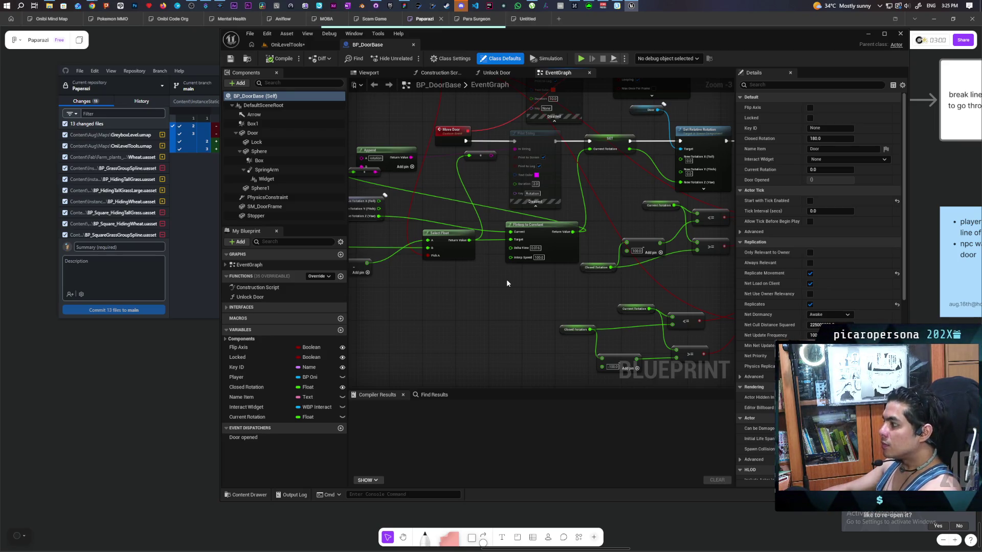
right_click(510, 288)
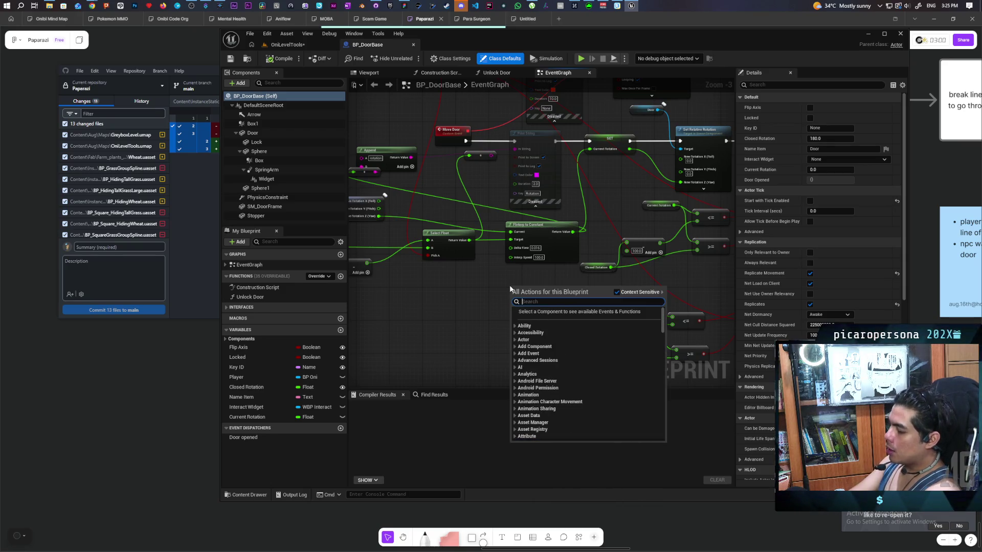
Add an RInterp to Constant node and position it near the Append, Door and Select Float nodes.
text(r interp to)
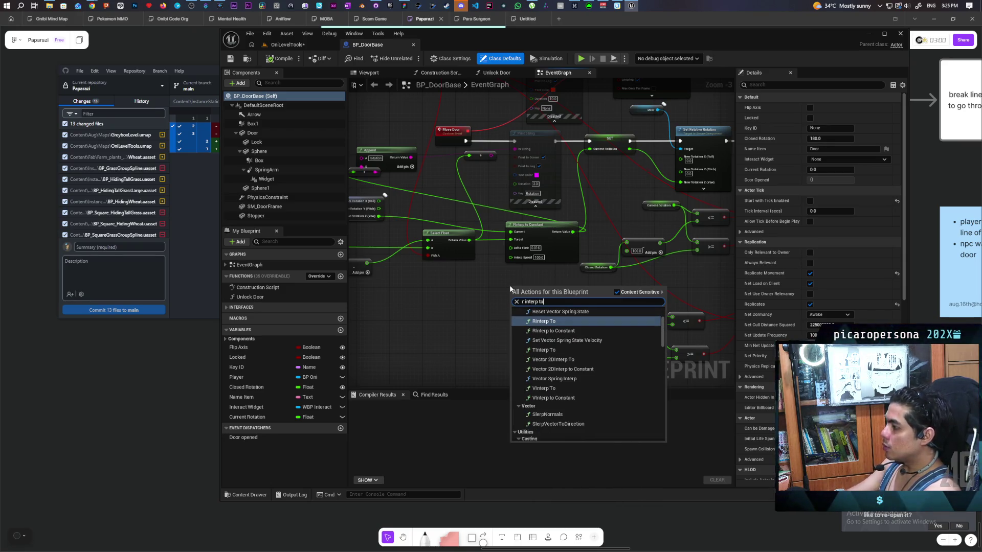
key(Down)
key(Return)
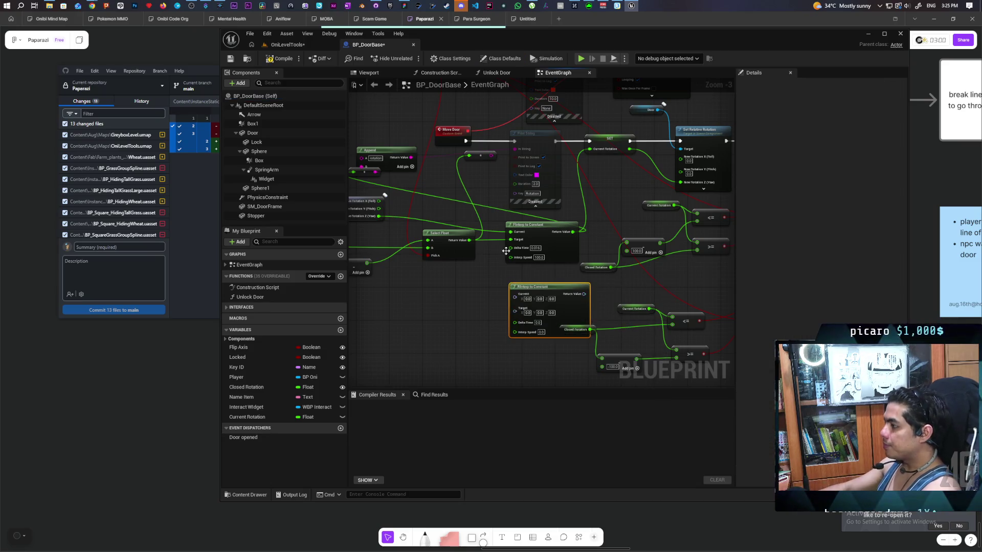
scroll(535, 279, up, 2)
drag(532, 287, 510, 271)
mouse_move(456, 321)
mouse_down()
mouse_move(576, 254)
mouse_move(606, 309)
mouse_move(565, 300)
mouse_up()
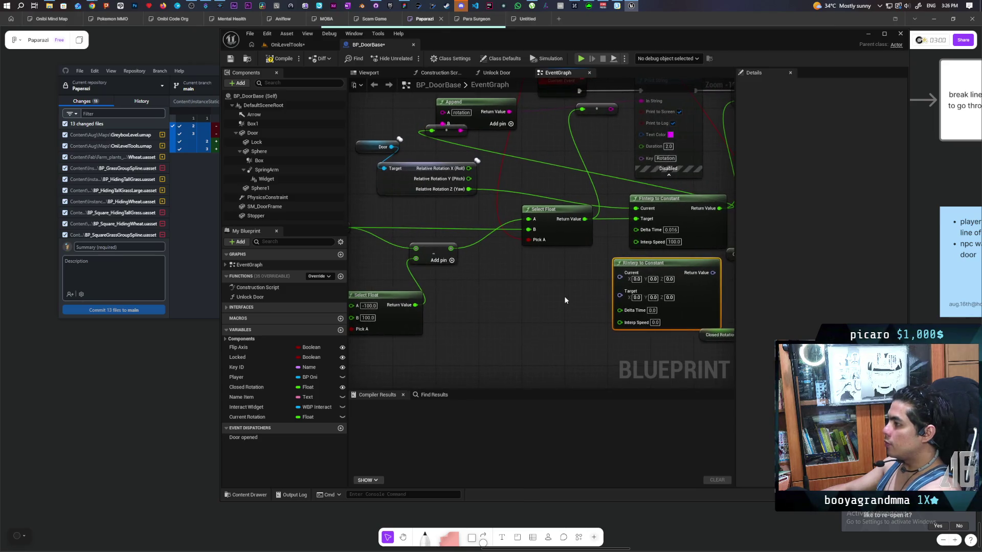
Wire Relative Rotation into Current and the Select Float result into the split Target's Yaw.
right_click(470, 188)
click(499, 221)
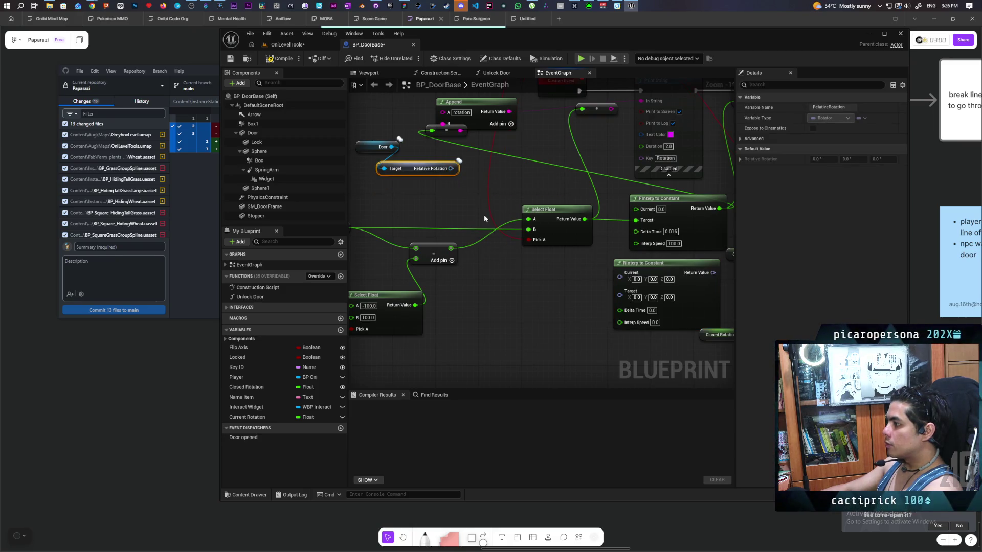
mouse_move(450, 169)
mouse_down()
mouse_move(601, 299)
mouse_move(619, 276)
mouse_up()
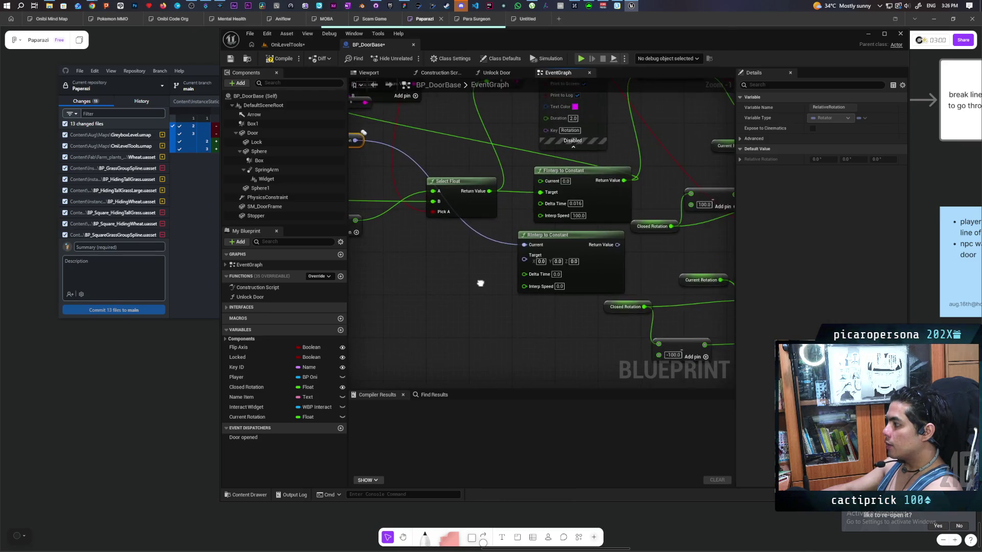
mouse_move(528, 331)
mouse_down()
mouse_move(495, 324)
mouse_move(506, 305)
mouse_up()
right_click(591, 270)
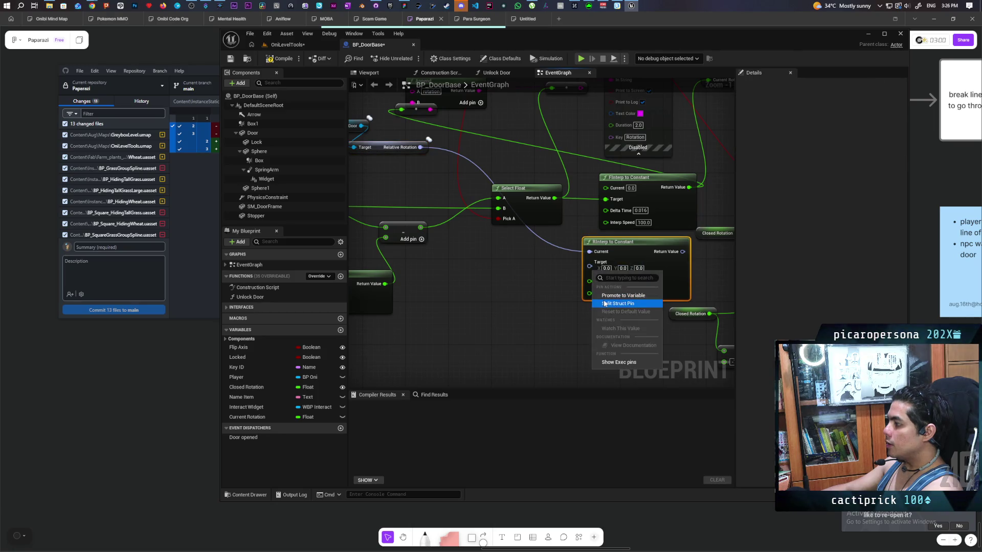
click(613, 305)
mouse_move(554, 199)
mouse_down()
mouse_move(579, 299)
mouse_move(591, 288)
mouse_up()
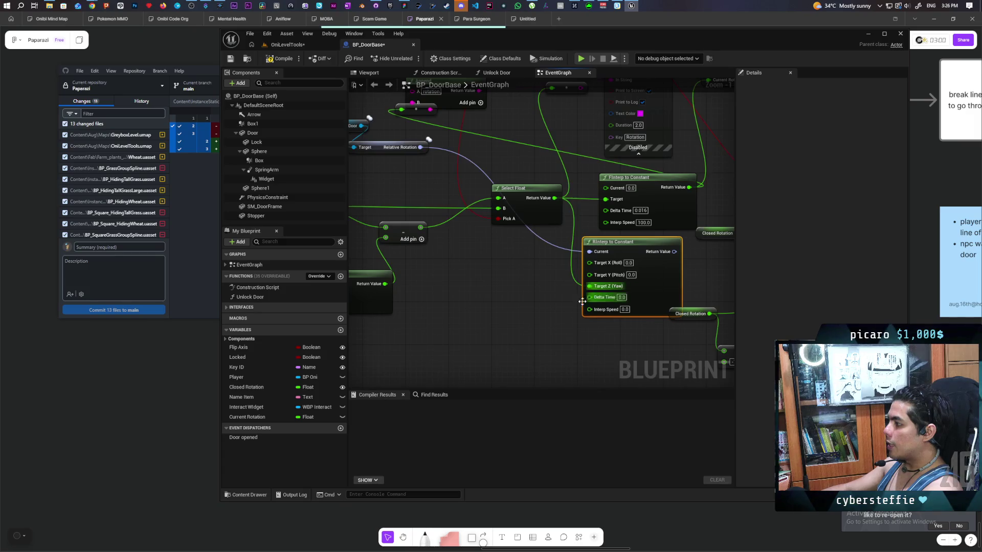
Set Delta Time to 0.016 and Interp Speed to 100, then save all.
click(621, 297)
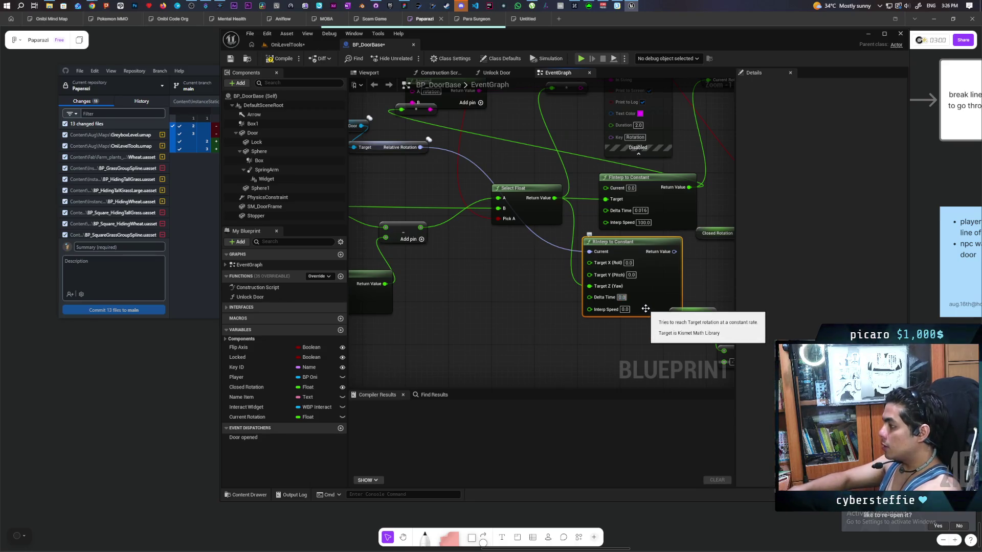
key(BackSpace)
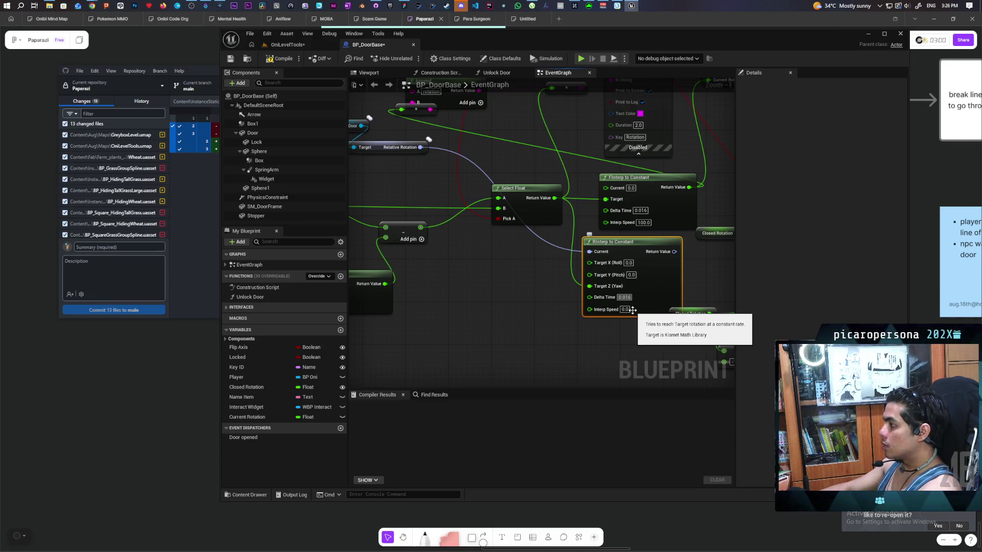
click(625, 310)
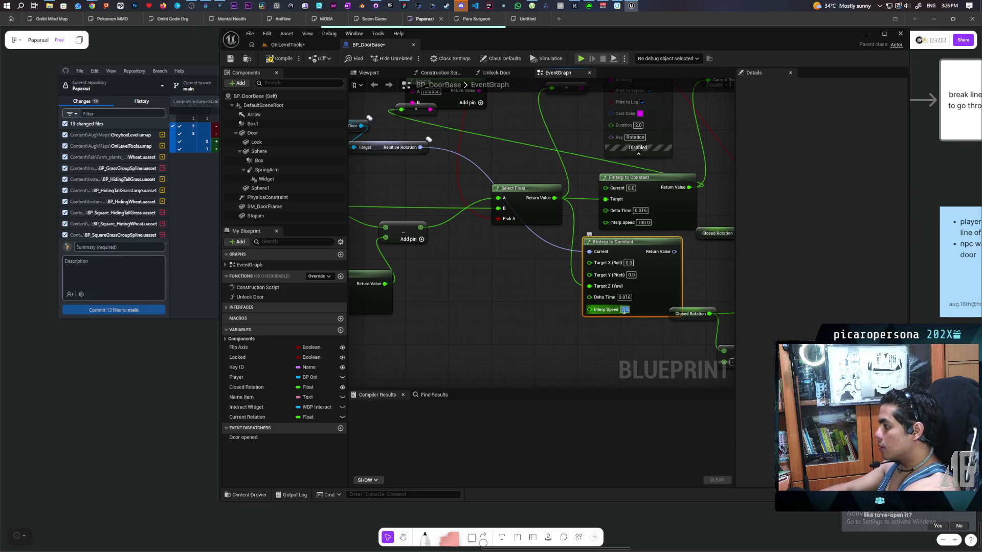
text(00)
click(611, 324)
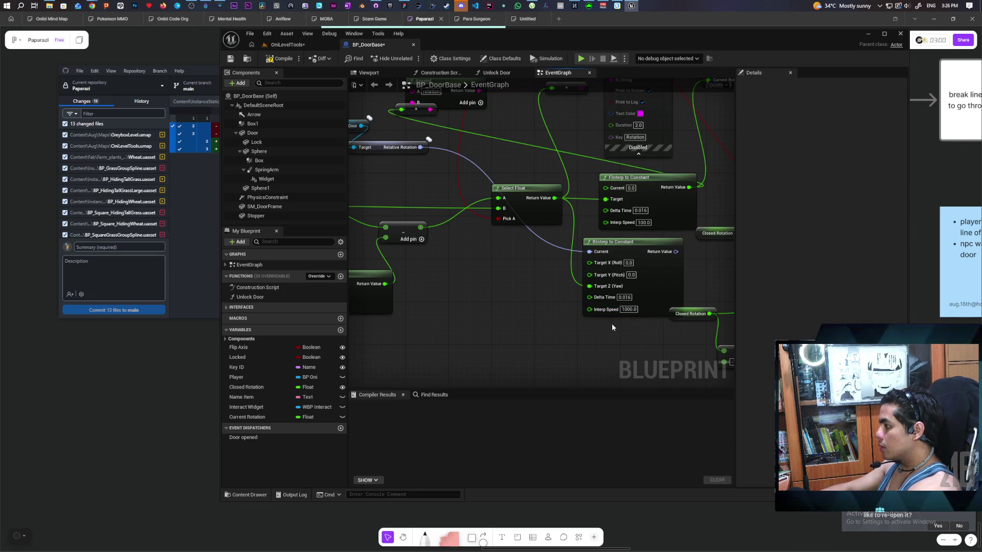
text(100)
key(Return)
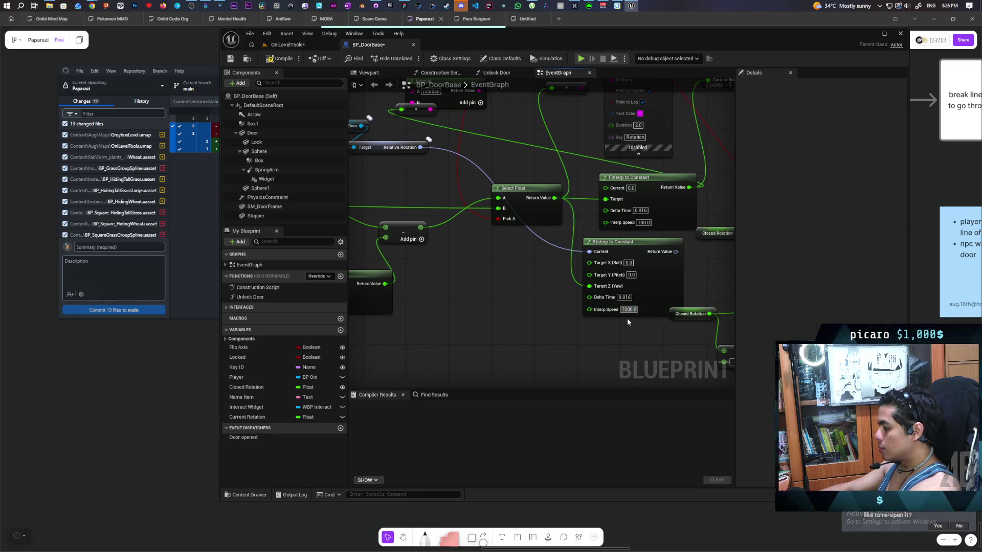
key(ctrl+shift+s)
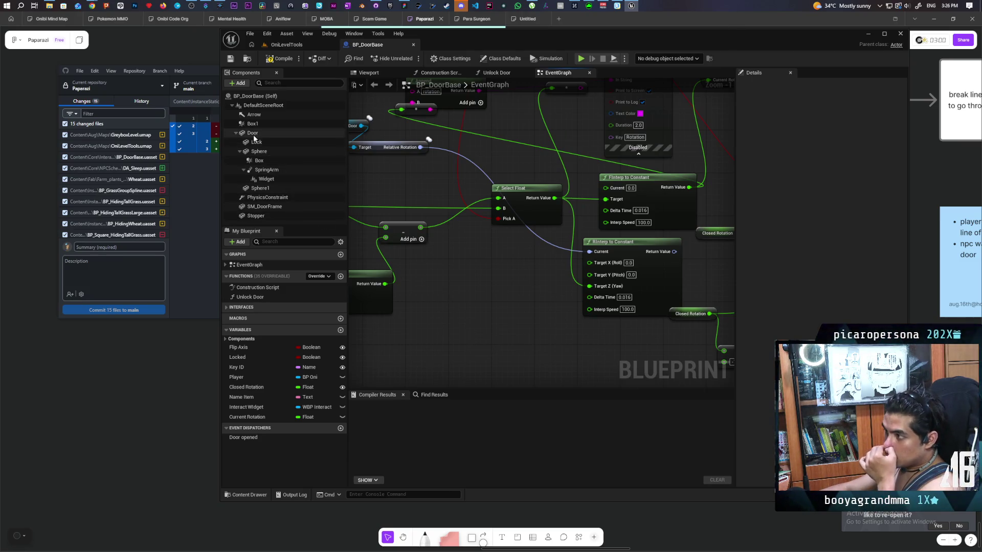
click(252, 134)
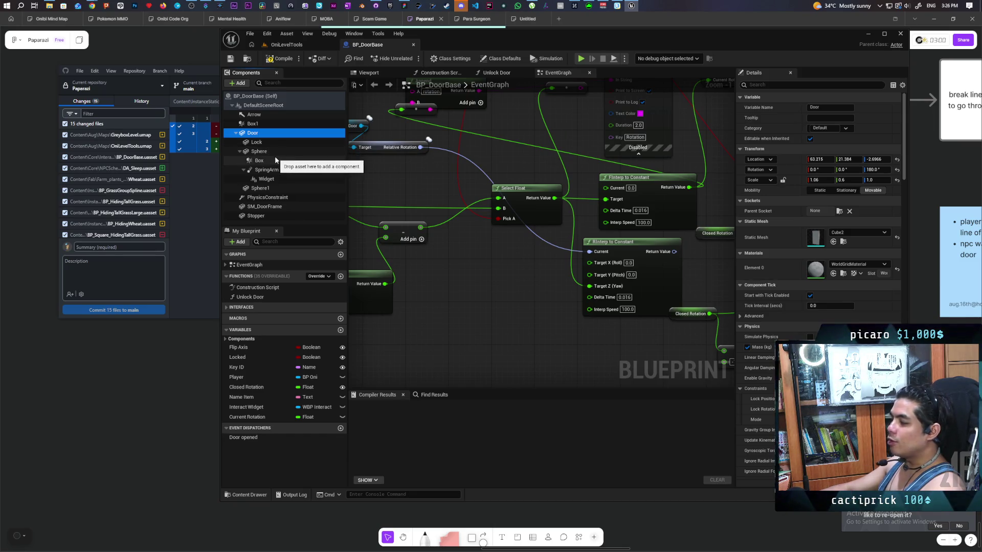
click(768, 159)
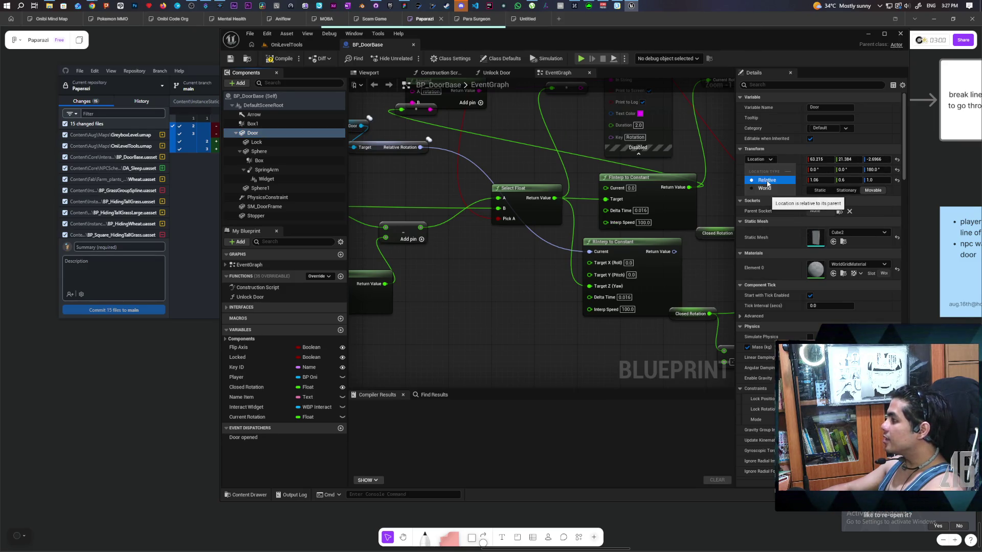
key(Up)
key(Up)
key(Up)
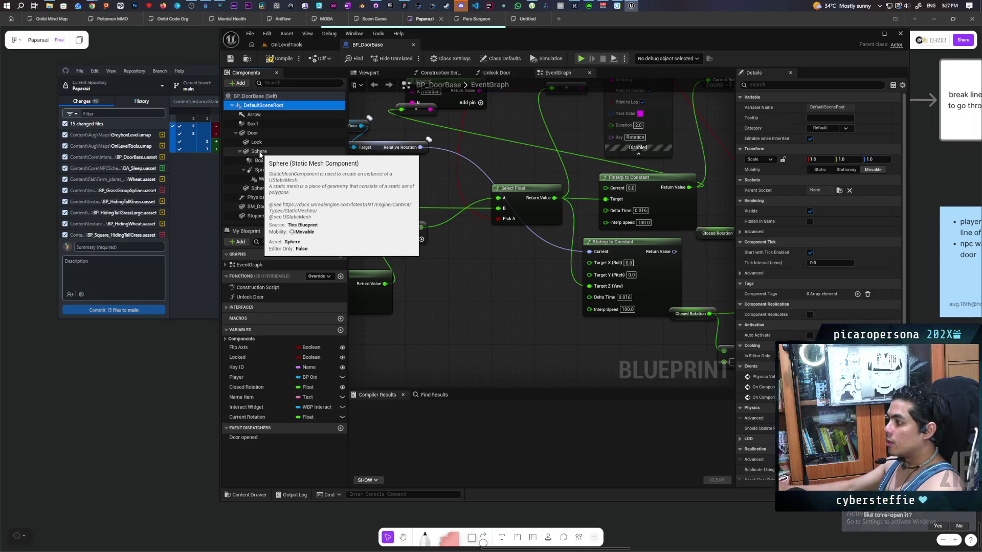
click(519, 291)
scroll(495, 276, down, 4)
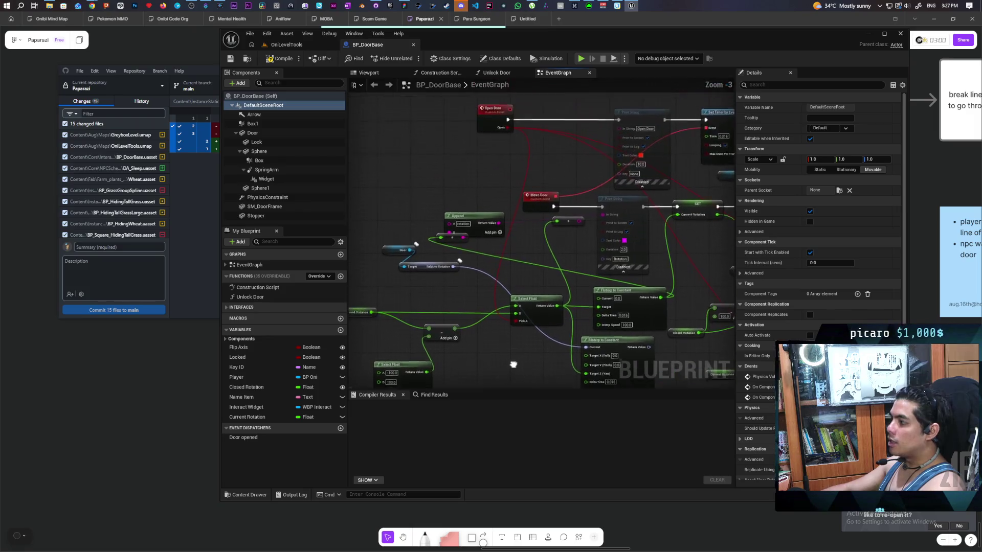
mouse_move(450, 279)
mouse_down()
mouse_move(423, 314)
mouse_move(457, 281)
mouse_up()
click(547, 245)
scroll(588, 246, up, 3)
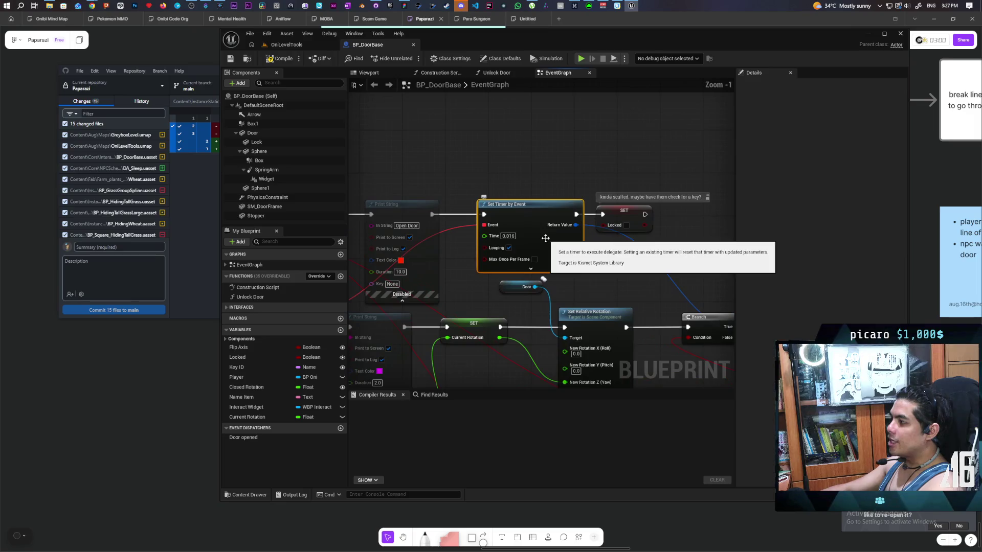
drag(713, 219, 654, 253)
click(581, 152)
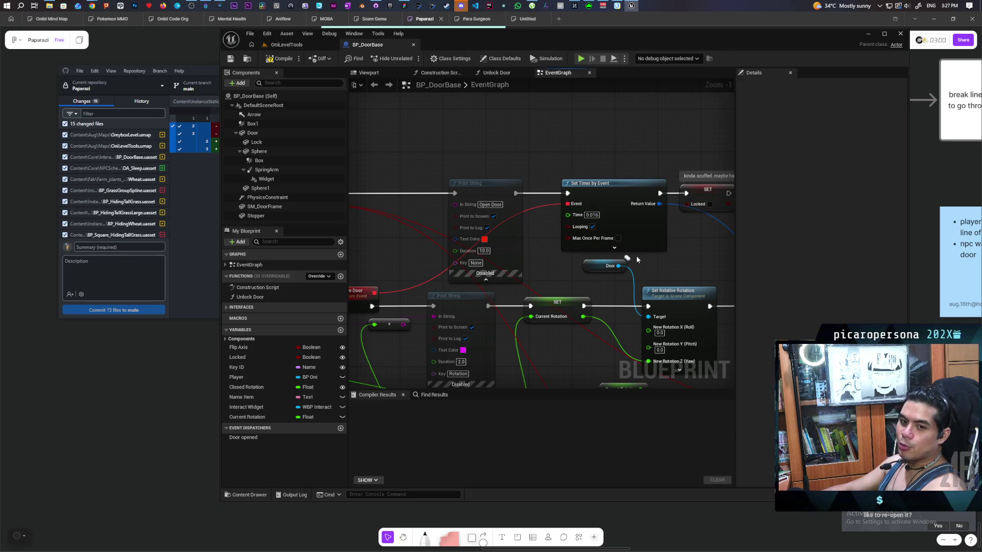
click(589, 195)
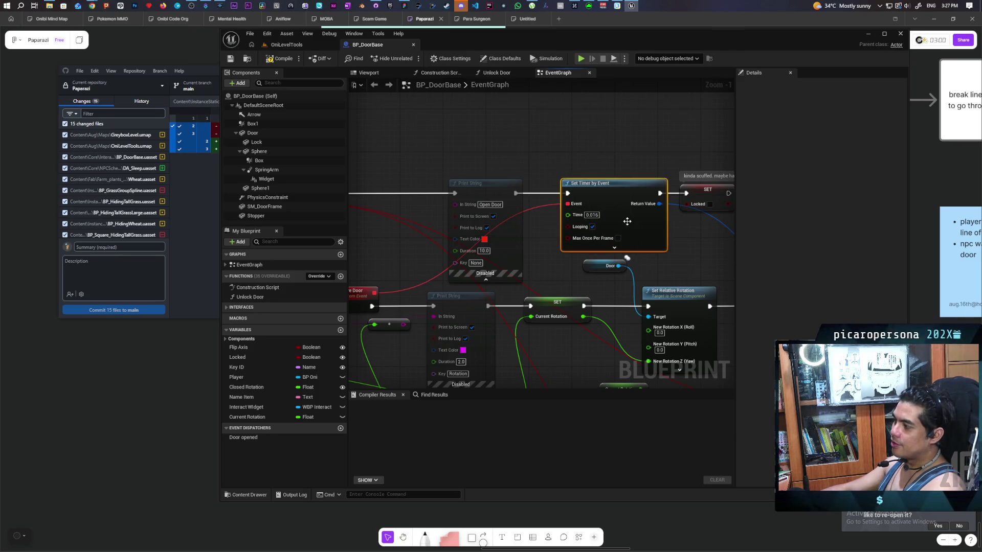
scroll(538, 272, down, 2)
scroll(538, 269, down, 3)
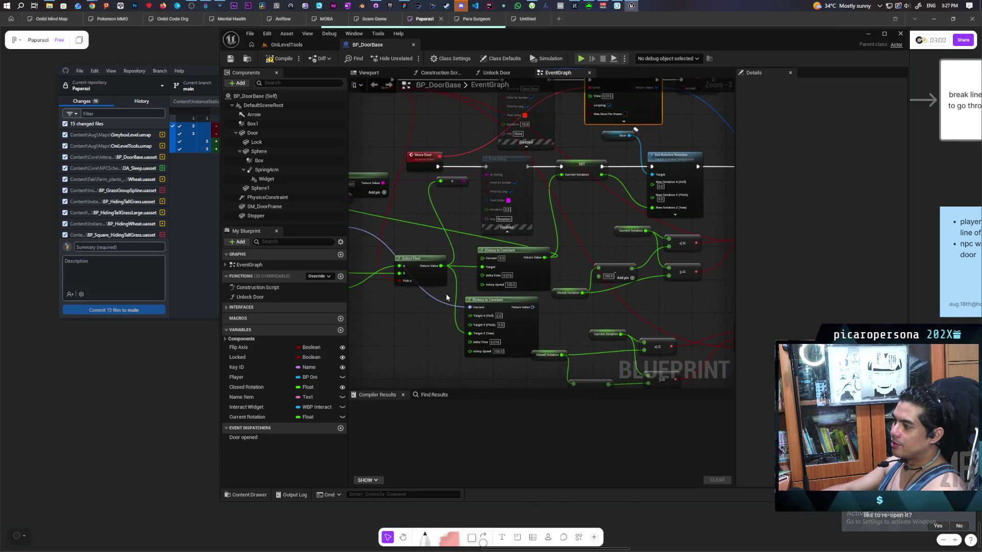
scroll(446, 294, down, 8)
scroll(413, 315, down, 2)
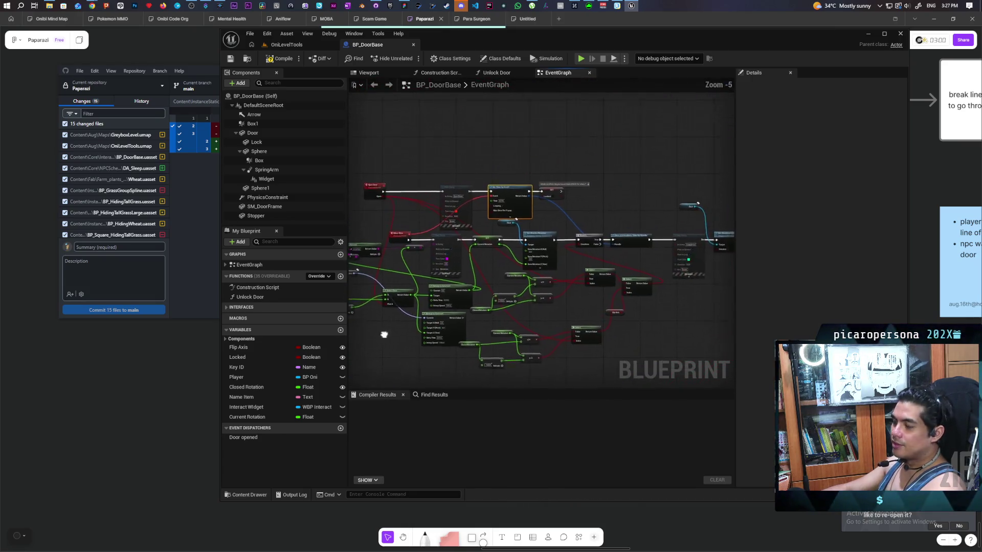
scroll(425, 296, up, 3)
drag(432, 293, 425, 333)
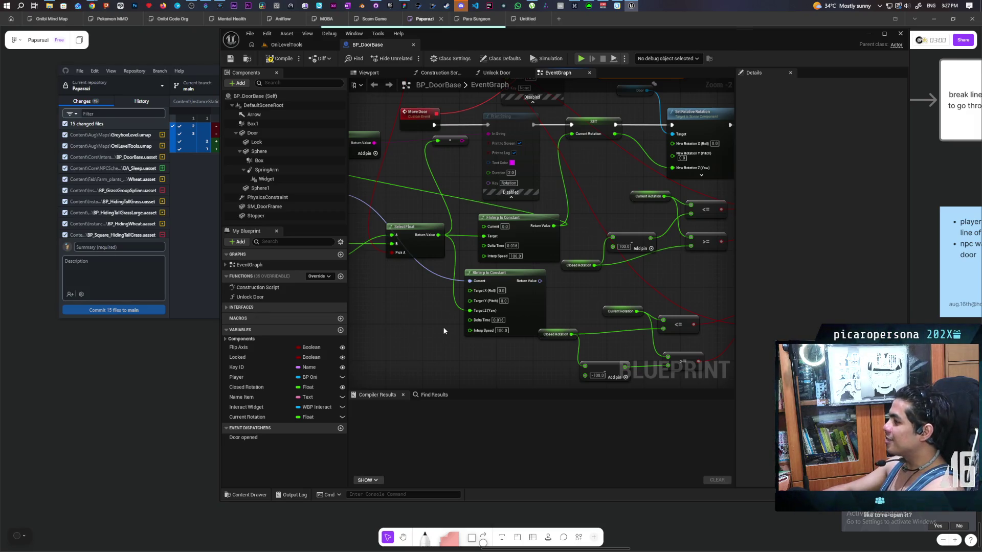
Add a Break Rotator node from the RInterp rotator output.
mouse_move(438, 342)
mouse_down()
mouse_move(407, 351)
mouse_move(489, 329)
mouse_up()
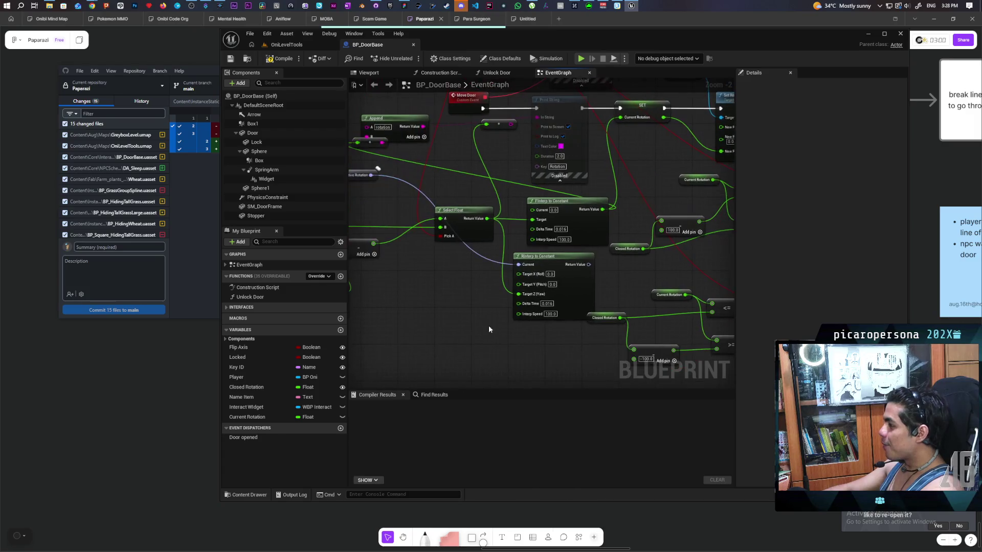
mouse_move(577, 284)
mouse_down()
mouse_move(491, 296)
mouse_move(552, 292)
mouse_up()
text(brea)
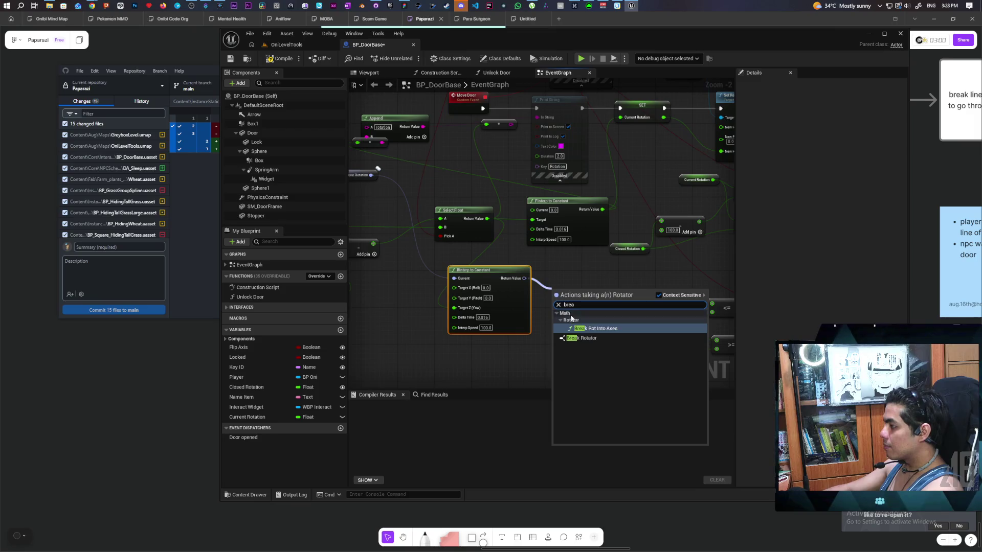
click(587, 338)
mouse_move(589, 296)
mouse_down()
mouse_move(630, 187)
mouse_move(623, 119)
mouse_up()
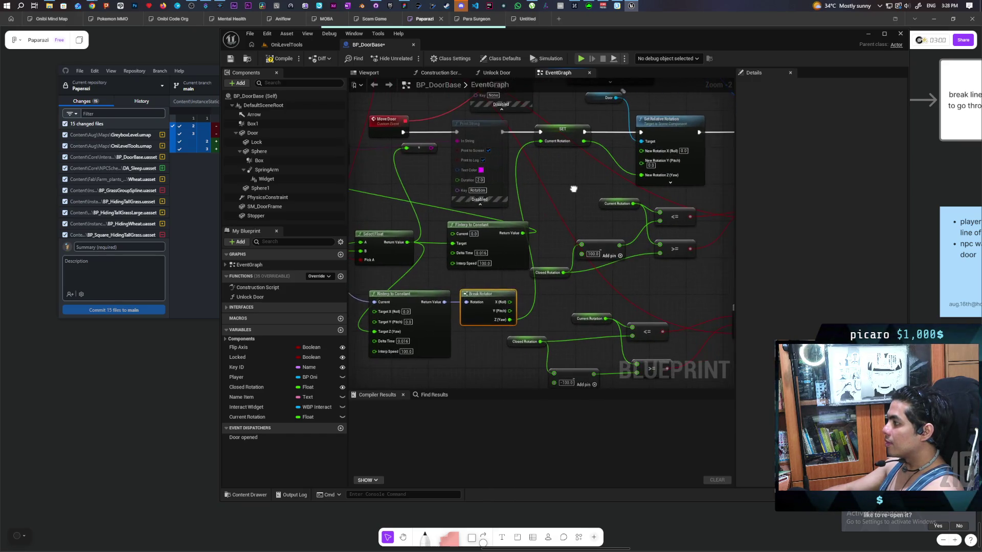
Recombine New Rotation, wire the RInterp Return Value into it, save, and return to OniLevelTools.
right_click(654, 152)
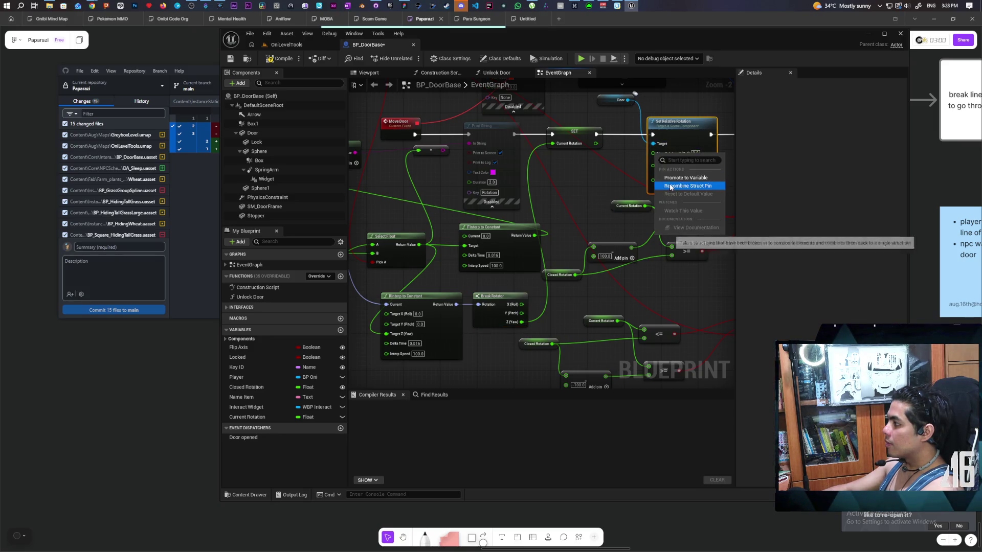
click(670, 186)
drag(454, 305, 652, 156)
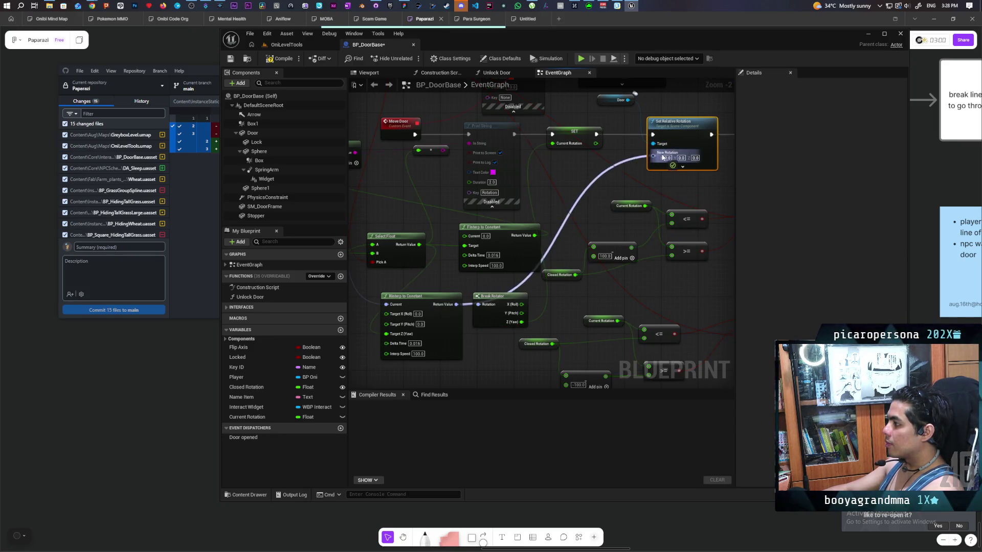
scroll(620, 216, down, 2)
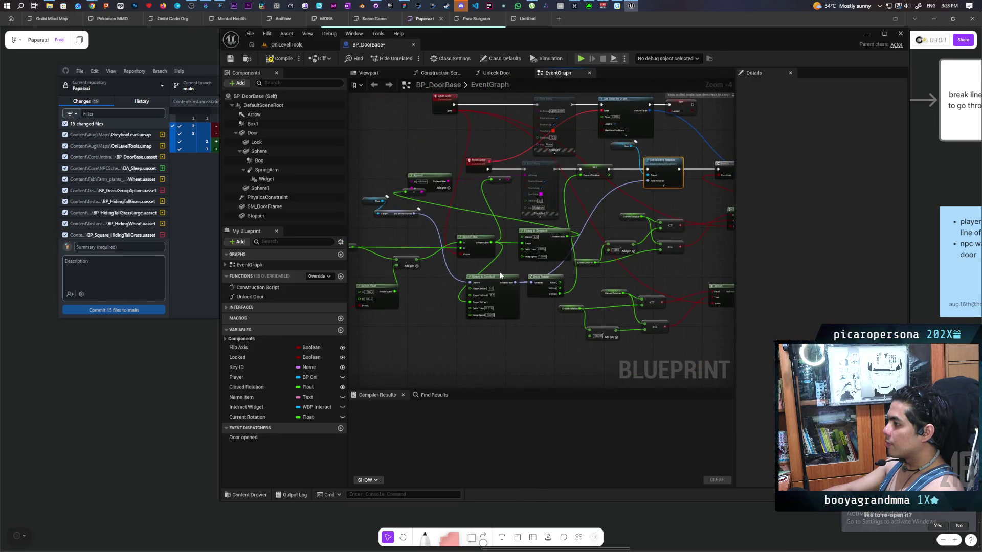
scroll(500, 275, up, 1)
scroll(513, 260, down, 1)
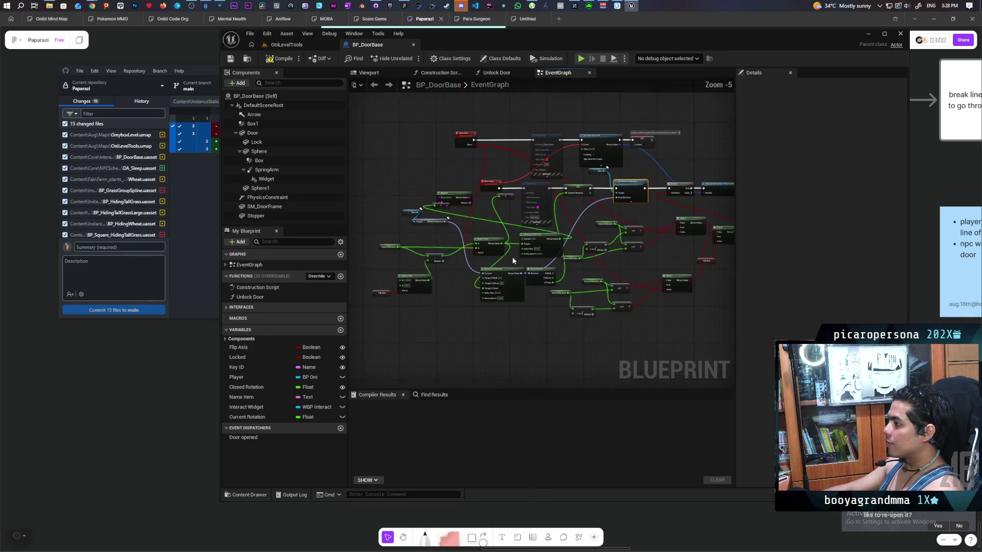
key(ctrl+s)
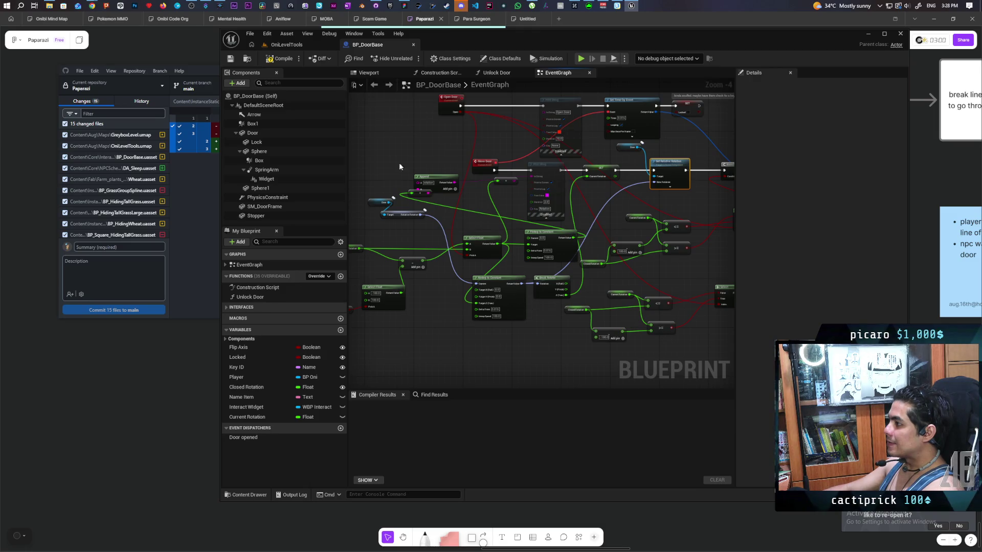
click(297, 46)
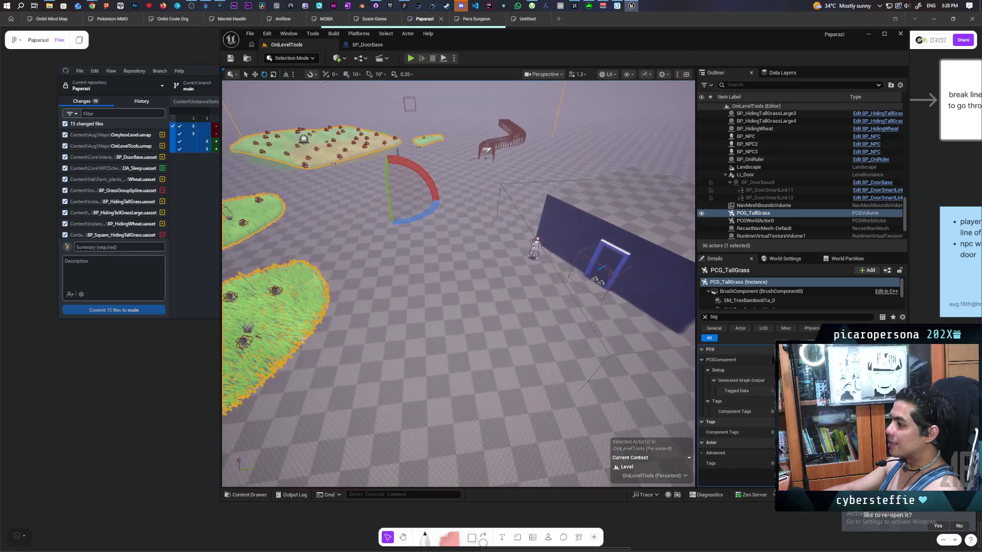
Play from a viewport spot, walk the character to the door, stop, and reopen BP_DoorBase.
right_click(292, 323)
click(322, 317)
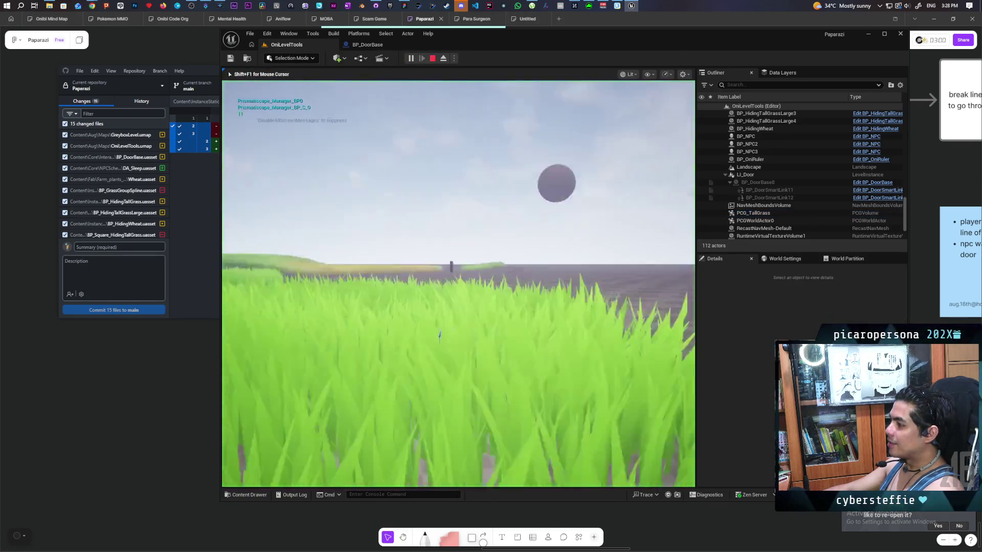
key(w)
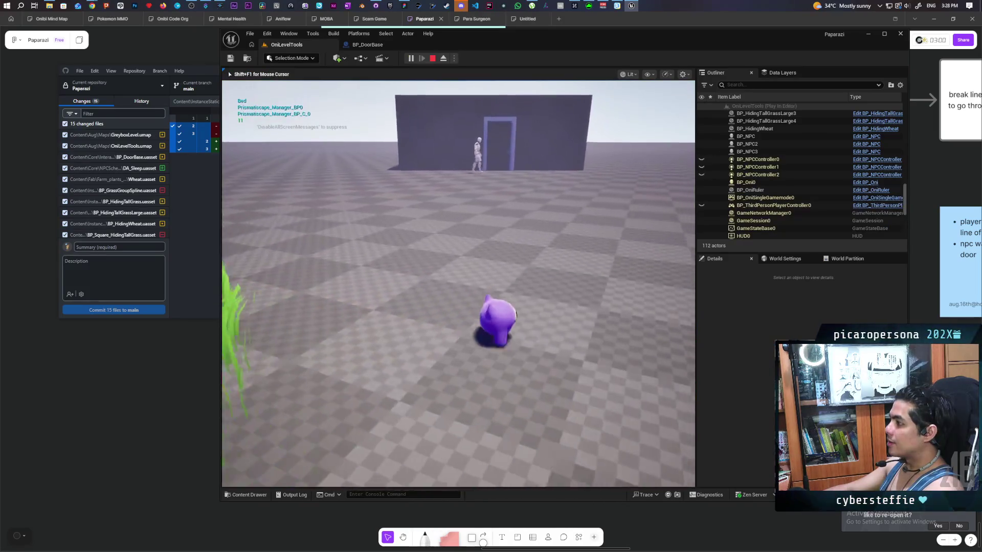
key(w)
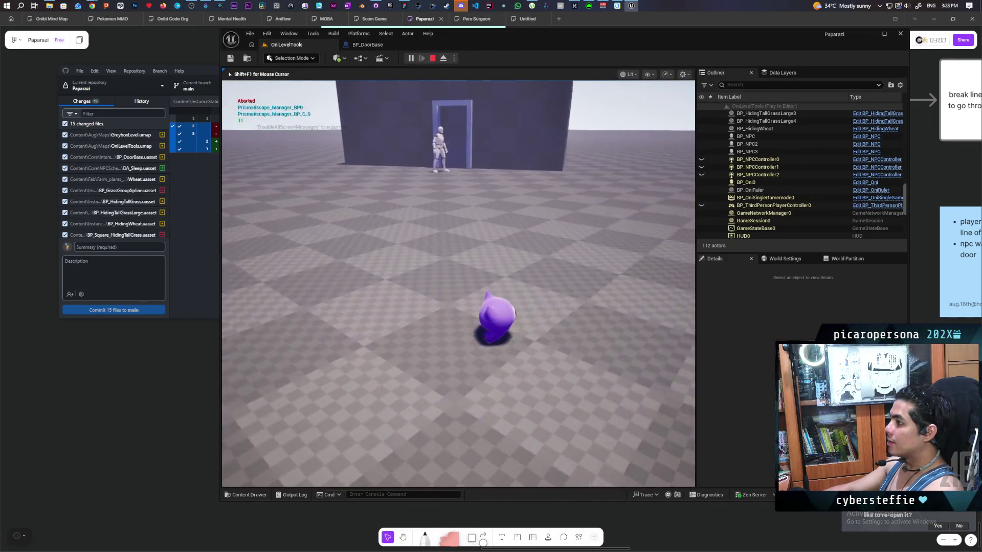
key(w)
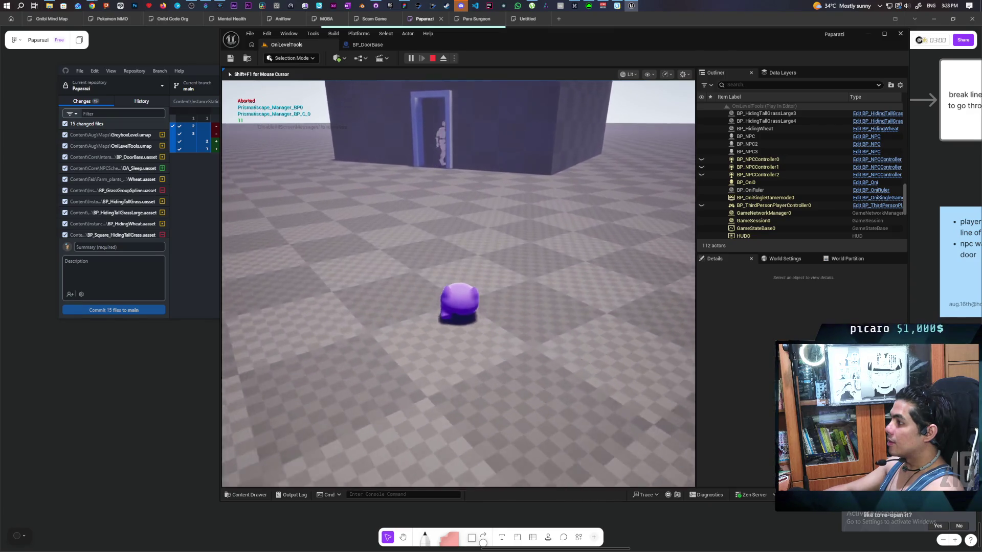
key(w)
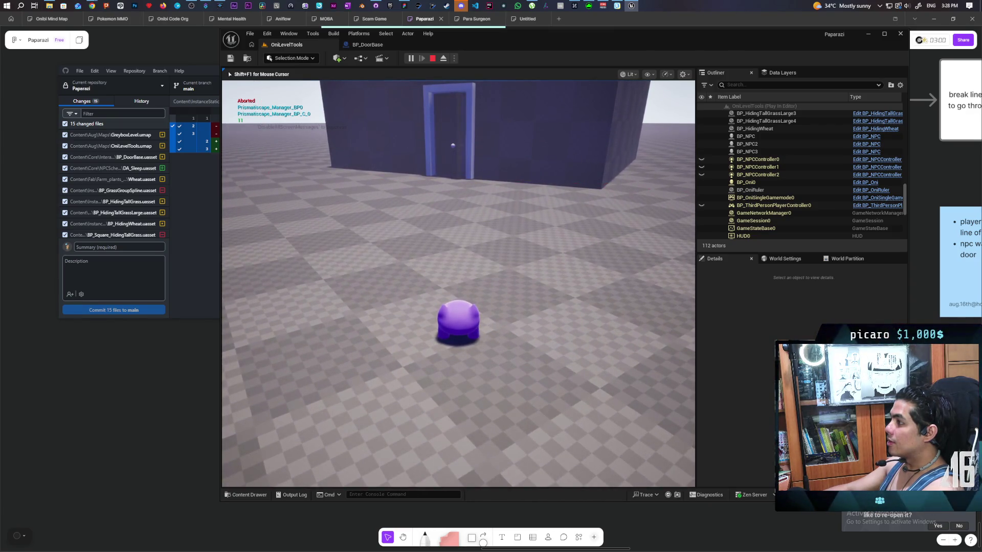
key(w)
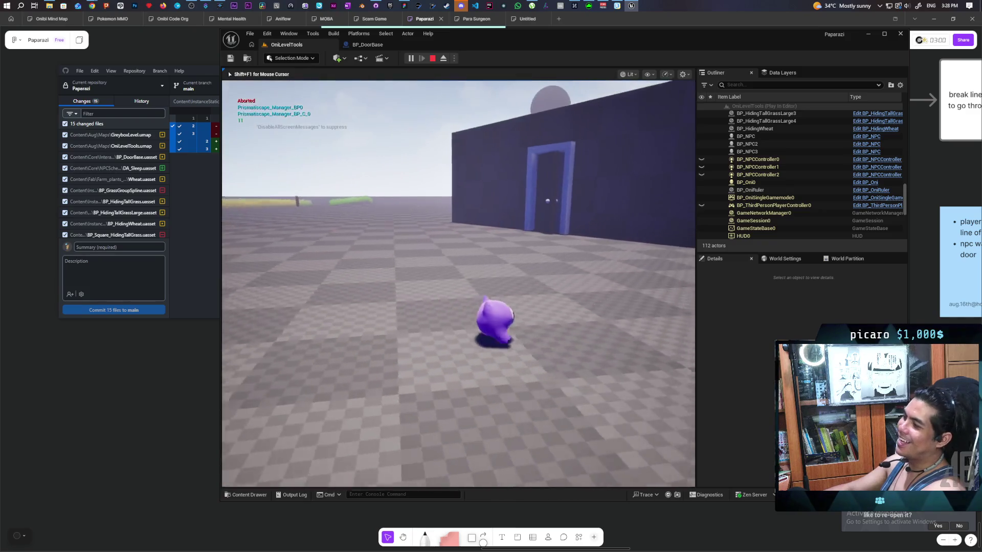
key(w)
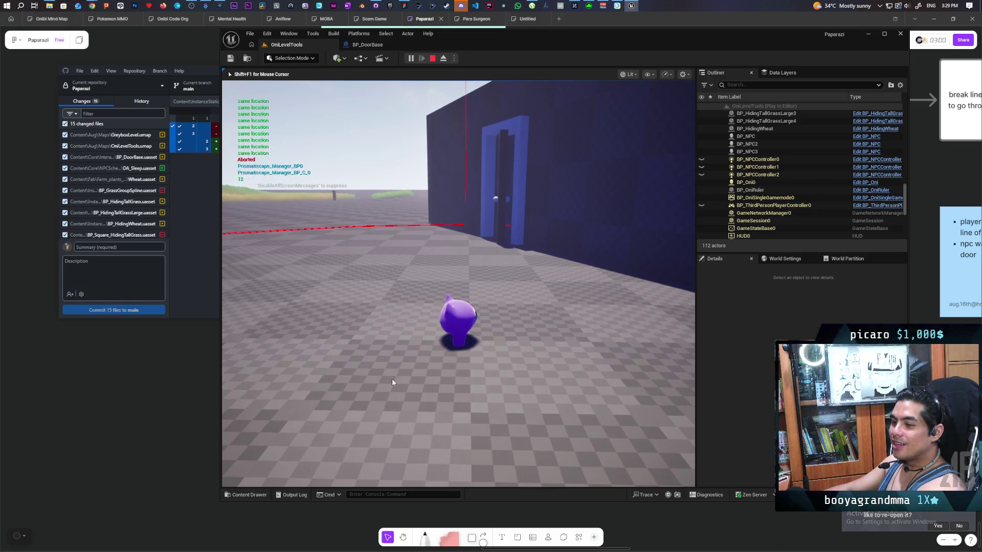
key(Escape)
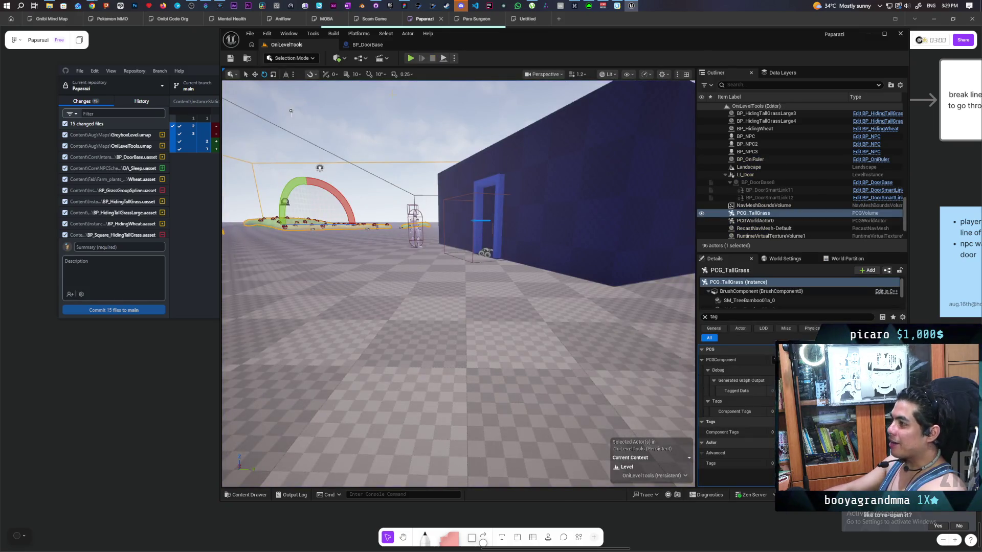
click(367, 44)
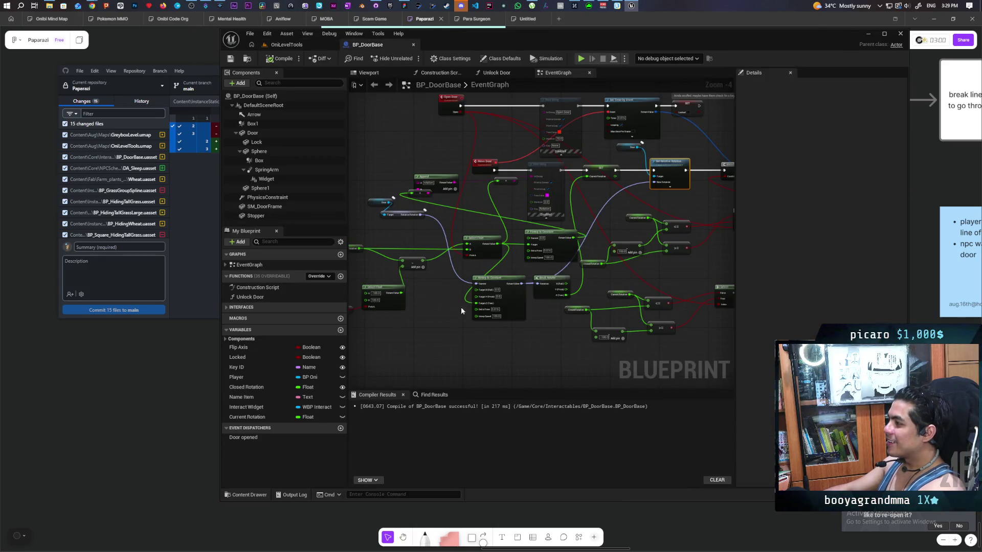
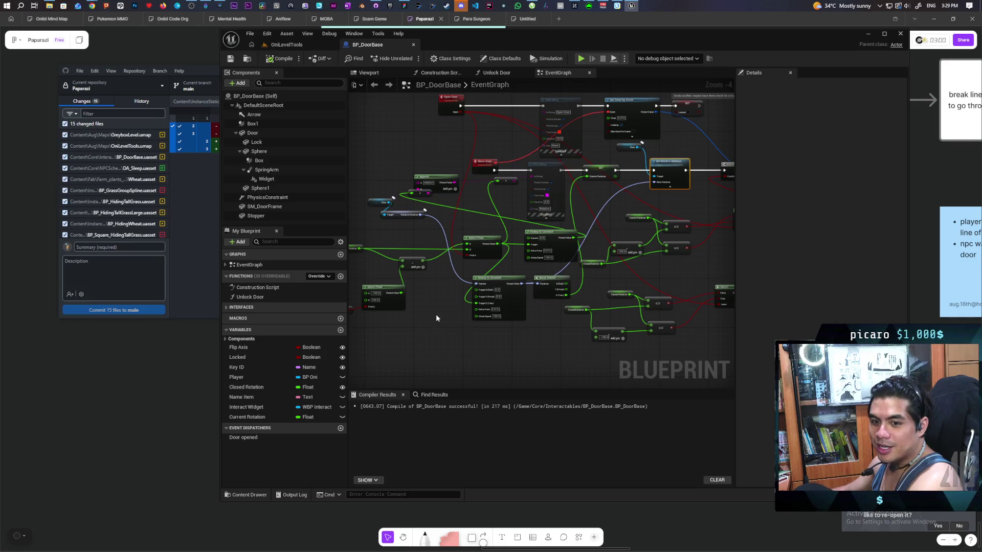
Bring the Open Door event node into view and select it.
scroll(521, 287, down, 5)
scroll(522, 286, up, 7)
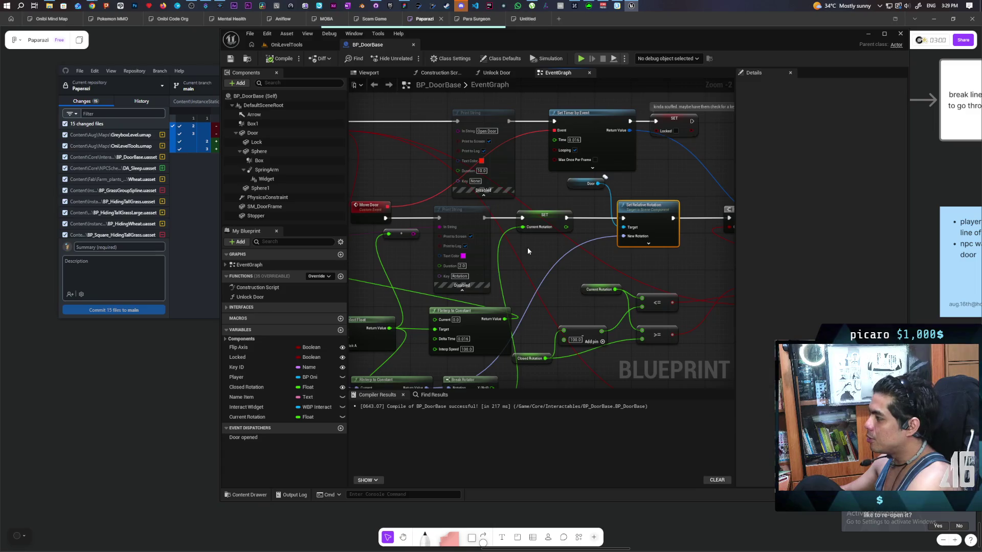
drag(510, 256, 505, 241)
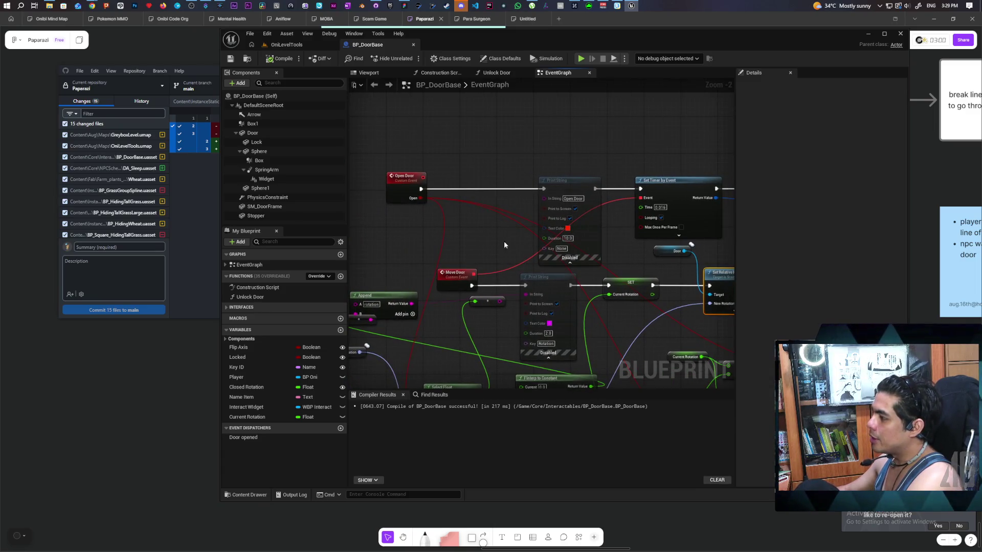
mouse_move(377, 152)
mouse_down()
mouse_move(415, 220)
mouse_move(446, 230)
mouse_up()
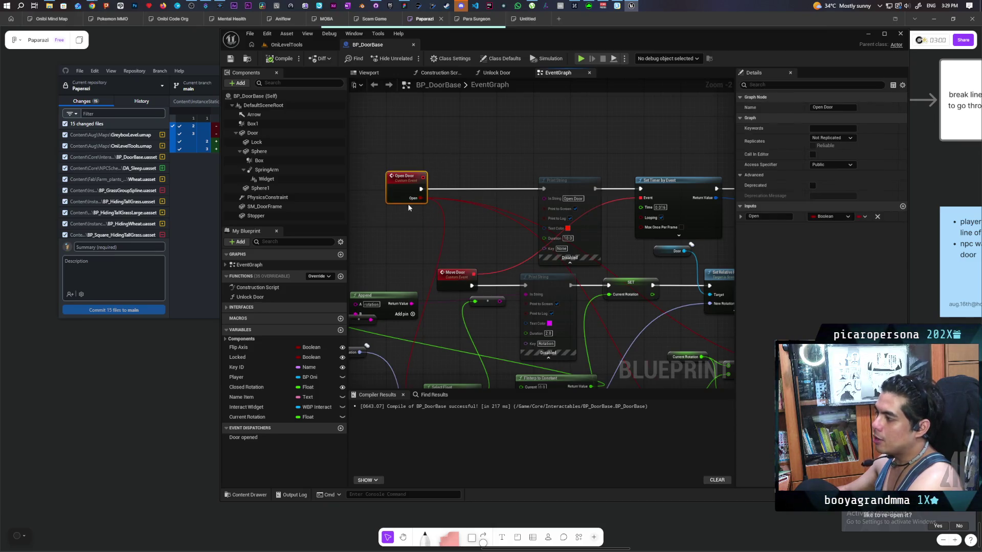
scroll(420, 198, up, 2)
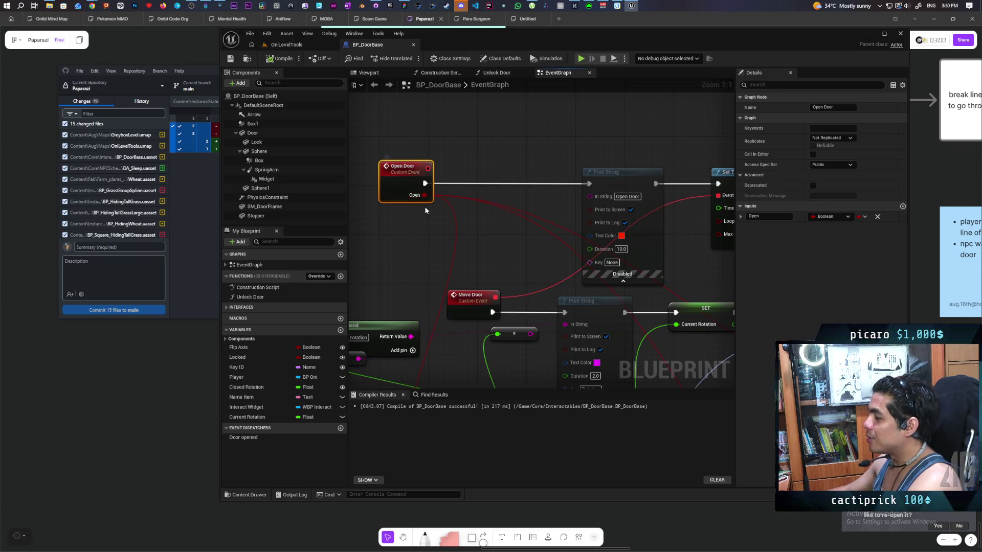
drag(392, 137, 413, 226)
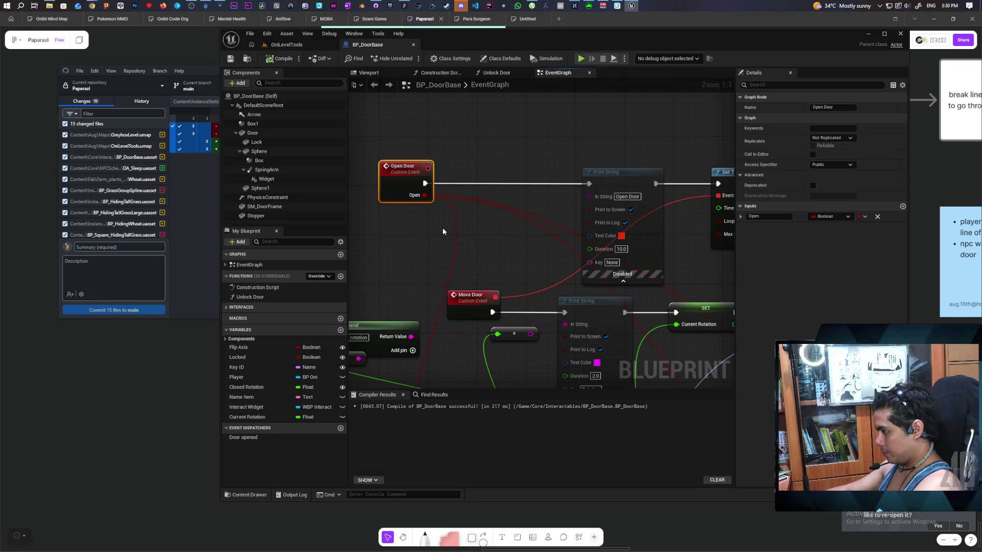
Find and select the Select Float and Flip Axis nodes, then clear the selection.
scroll(458, 218, down, 2)
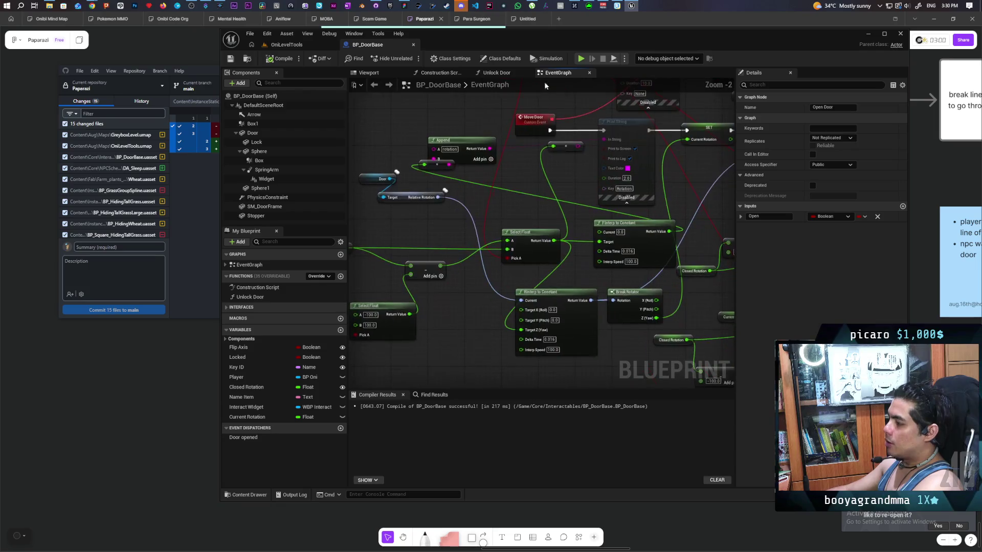
drag(610, 152, 573, 192)
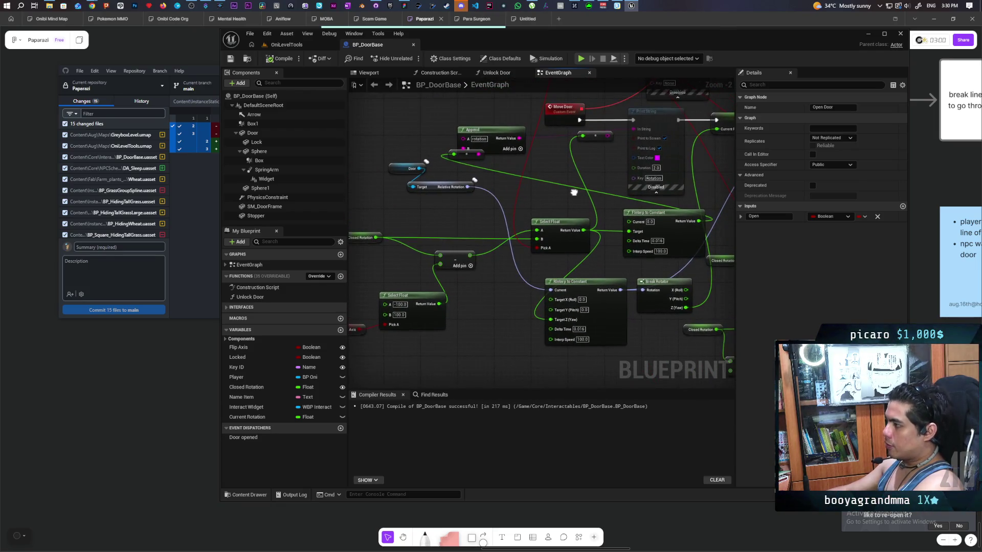
scroll(559, 251, up, 3)
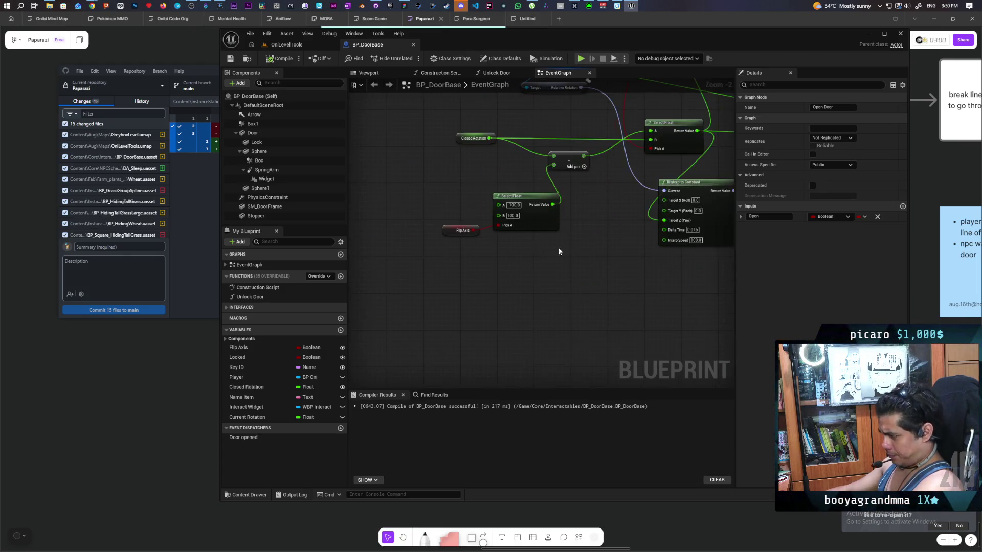
drag(461, 239, 524, 323)
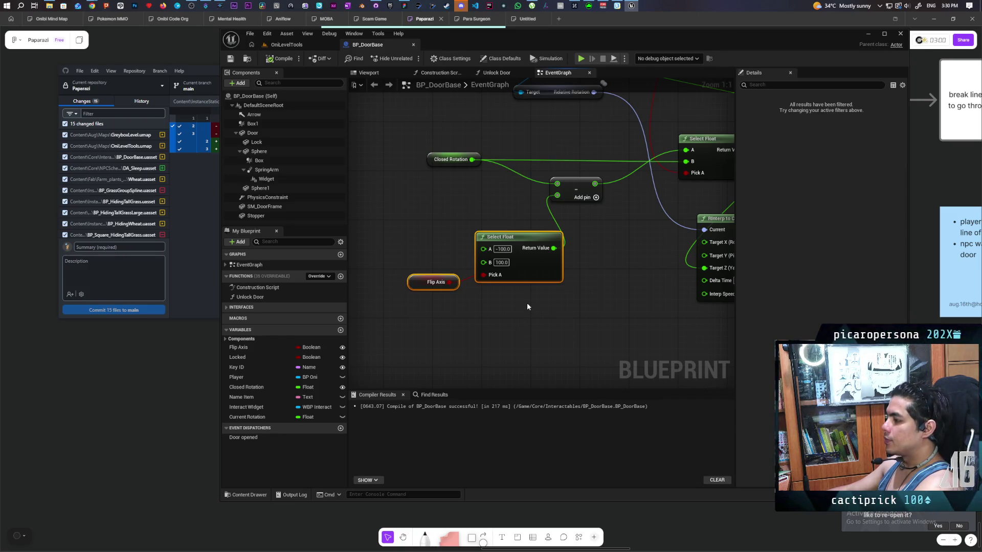
click(453, 256)
drag(453, 255, 515, 318)
click(438, 317)
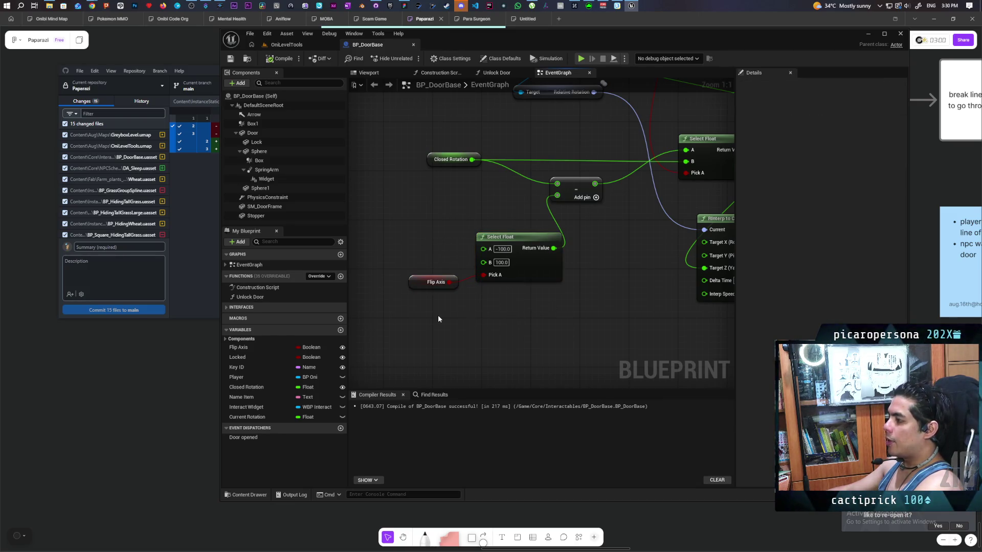
Inspect the Door's Set Relative Rotation chain and the Set Timer by Event node.
mouse_move(624, 276)
mouse_down()
mouse_move(544, 283)
mouse_move(575, 294)
mouse_move(573, 312)
mouse_up()
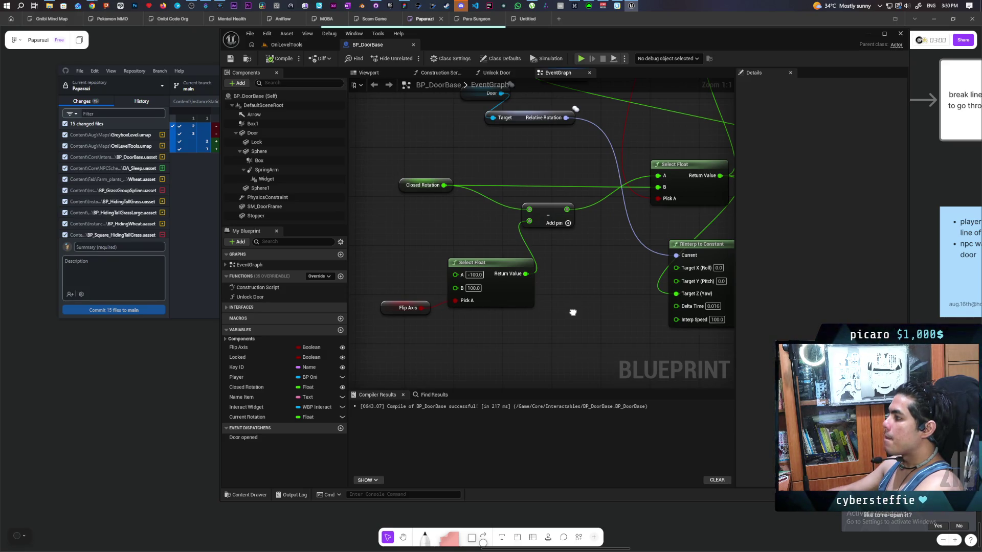
mouse_move(572, 312)
mouse_down()
mouse_move(517, 313)
mouse_move(563, 307)
mouse_move(544, 302)
mouse_up()
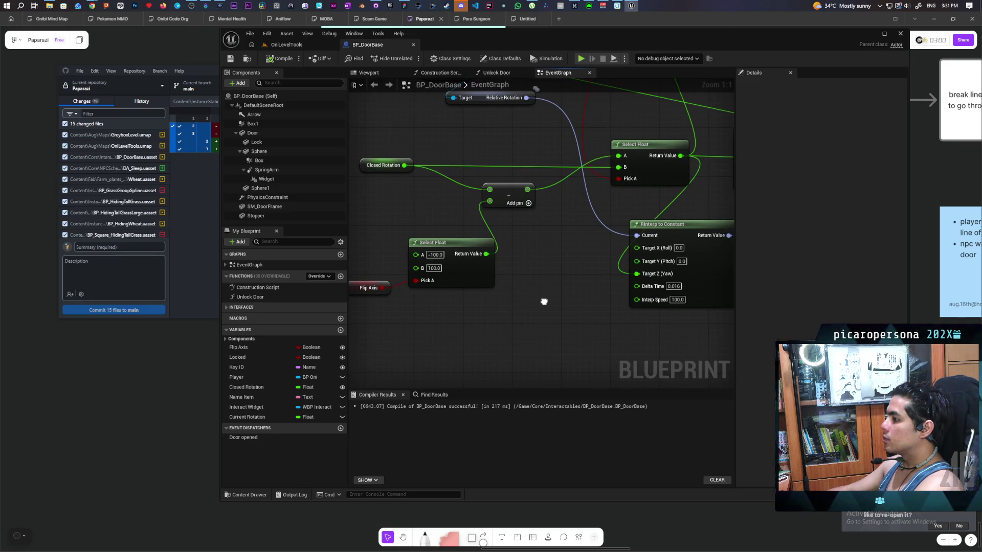
mouse_move(542, 301)
mouse_down()
mouse_move(417, 318)
mouse_move(459, 301)
mouse_move(435, 366)
mouse_move(492, 321)
mouse_move(504, 282)
mouse_move(588, 233)
mouse_up()
click(598, 248)
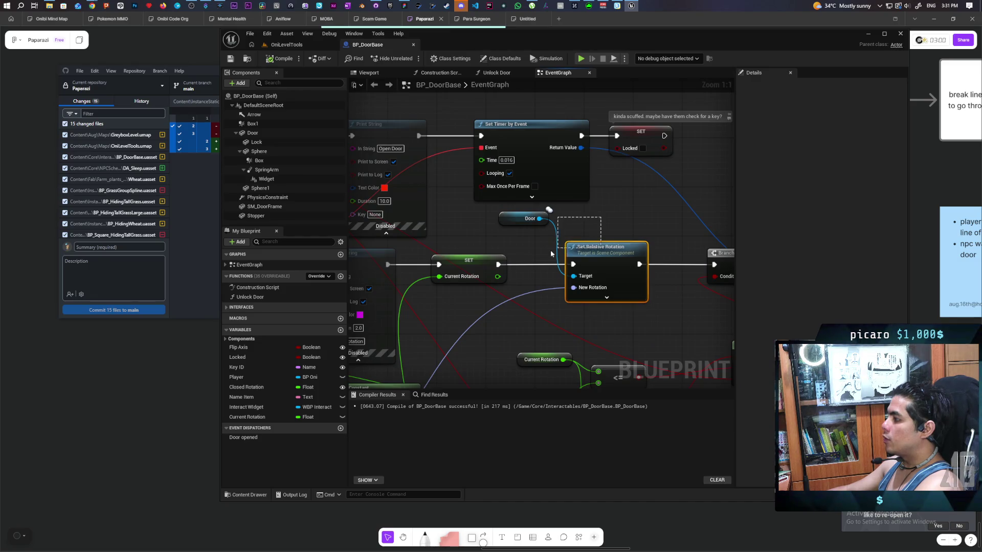
ctrl+click(527, 218)
scroll(593, 272, down, 2)
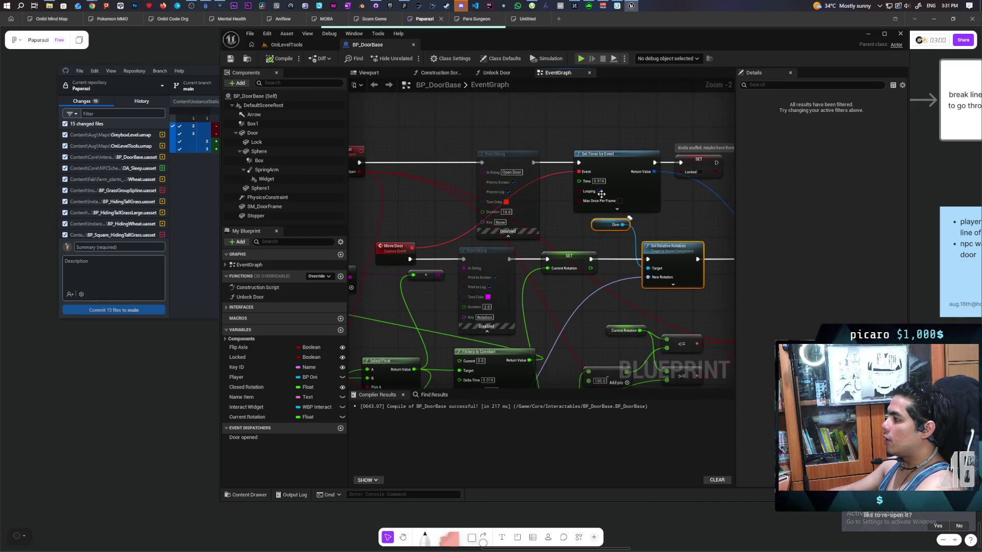
click(580, 156)
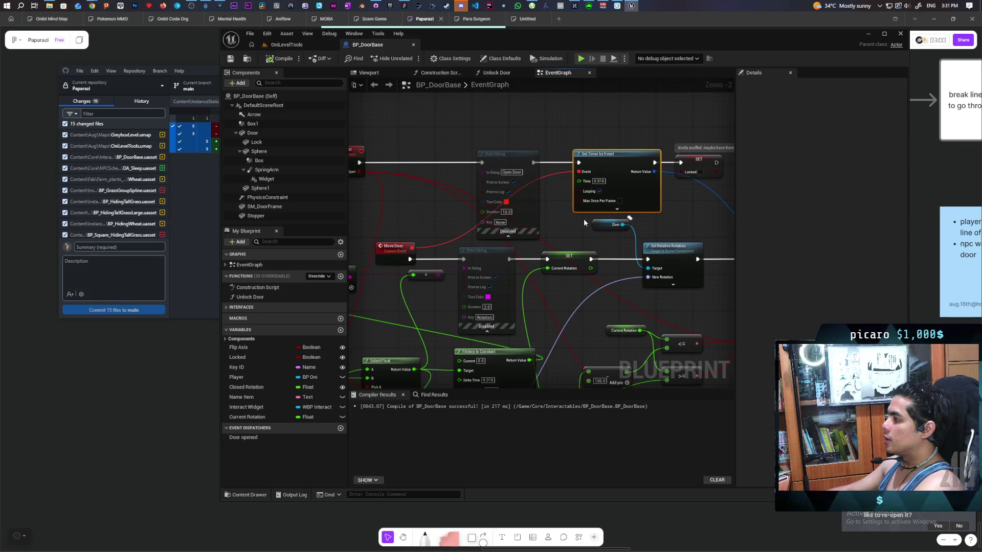
drag(566, 130, 661, 212)
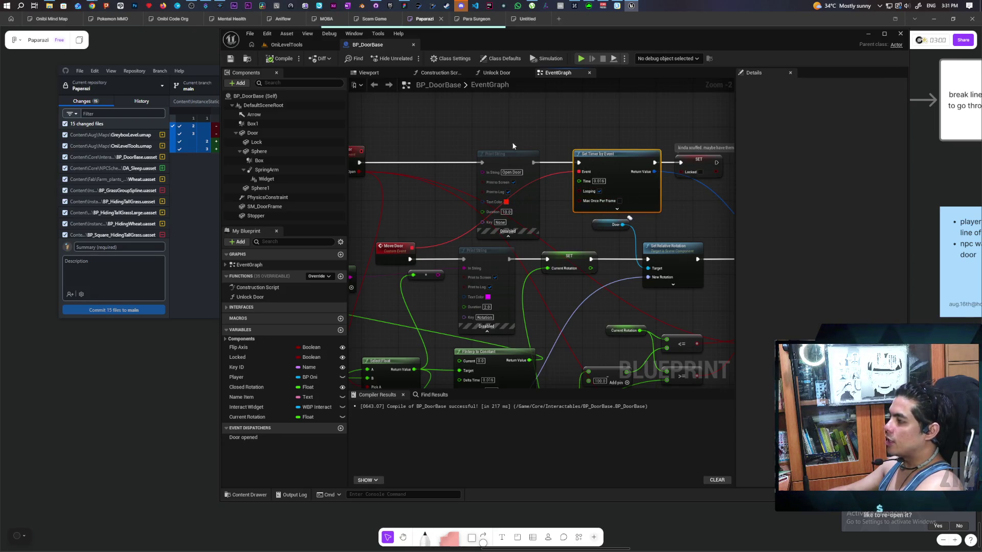
click(562, 220)
Select the Branch, Clear and Invalidate Timer and Select nodes after Set Relative Rotation.
scroll(564, 232, down, 3)
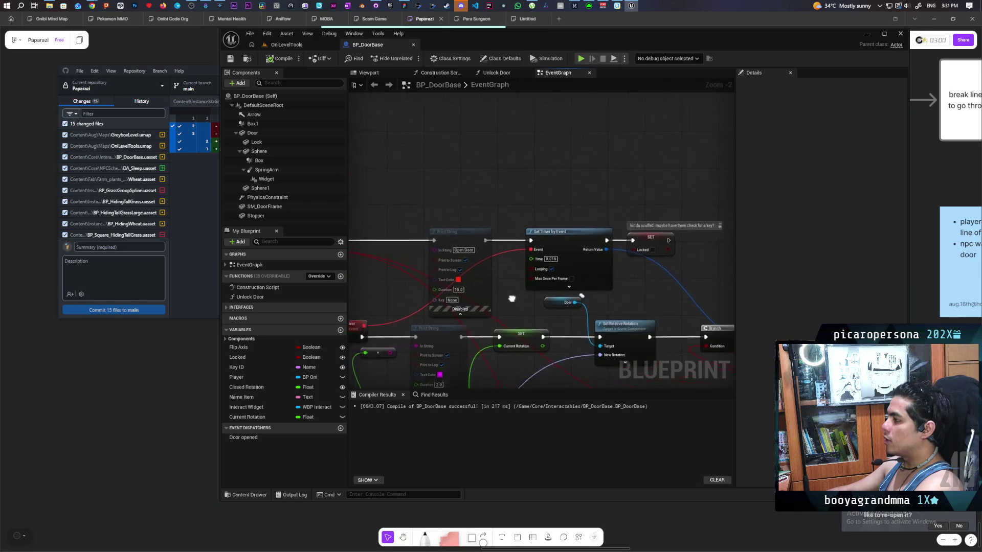
scroll(513, 256, up, 5)
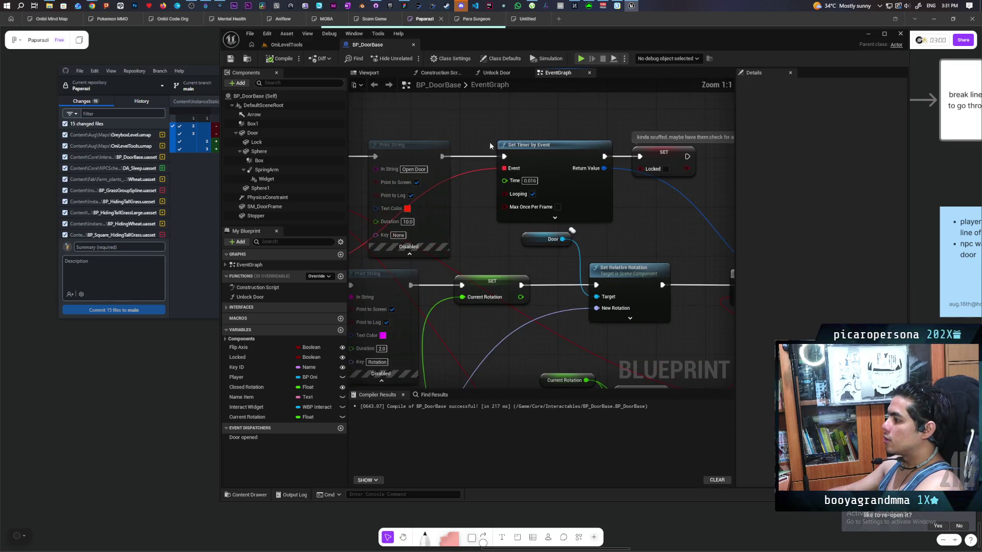
drag(542, 195, 482, 152)
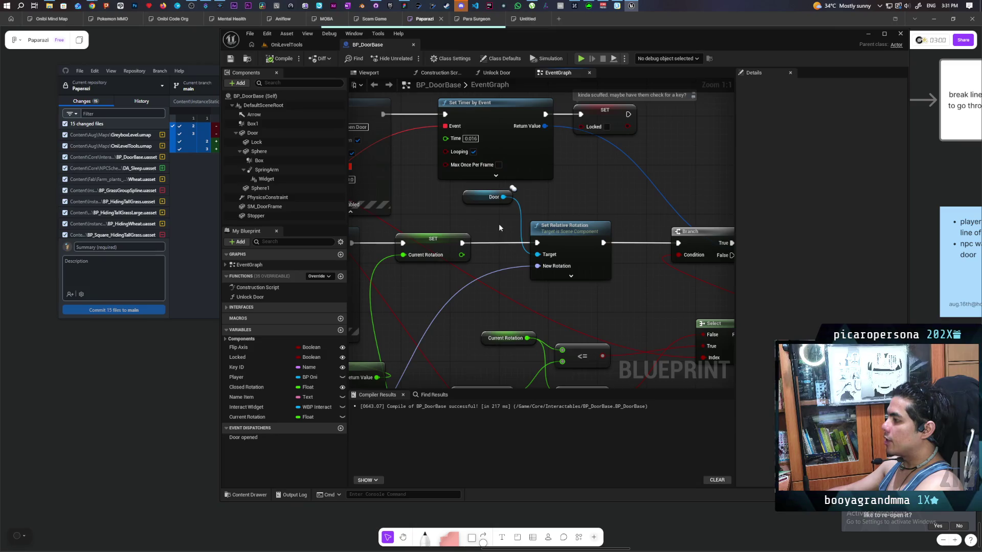
drag(502, 251, 494, 218)
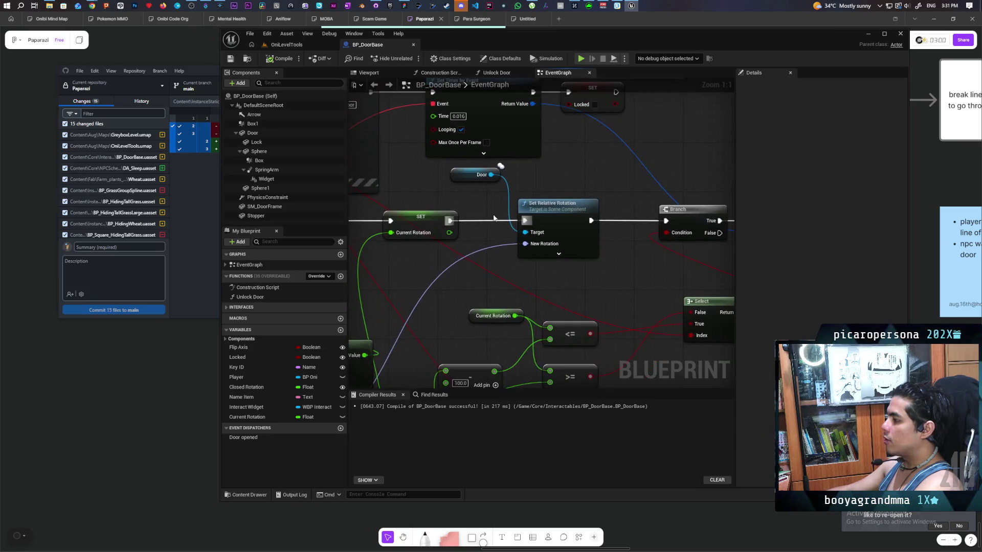
drag(544, 169, 489, 253)
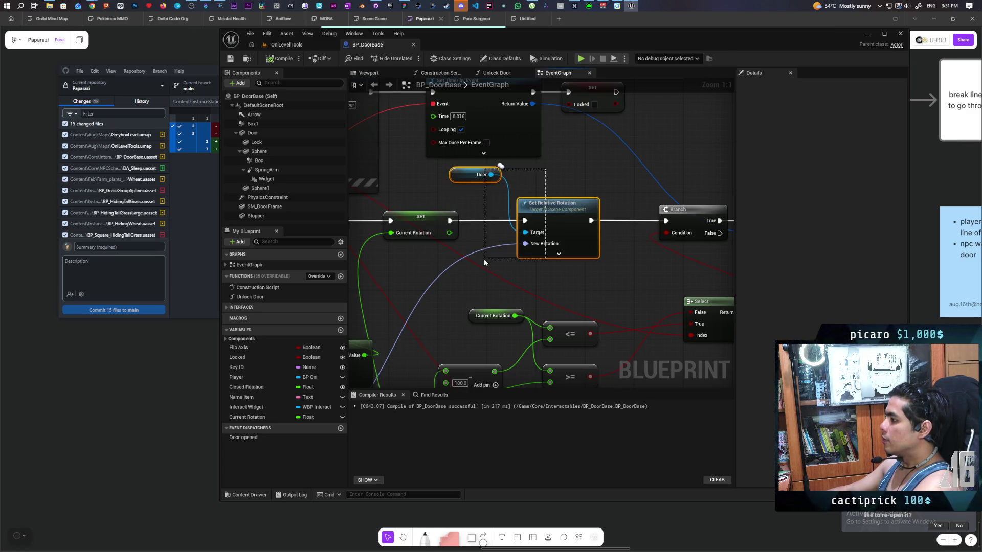
click(542, 276)
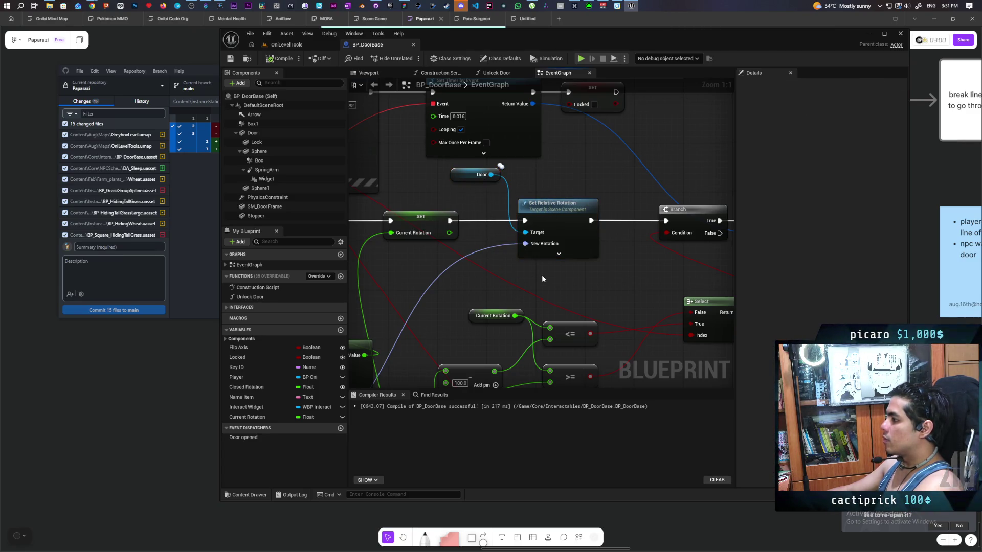
drag(532, 170, 462, 262)
scroll(462, 262, down, 6)
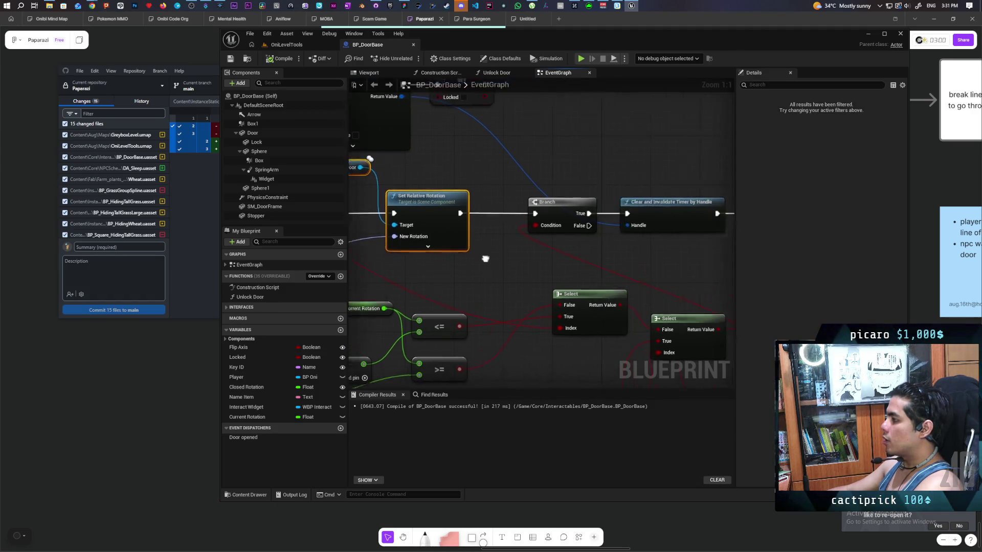
scroll(591, 214, up, 4)
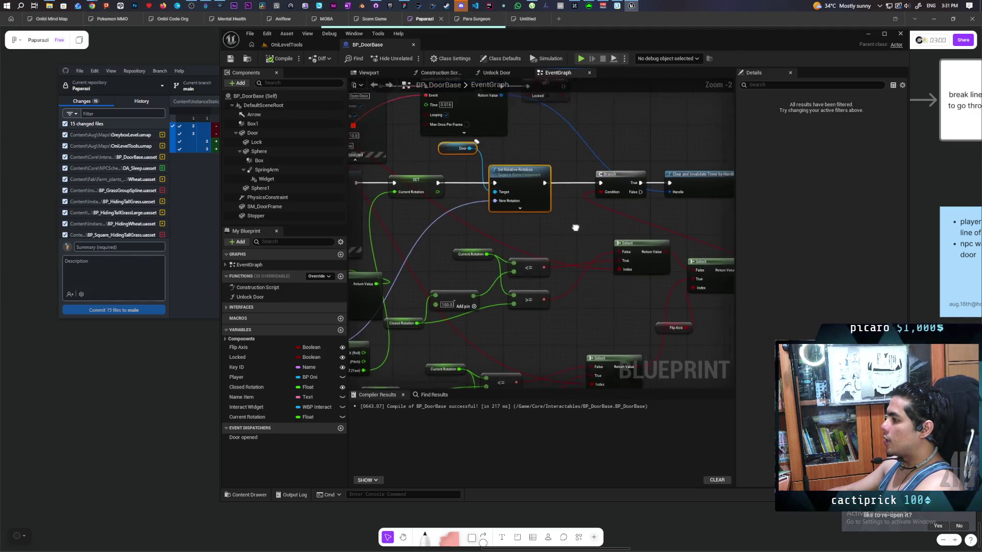
click(527, 195)
mouse_move(424, 194)
mouse_down()
mouse_move(572, 318)
mouse_move(585, 281)
mouse_move(631, 243)
mouse_up()
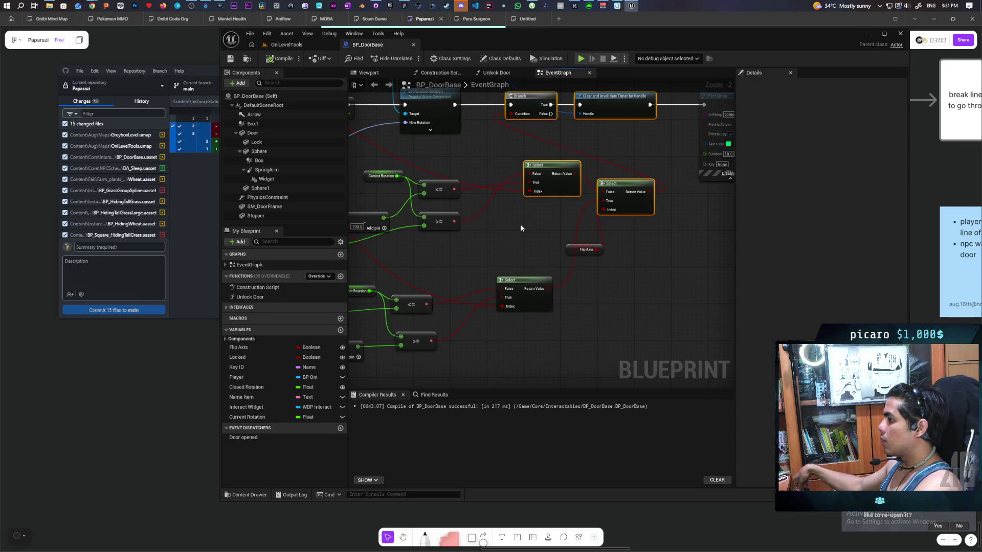
Review the rotation comparison nodes: Current Rotation, Closed Rotation and the subtract-100.0 node.
drag(497, 217, 595, 199)
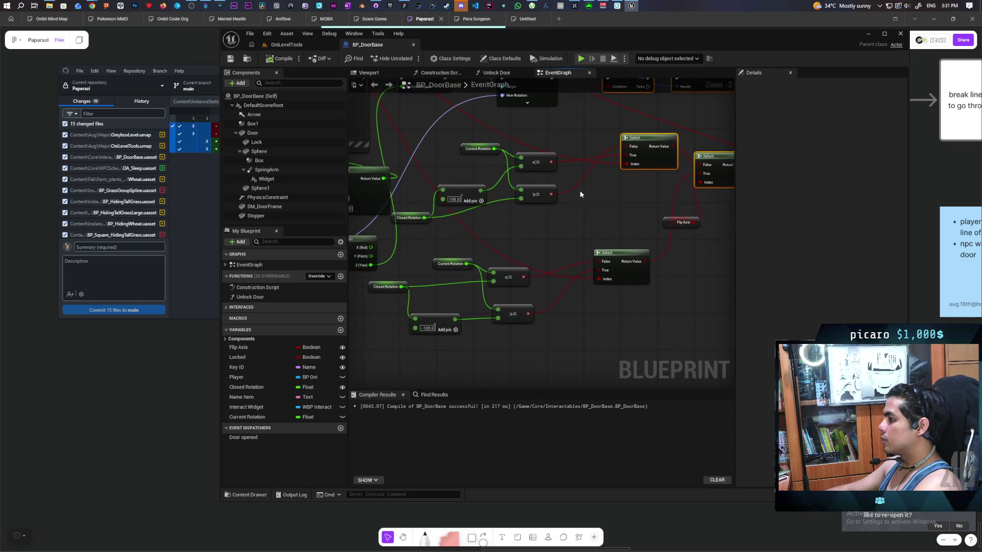
scroll(500, 211, up, 2)
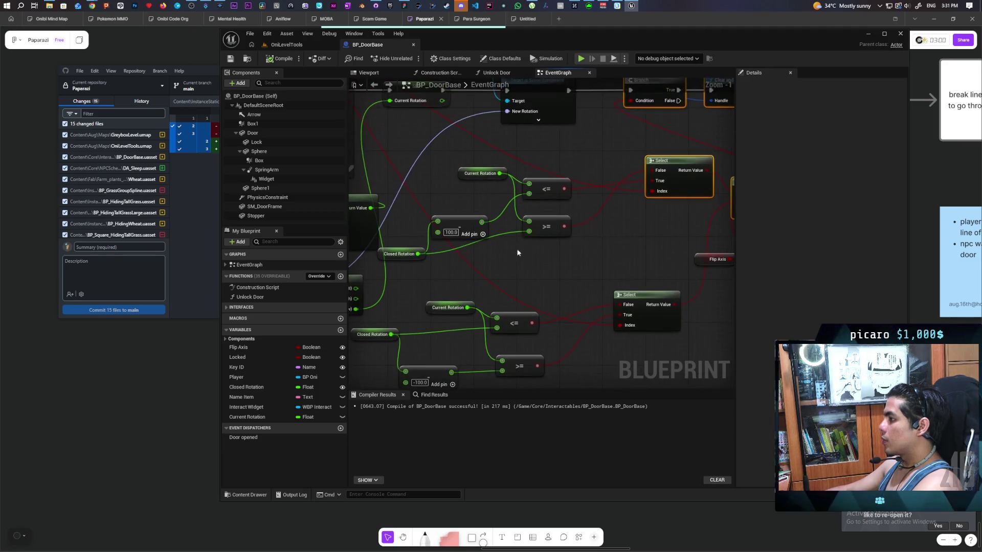
click(460, 164)
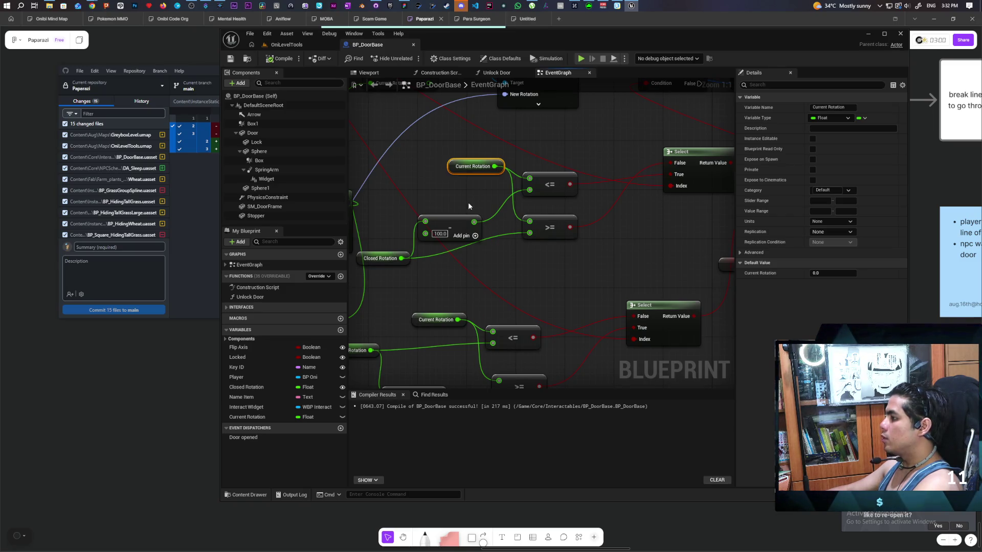
drag(379, 245, 395, 280)
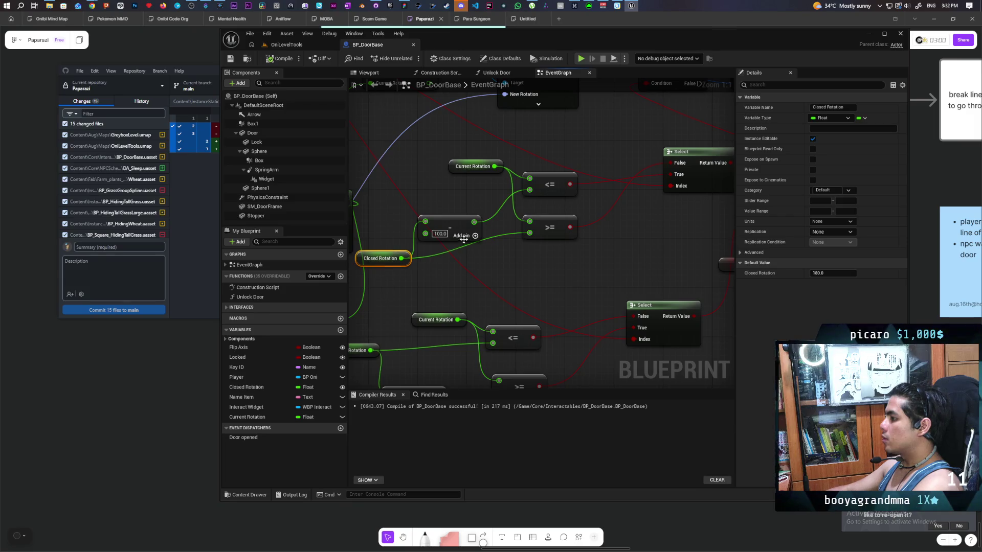
click(459, 223)
Pan across Set Simulate Physics, Set Actor Tick Enabled, Door Opened and Print String, back to Set Relative Rotation.
mouse_move(580, 258)
mouse_down()
mouse_move(364, 308)
mouse_move(469, 289)
mouse_up()
mouse_move(533, 171)
mouse_down()
mouse_move(493, 296)
mouse_move(450, 303)
mouse_move(359, 278)
mouse_move(332, 283)
mouse_up()
drag(548, 293, 461, 306)
mouse_move(532, 287)
mouse_down()
mouse_move(681, 263)
mouse_move(520, 306)
mouse_up()
mouse_move(623, 216)
mouse_down()
mouse_move(663, 344)
mouse_move(705, 332)
mouse_move(465, 308)
mouse_up()
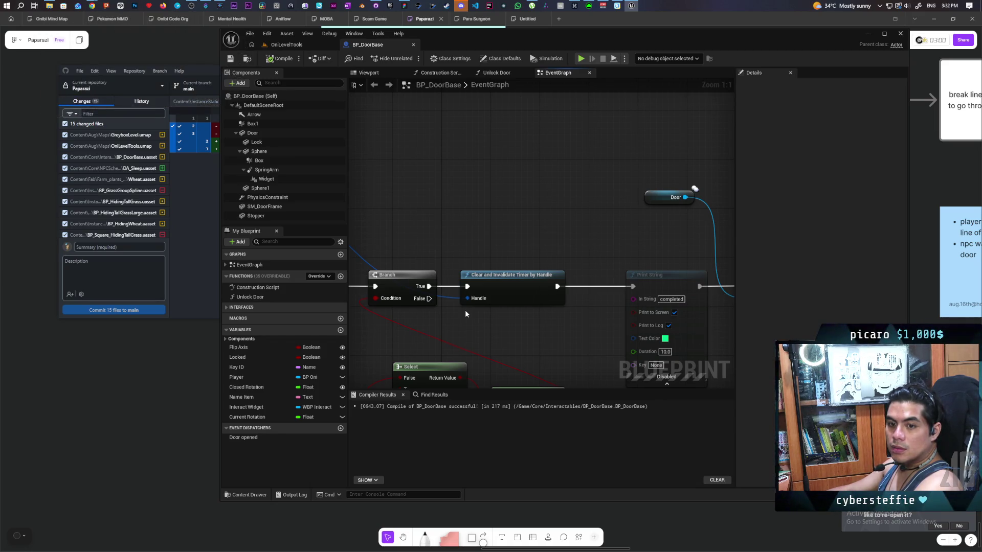
drag(465, 314, 678, 236)
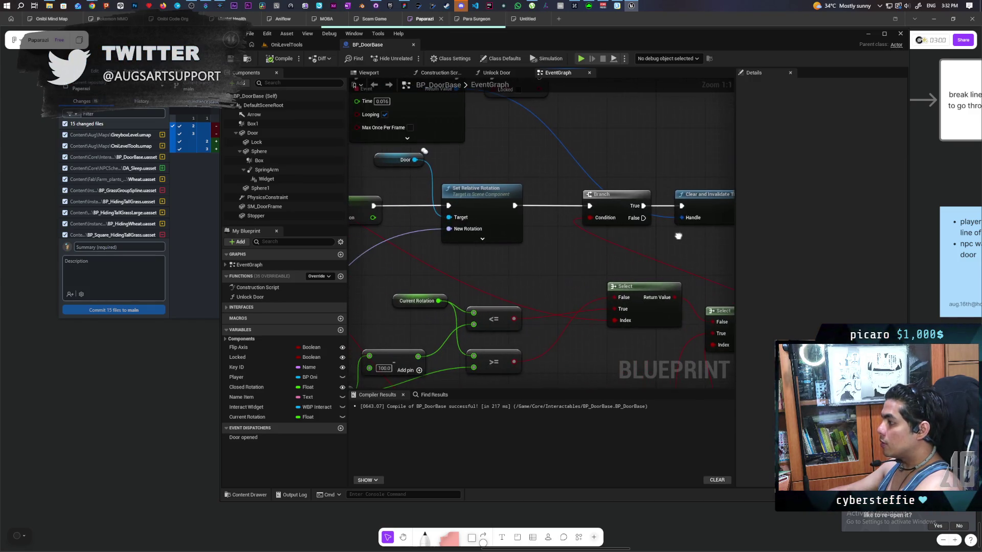
Unhook Set Relative Rotation from the Branch, recompile, and briefly play-test the door in OniLevelTools.
alt+click(554, 207)
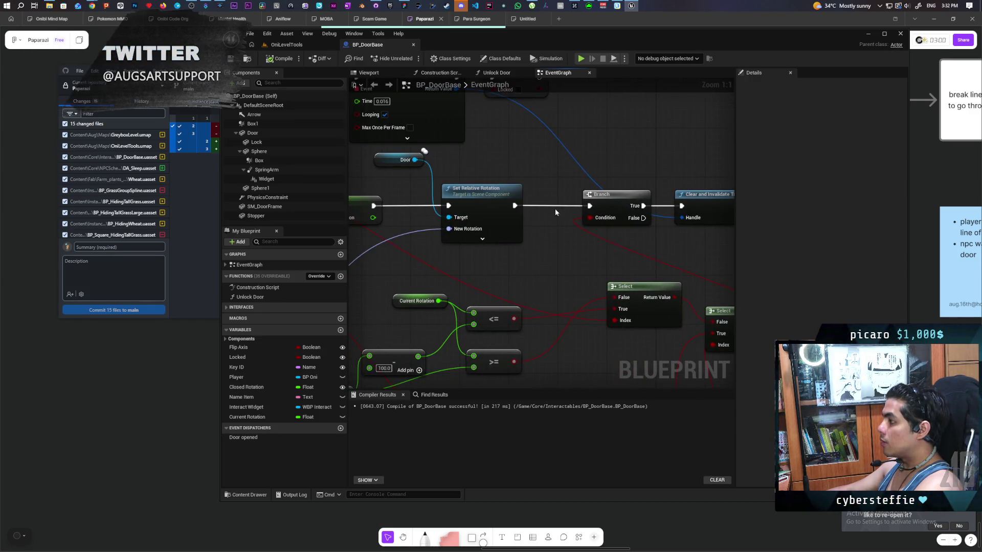
click(269, 60)
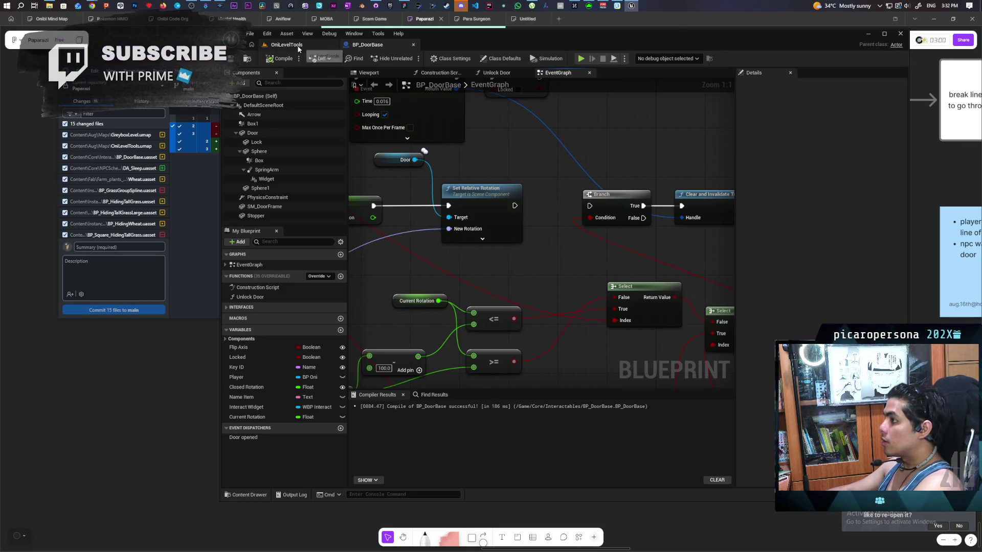
click(299, 47)
click(410, 58)
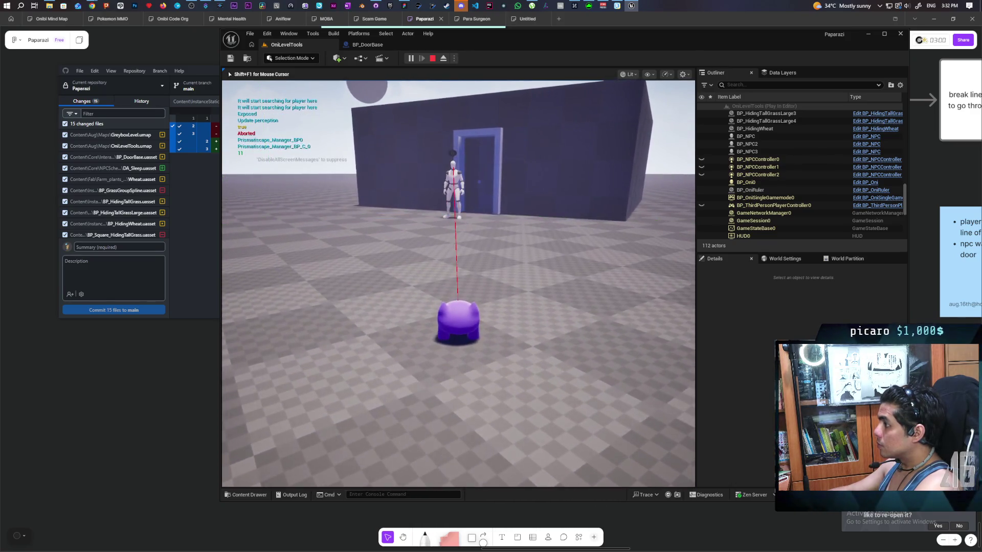
key(Escape)
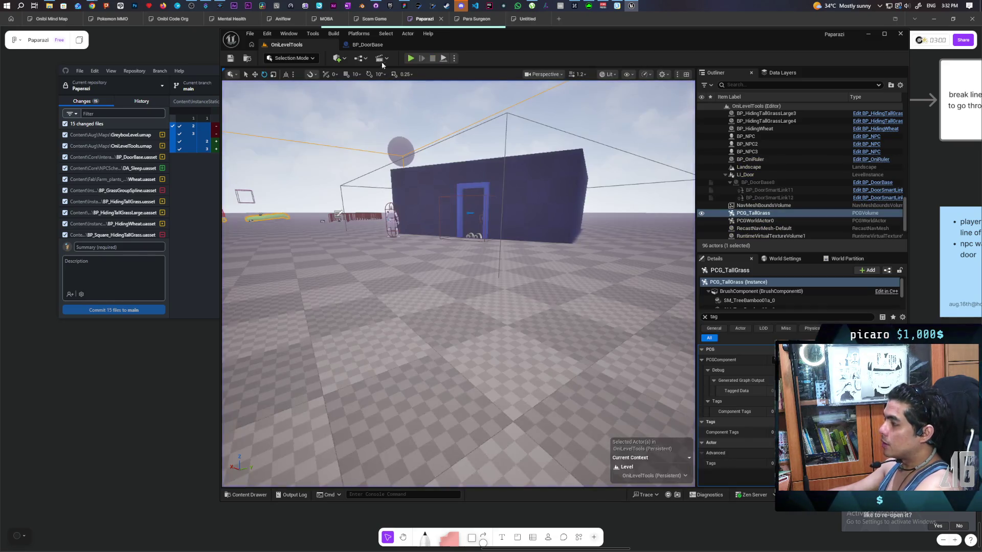
click(369, 44)
drag(611, 251, 477, 256)
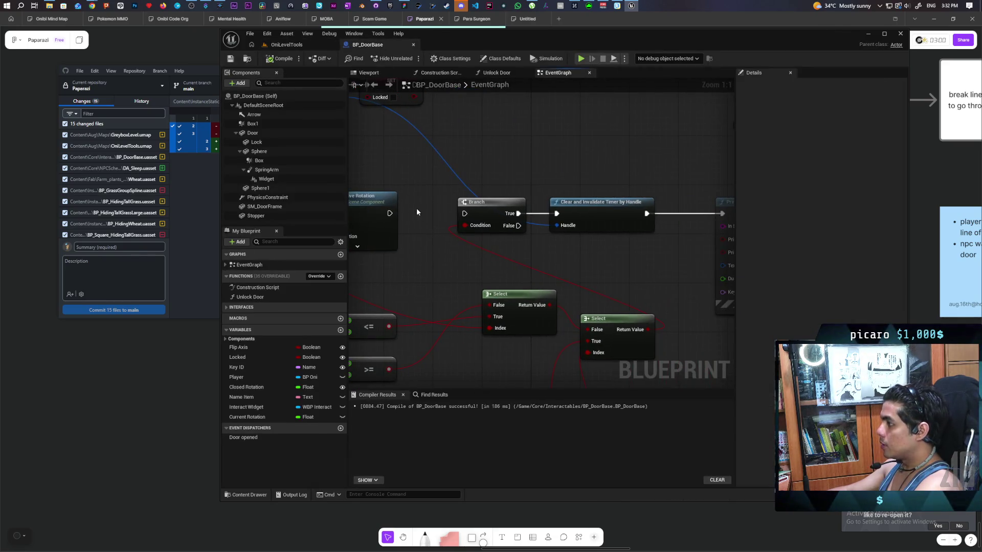
Reconnect Set Relative Rotation's exec output to the Branch.
drag(390, 214, 464, 214)
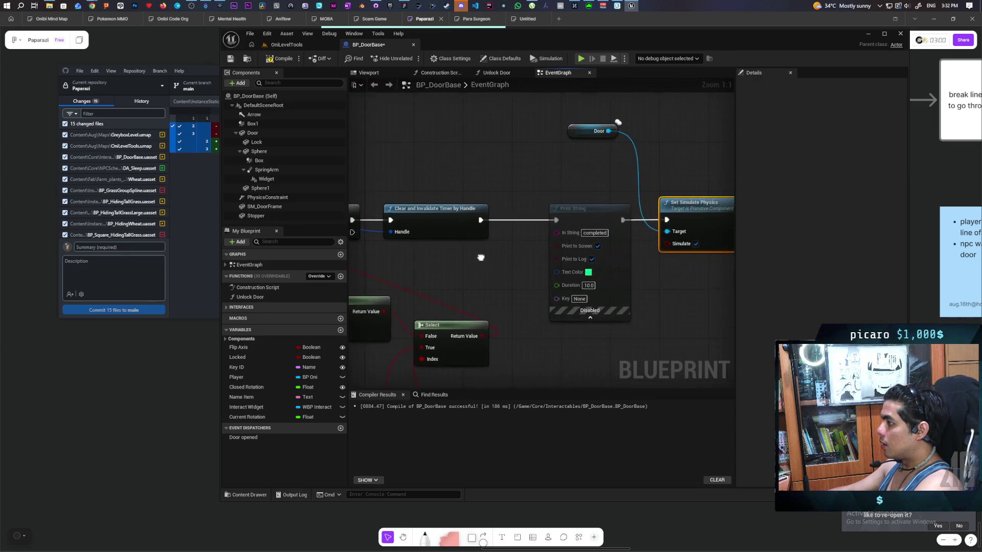
mouse_move(647, 254)
mouse_down()
mouse_move(712, 254)
mouse_move(290, 265)
mouse_up()
drag(428, 124, 373, 118)
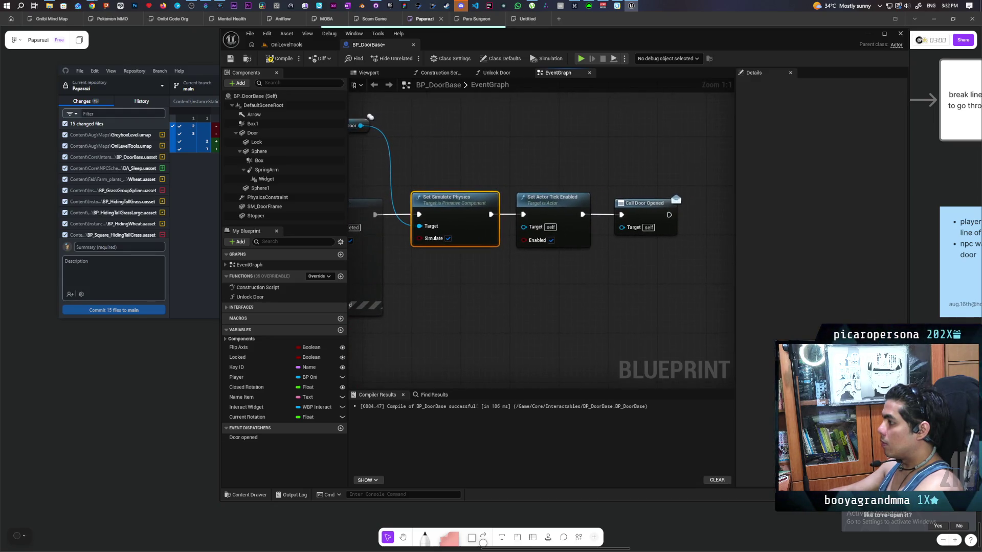
mouse_move(358, 253)
mouse_down()
mouse_move(532, 213)
mouse_move(353, 243)
mouse_move(576, 220)
mouse_move(580, 233)
mouse_move(567, 269)
mouse_move(542, 296)
mouse_move(495, 296)
mouse_move(416, 268)
mouse_move(289, 260)
mouse_move(626, 239)
mouse_move(664, 265)
mouse_move(688, 238)
mouse_move(686, 207)
mouse_move(647, 246)
mouse_move(608, 245)
mouse_up()
Move Clear and Invalidate Timer further right to make room for a second Branch.
drag(563, 216, 606, 219)
scroll(528, 185, down, 4)
mouse_move(528, 189)
mouse_down()
mouse_move(589, 204)
mouse_move(559, 198)
mouse_up()
mouse_move(804, 238)
mouse_down()
mouse_move(513, 225)
mouse_move(529, 184)
mouse_move(573, 235)
mouse_up()
scroll(567, 231, up, 1)
scroll(566, 231, up, 2)
click(309, 47)
Save BP_DoorBase and start Play From Here in the level viewport.
key(ctrl+shift+s)
right_click(415, 109)
click(453, 371)
Walk and jump the character up to the blue door, then stop the play session.
key(s)
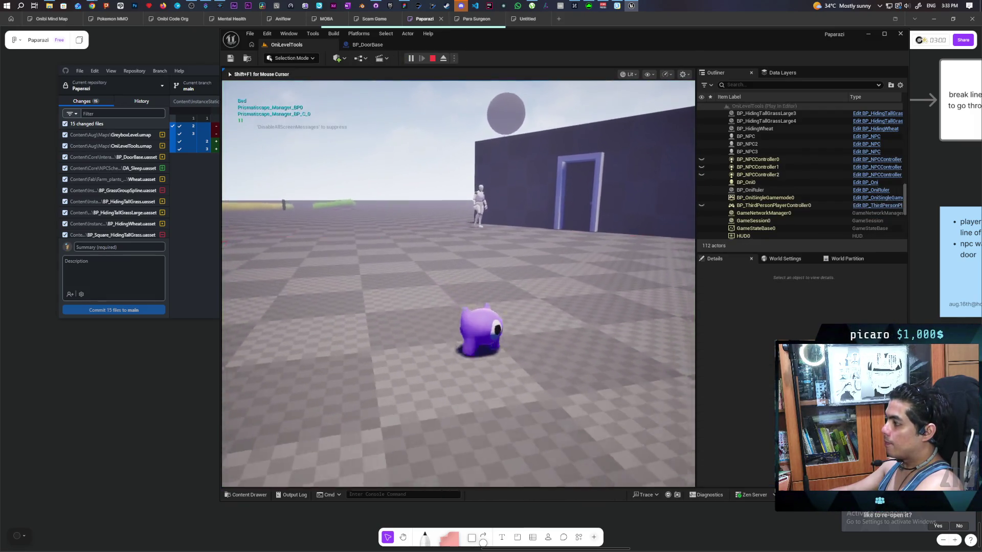
key(w)
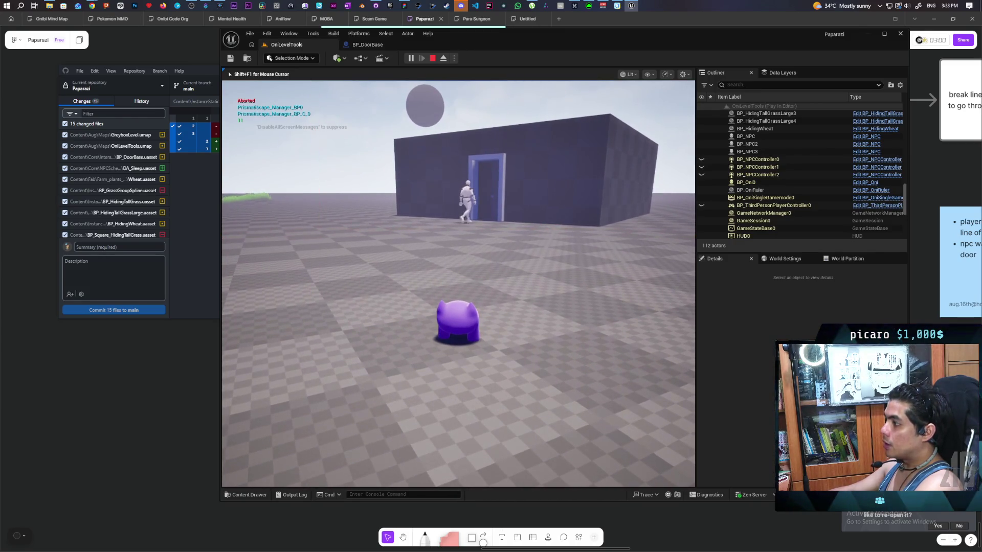
key(w)
key(w)
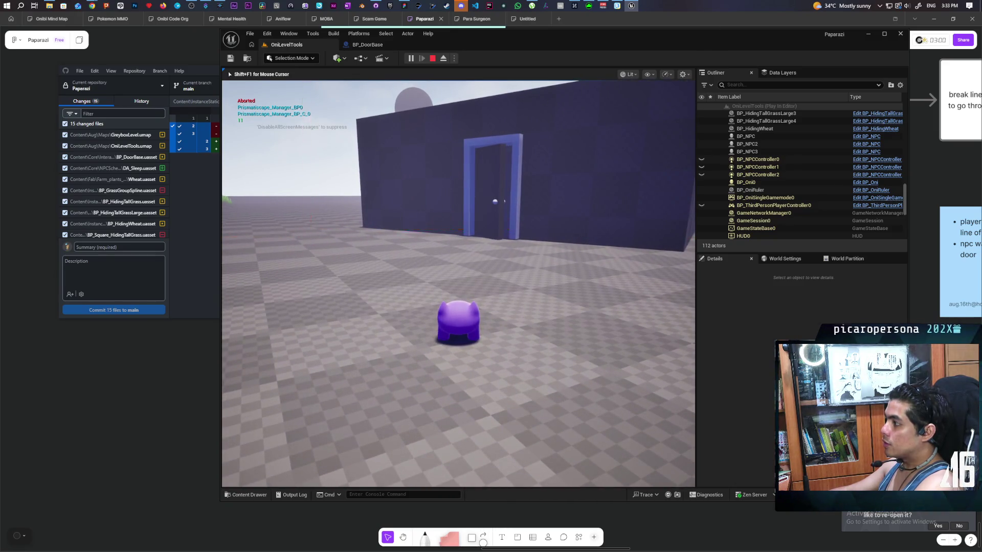
key(a)
key(w)
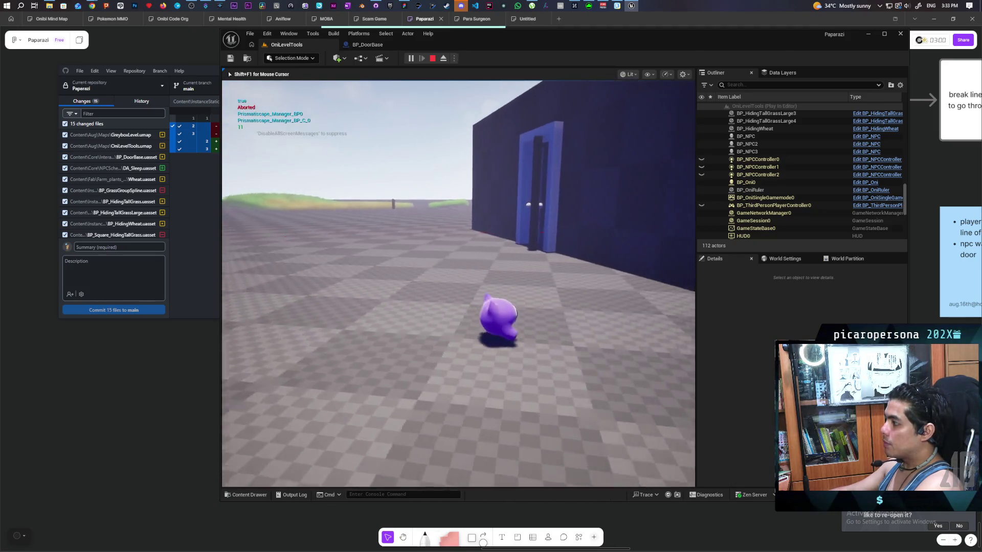
key(w)
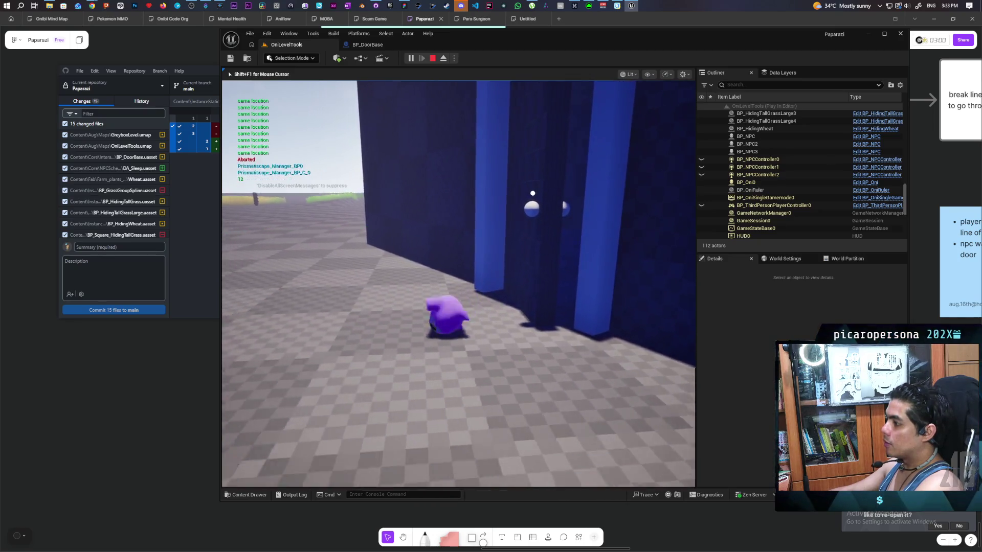
key(space)
key(space)
key(w)
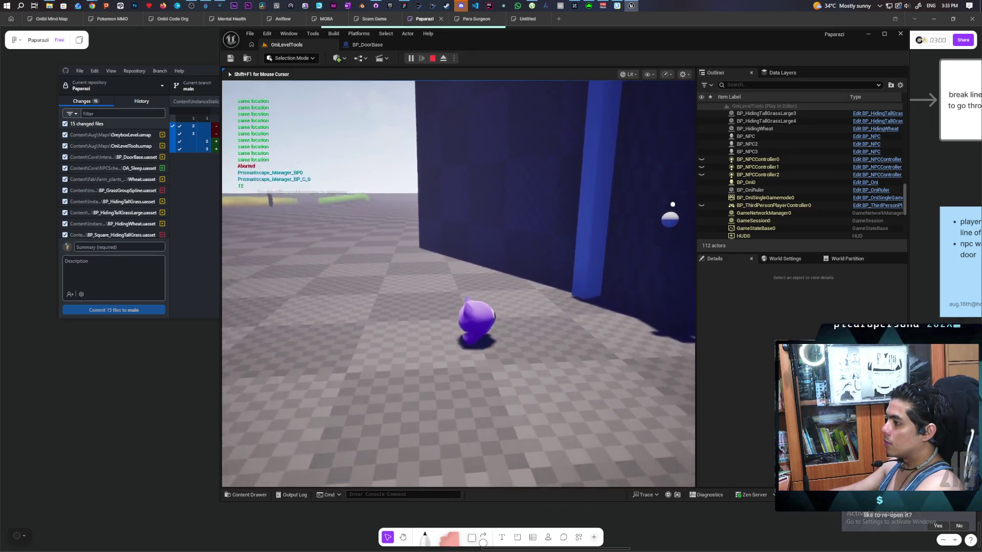
key(space)
key(w)
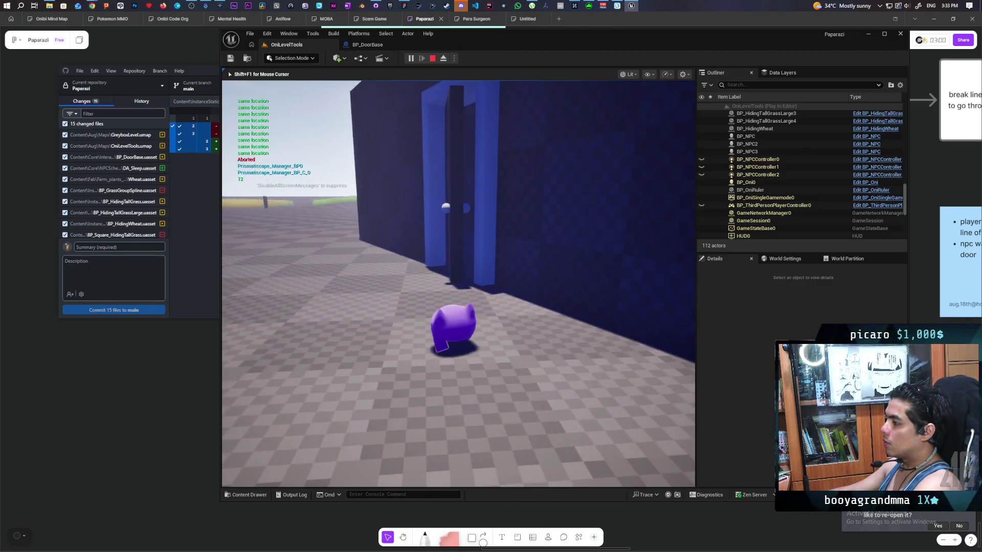
key(Escape)
click(372, 45)
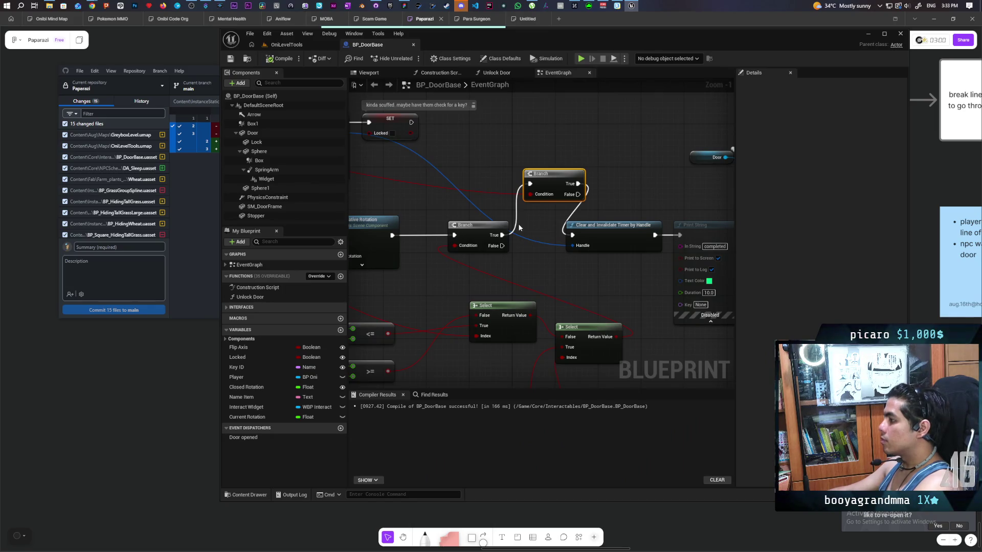
Wire Branch True directly to Clear and Invalidate Timer, set an F9 breakpoint, and start playing.
drag(502, 235, 572, 235)
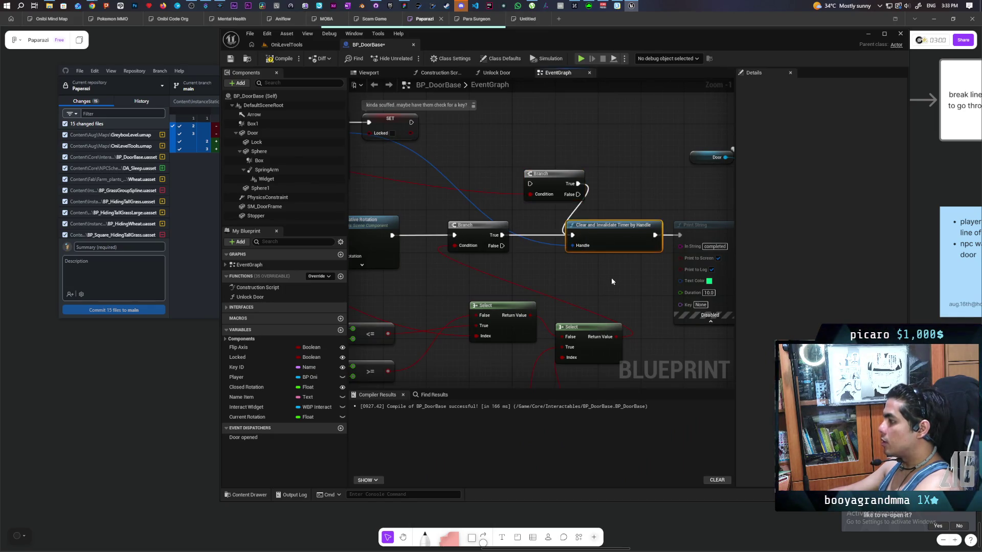
key(F9)
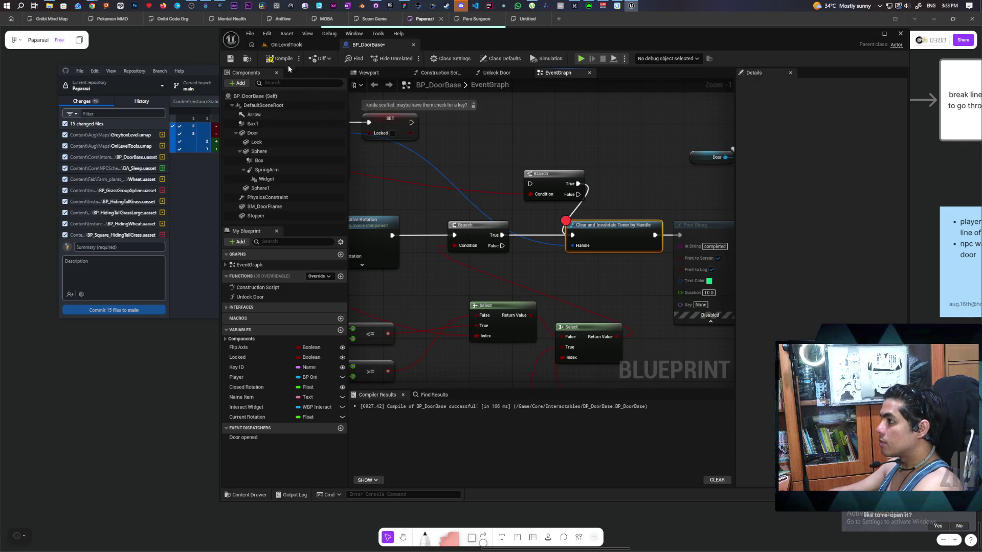
click(287, 45)
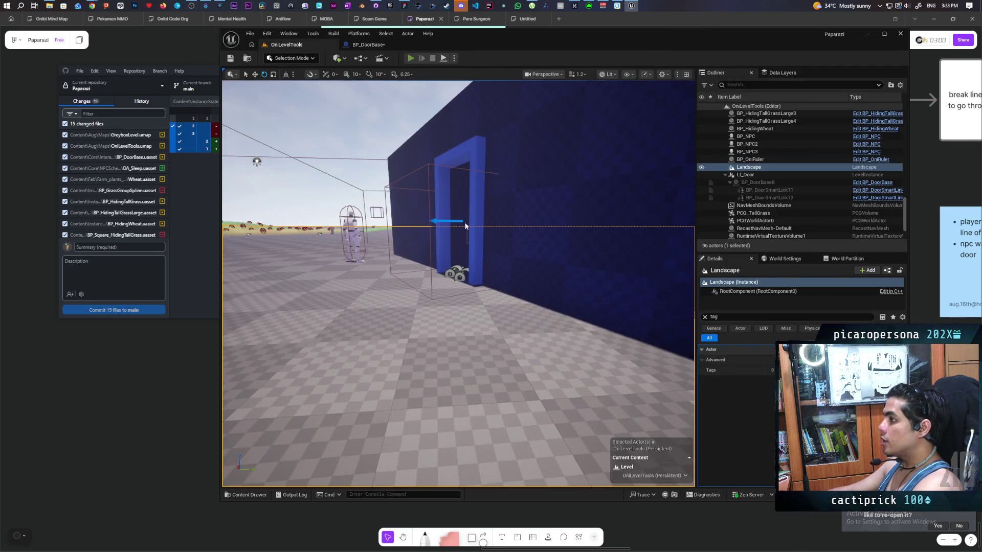
key(alt+p)
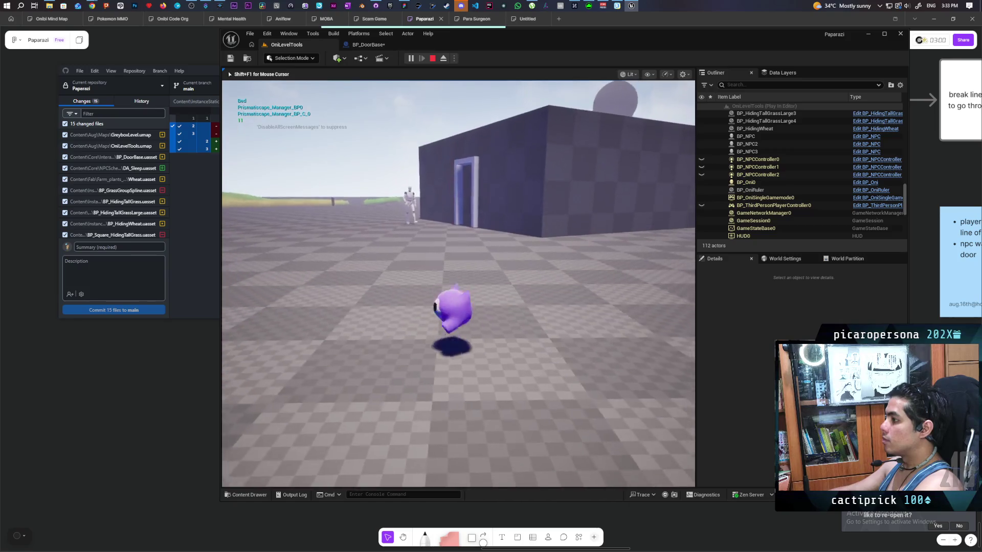
Walk toward the house, resuming twice past the breakpoint, then stop playing.
key(w)
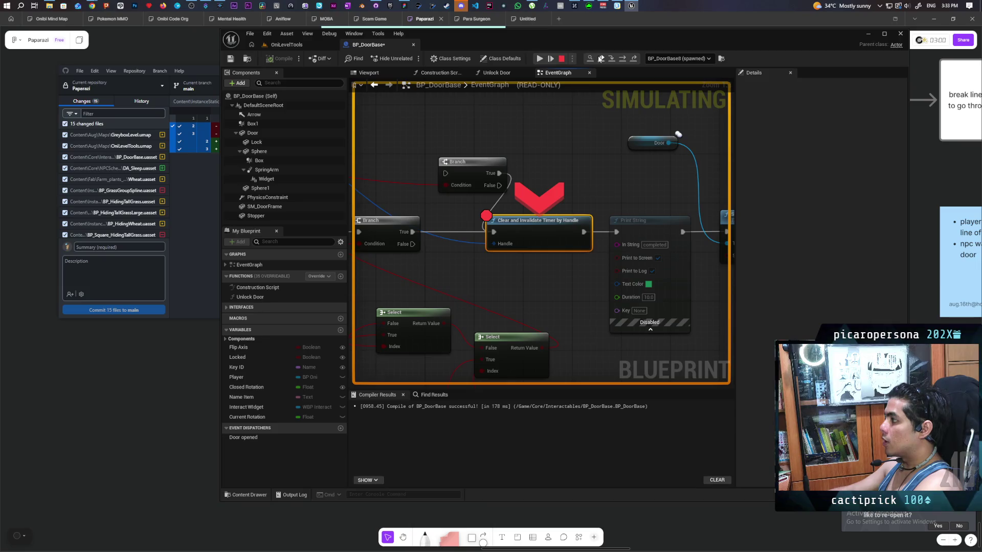
click(600, 58)
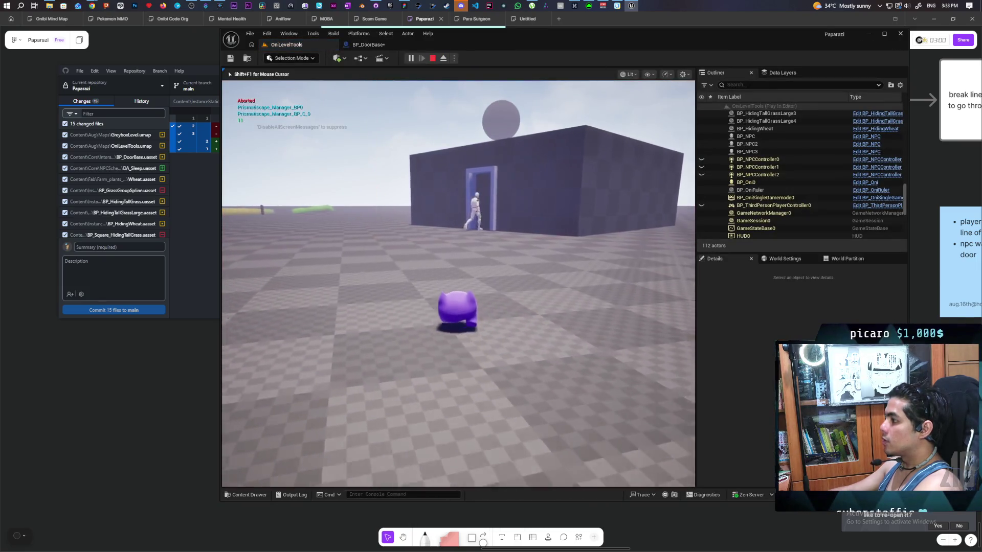
key(w)
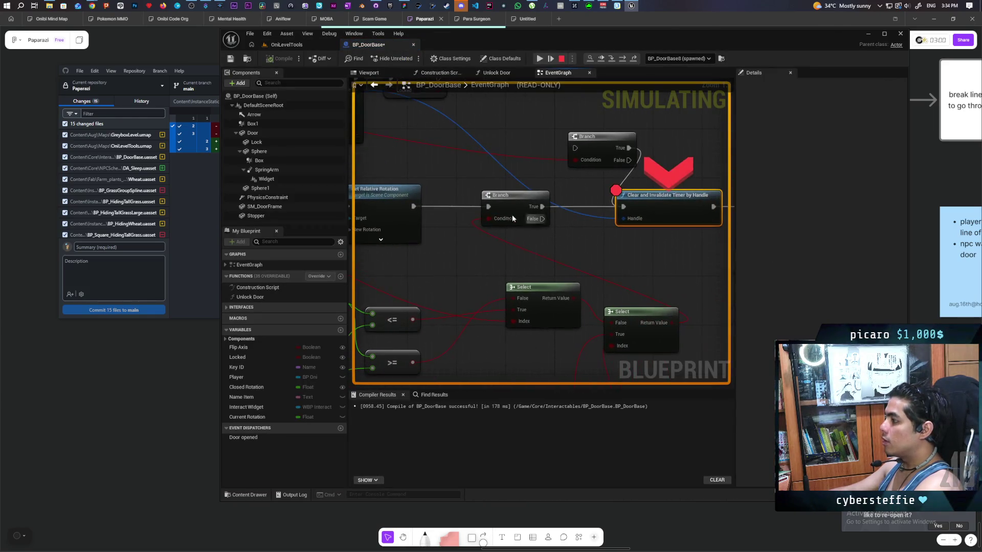
click(541, 59)
key(Escape)
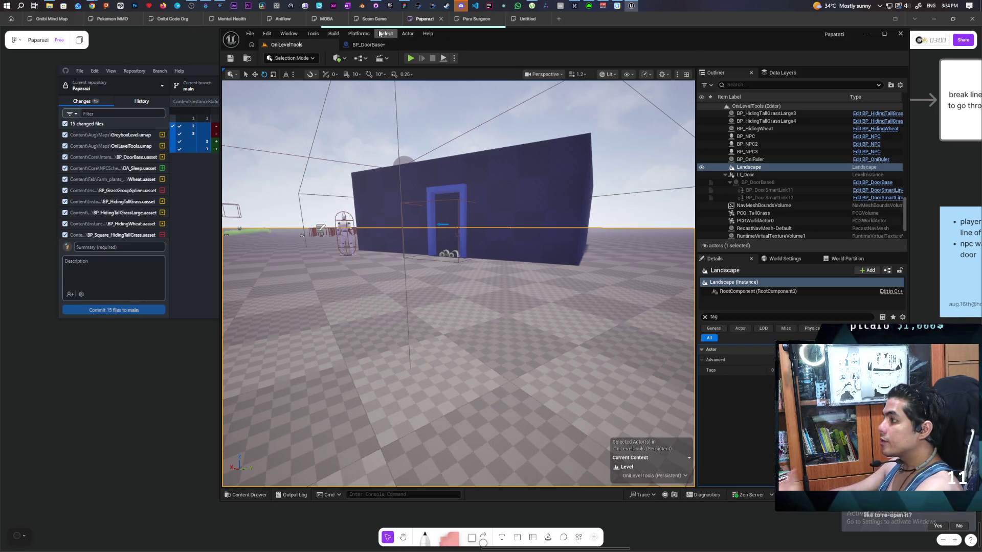
Re-enable the Print String node in BP_DoorBase and save.
click(368, 45)
scroll(591, 237, down, 3)
scroll(628, 198, up, 2)
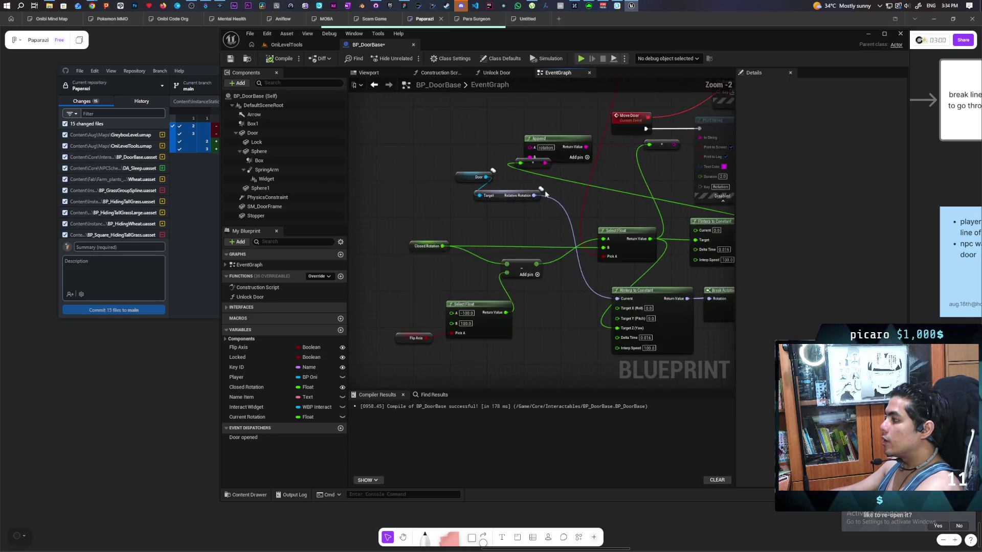
mouse_move(500, 214)
mouse_down()
mouse_move(526, 209)
mouse_move(524, 232)
mouse_up()
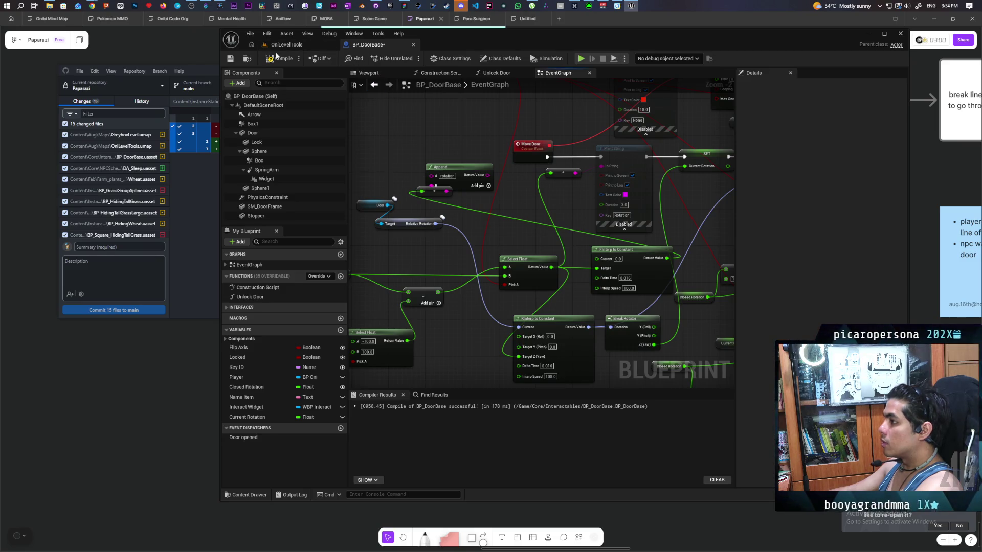
click(632, 152)
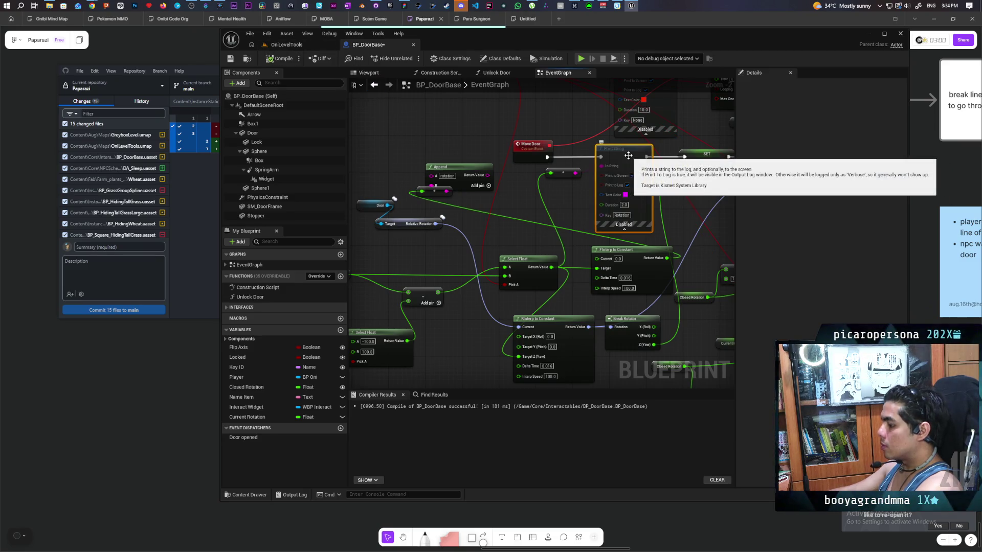
click(287, 44)
key(ctrl+s)
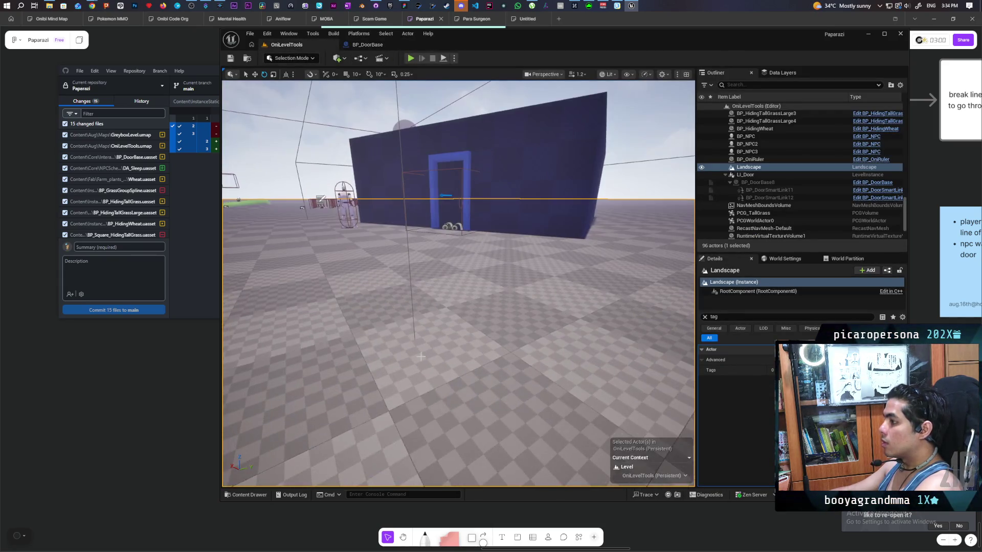
Play From Here, resume past the breakpoint, walk to the door and back, then stop.
right_click(422, 383)
click(452, 377)
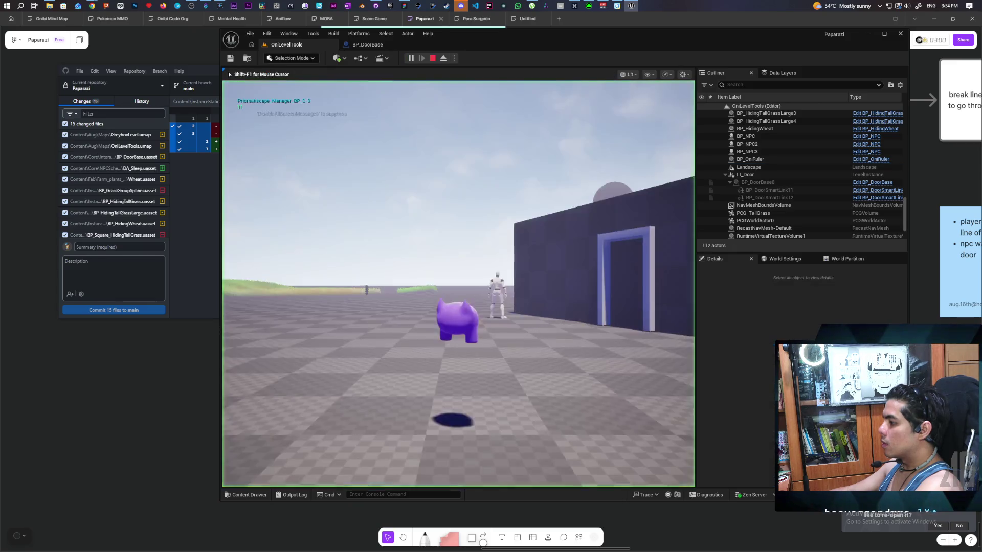
key(d)
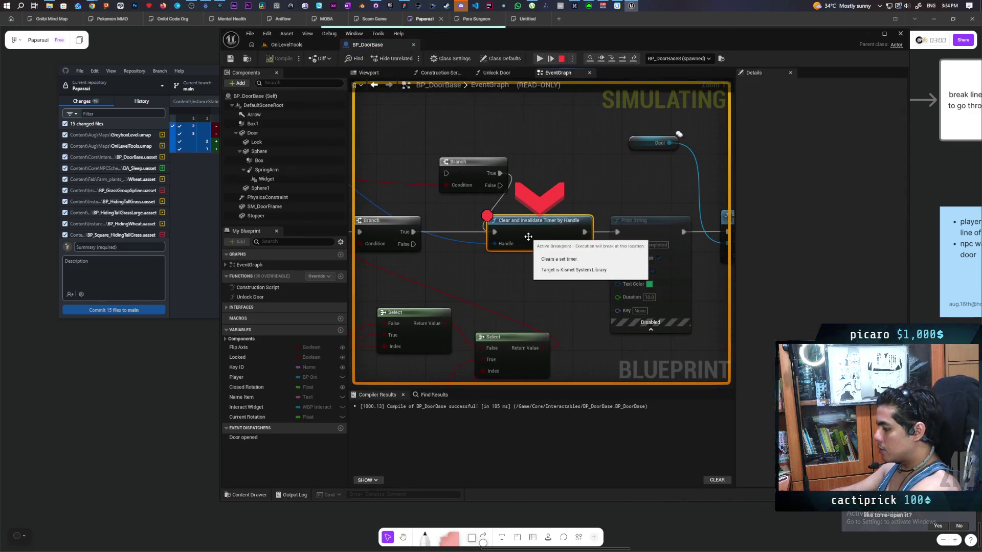
click(541, 59)
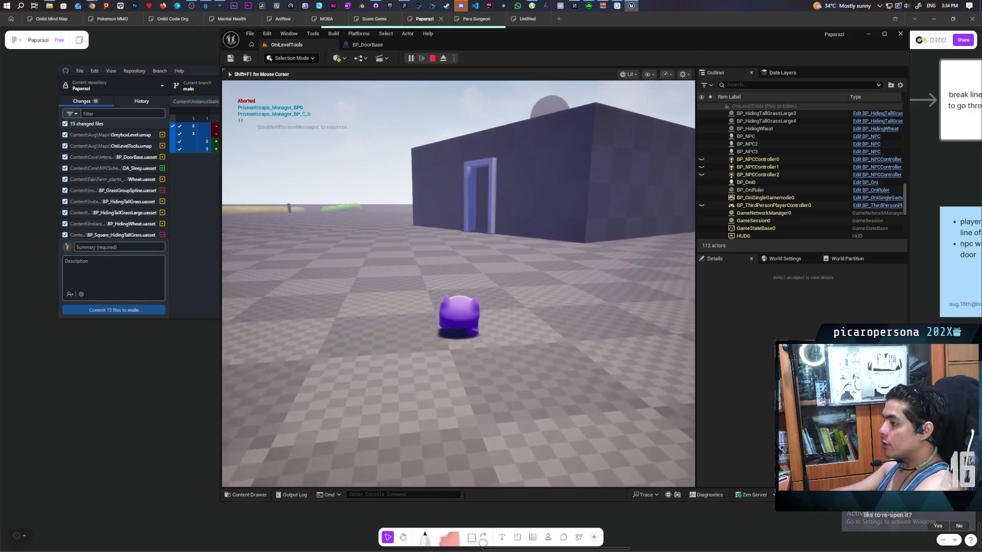
key(w)
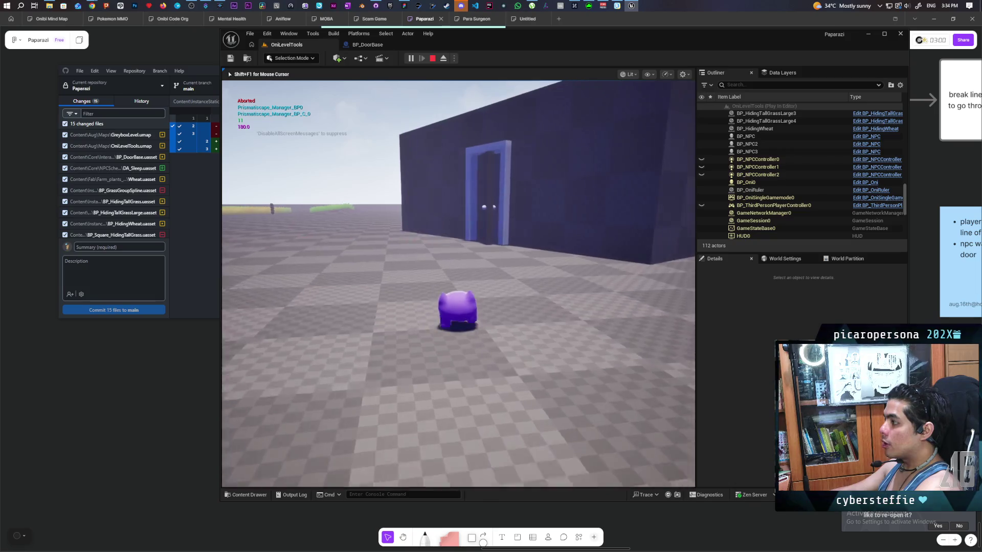
key(s)
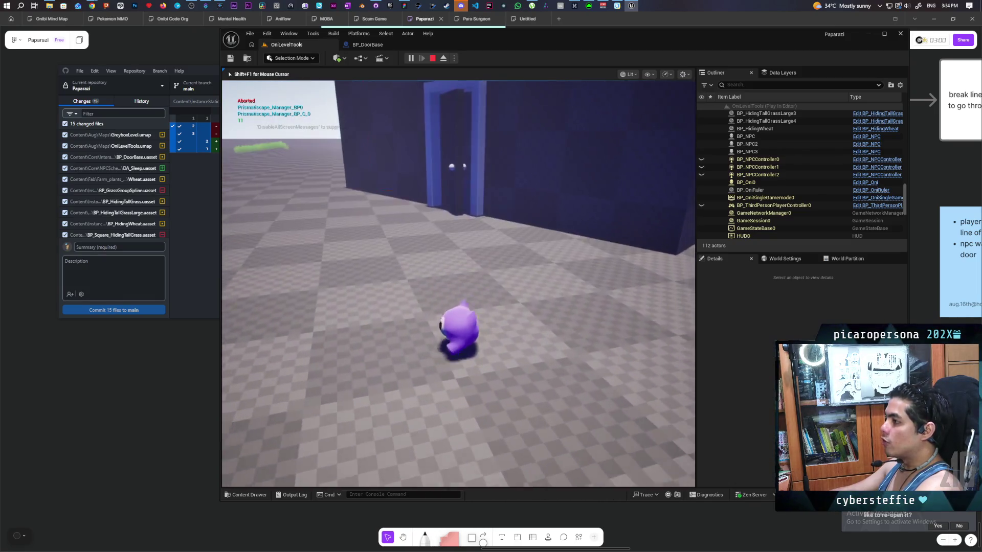
key(s)
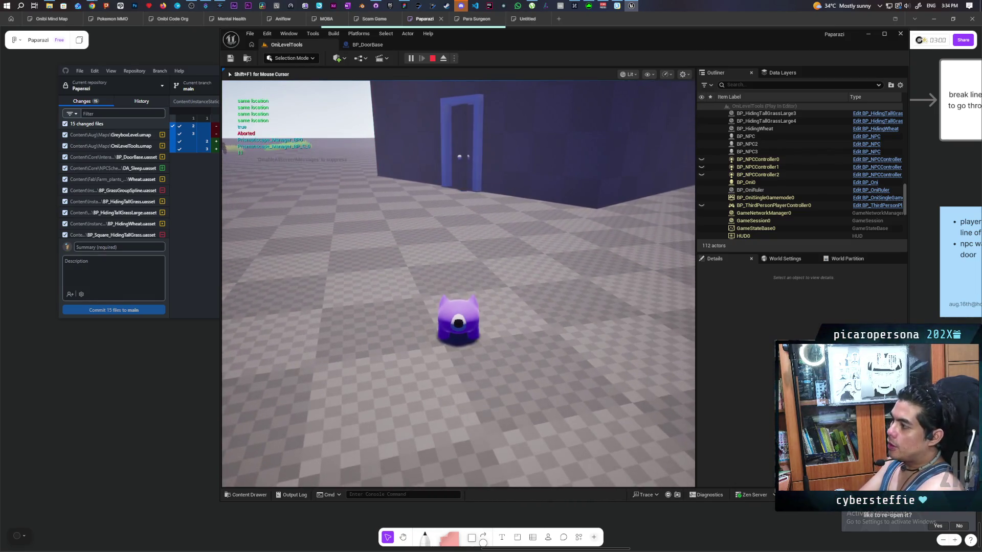
key(s)
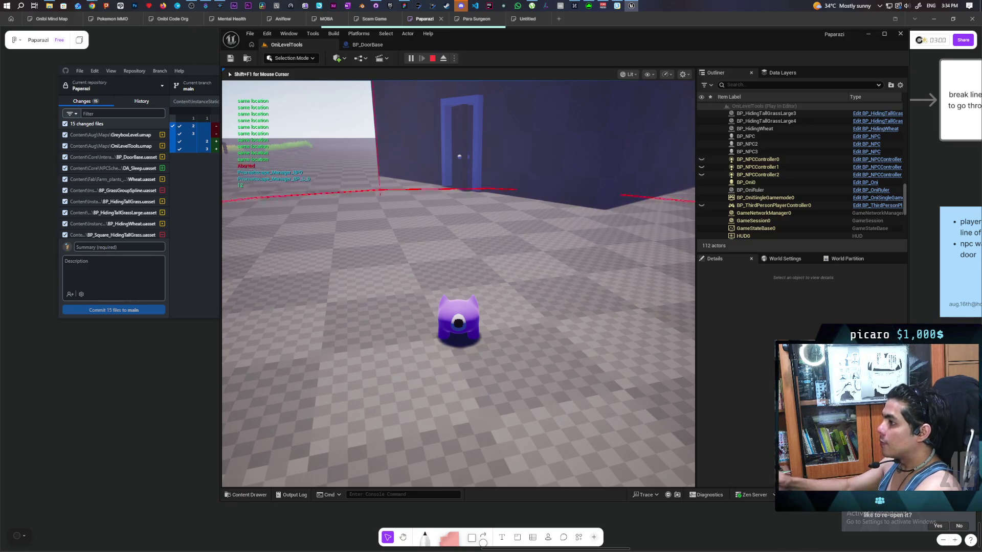
key(Escape)
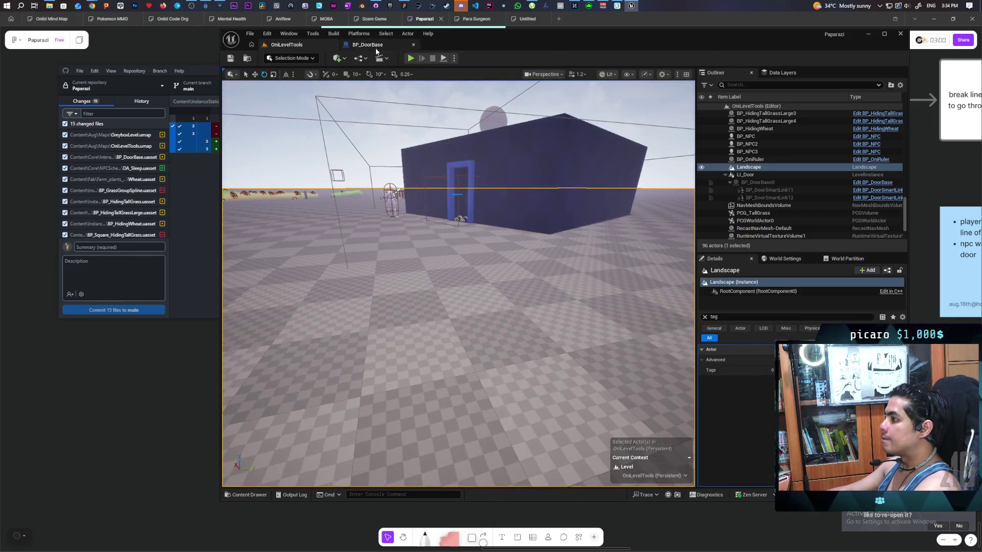
Place Clear and Invalidate Timer beside the upper Branch and wire it into that Branch.
click(376, 45)
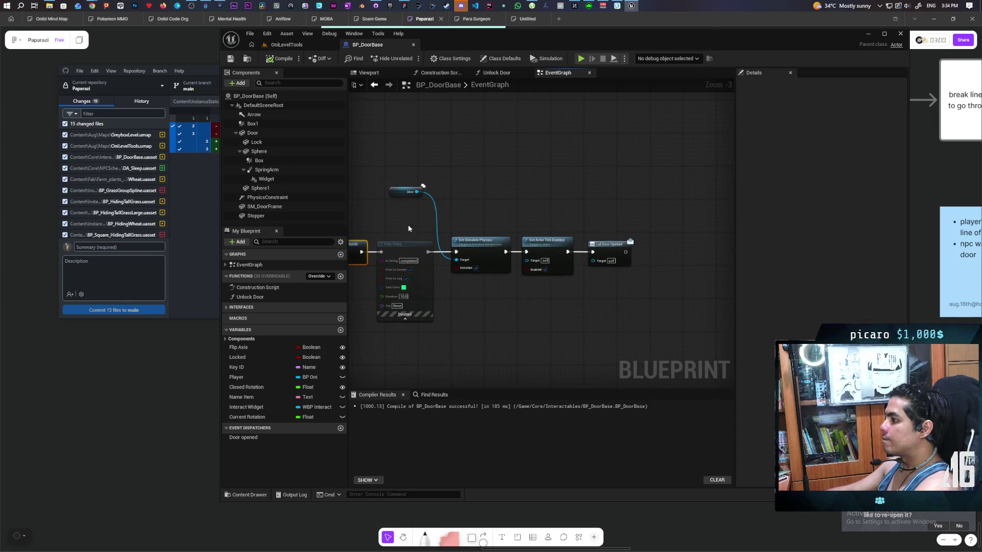
mouse_move(434, 216)
mouse_down()
mouse_move(587, 177)
mouse_move(452, 191)
mouse_move(696, 195)
mouse_move(531, 202)
mouse_move(455, 219)
mouse_up()
scroll(651, 200, down, 1)
scroll(481, 205, up, 4)
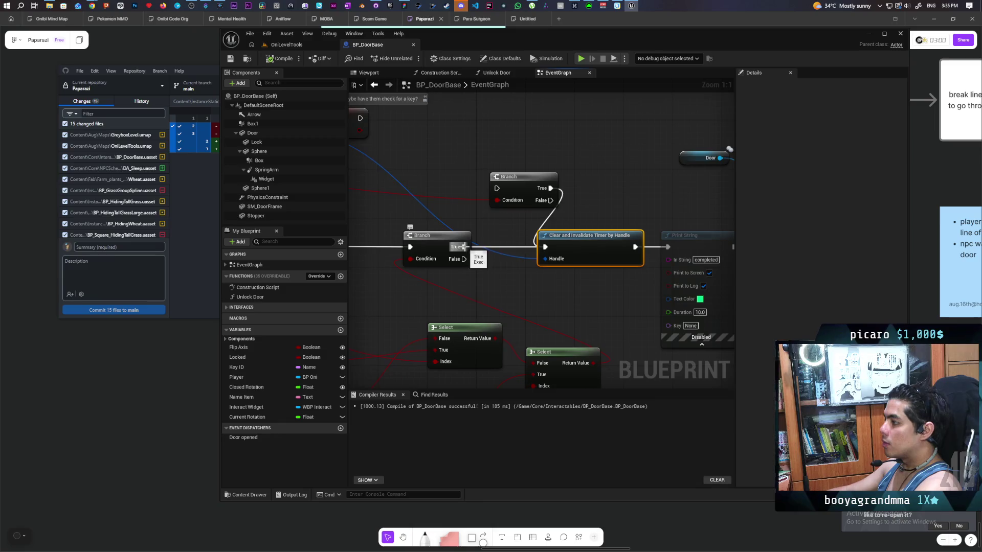
drag(592, 242, 544, 243)
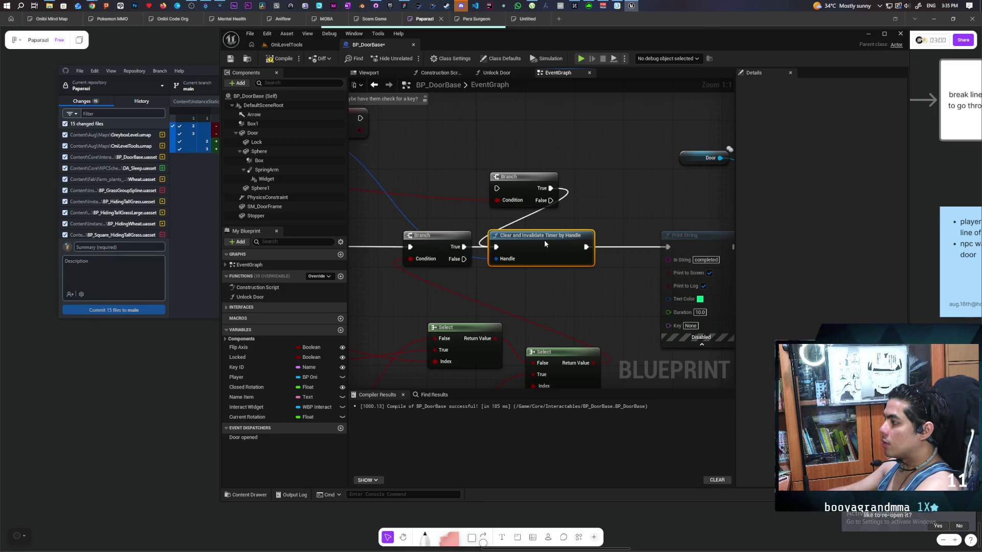
mouse_move(506, 194)
mouse_down()
mouse_move(603, 184)
mouse_move(569, 205)
mouse_move(569, 196)
mouse_move(637, 263)
mouse_up()
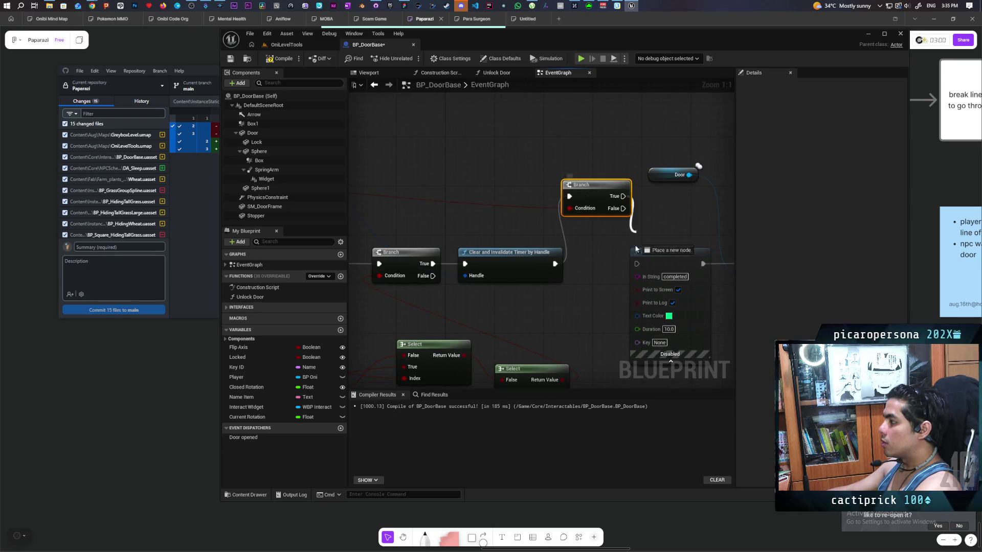
mouse_move(675, 233)
mouse_down()
mouse_move(490, 275)
mouse_move(449, 273)
mouse_move(369, 239)
mouse_up()
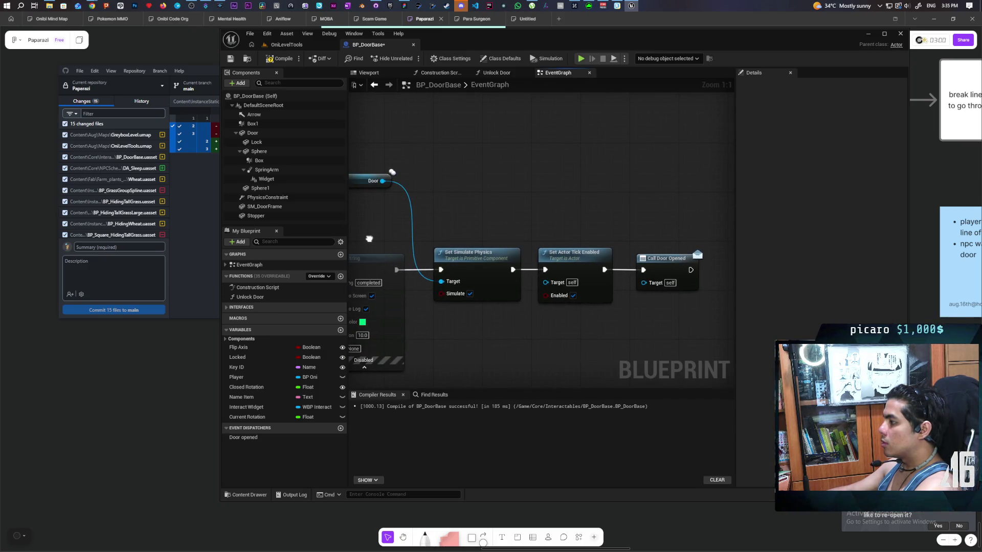
Select the Door getter with the physics, tick and Door Opened nodes, and duplicate them.
scroll(449, 208, down, 1)
mouse_move(369, 239)
mouse_down()
mouse_move(449, 208)
mouse_move(443, 224)
mouse_up()
scroll(443, 224, down, 1)
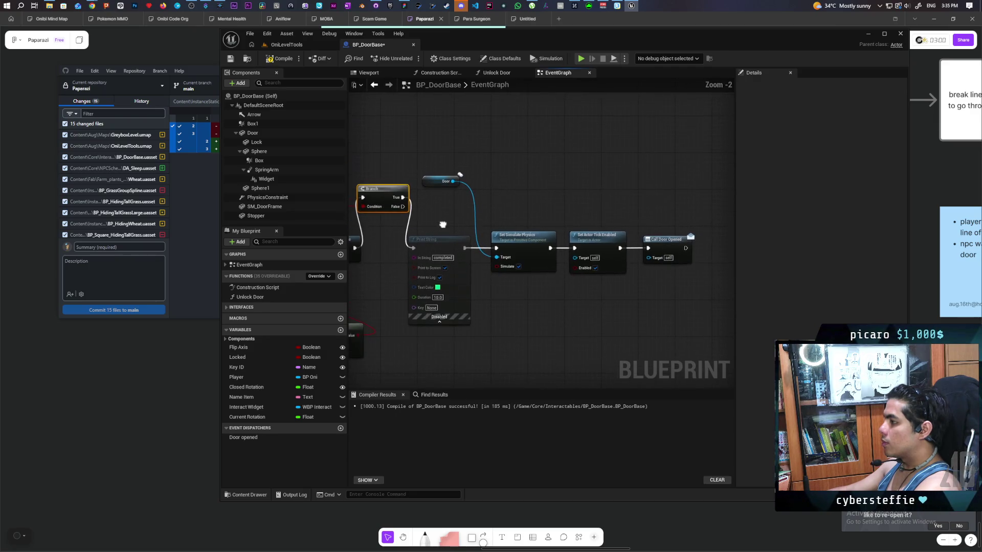
drag(660, 143, 503, 293)
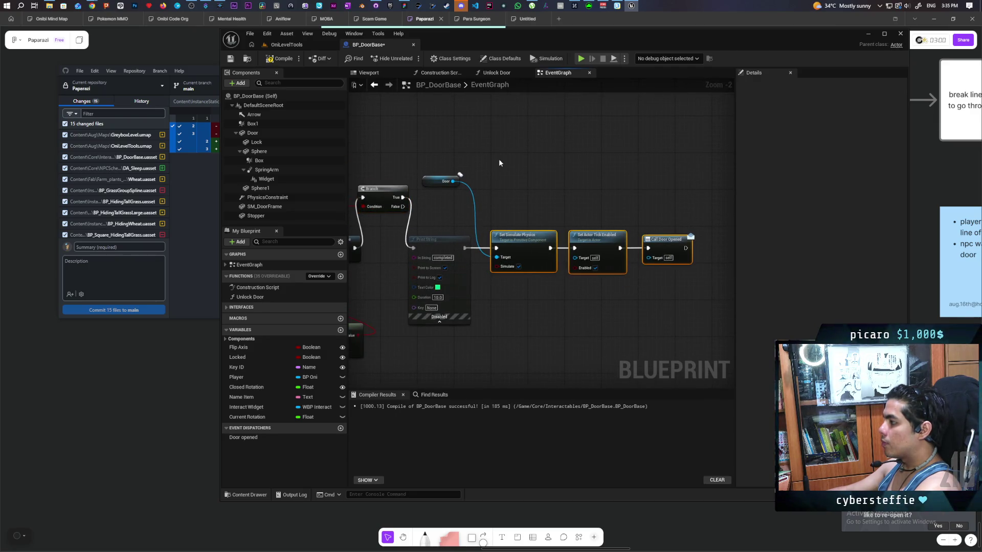
ctrl+click(441, 181)
drag(487, 203, 507, 281)
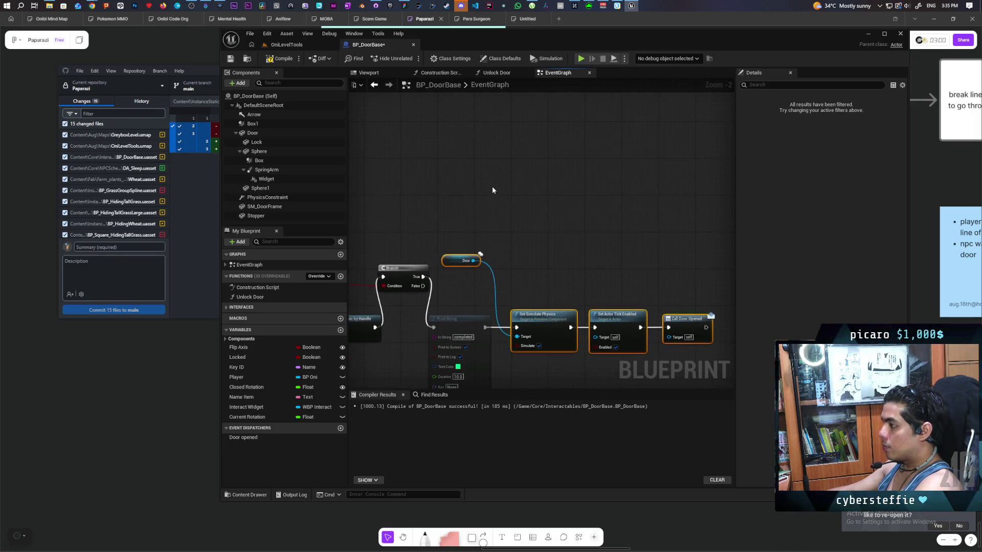
key(ctrl+v)
Connect Branch False to the copied chain with Simulate and Enabled unchecked, and save.
drag(423, 285, 457, 212)
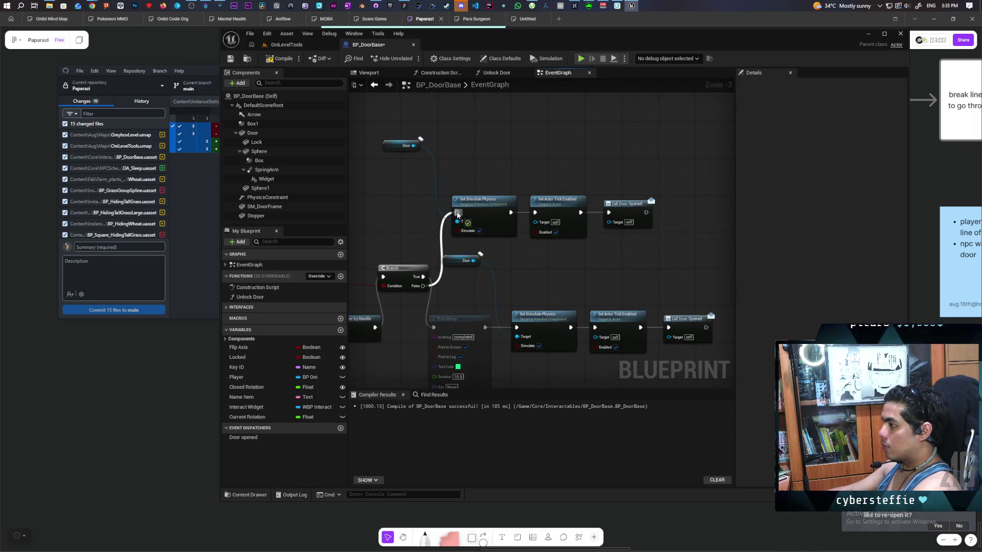
click(479, 231)
click(556, 232)
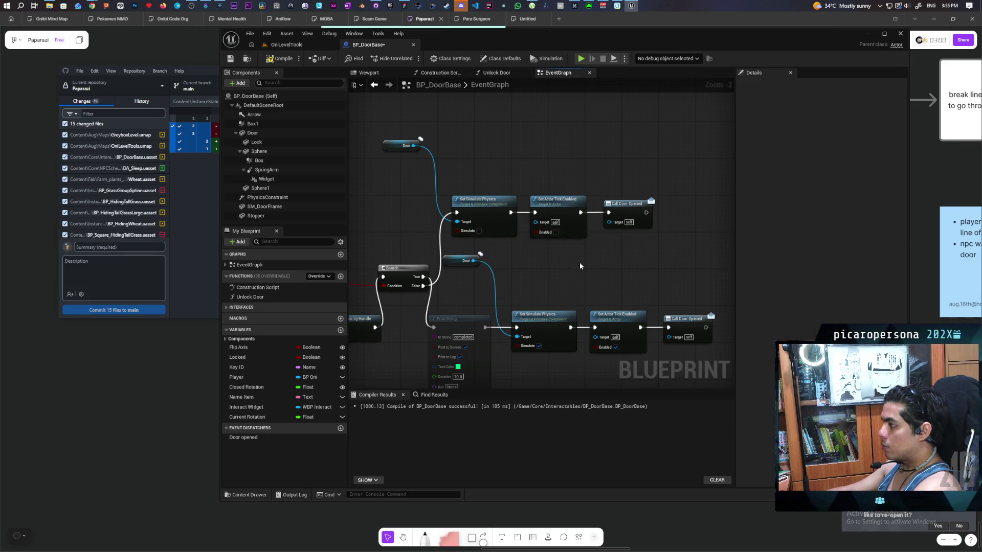
key(ctrl+s)
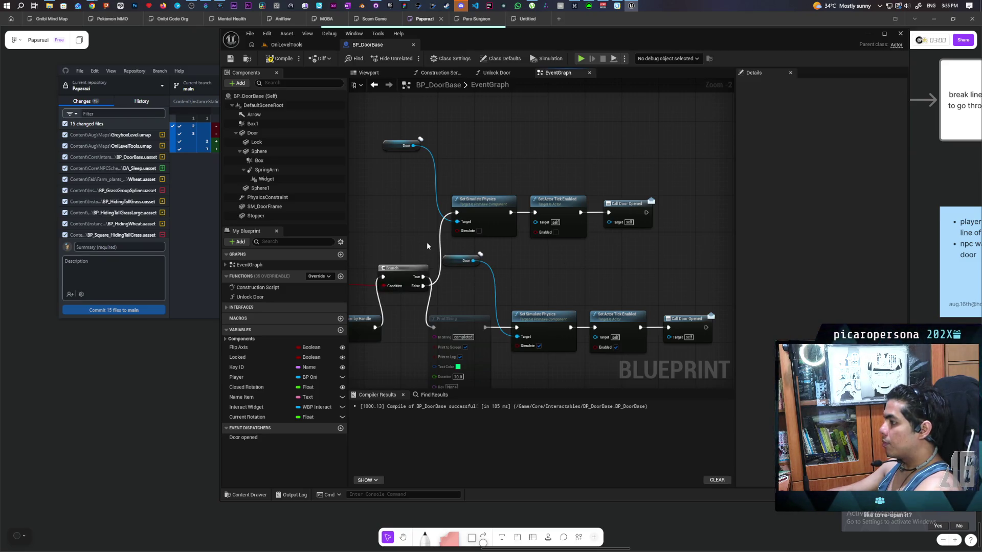
Paste a Door getter and Set Relative Rotation, wired from Branch False.
mouse_move(449, 252)
mouse_down()
mouse_move(524, 205)
mouse_move(419, 246)
mouse_move(503, 199)
mouse_move(468, 219)
mouse_up()
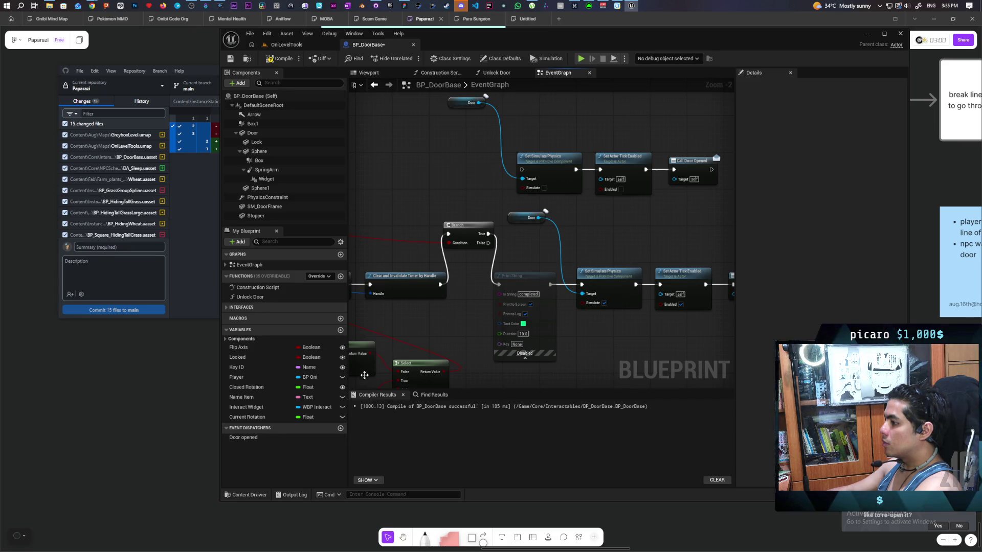
mouse_move(401, 326)
mouse_down()
mouse_move(583, 276)
mouse_move(513, 270)
mouse_up()
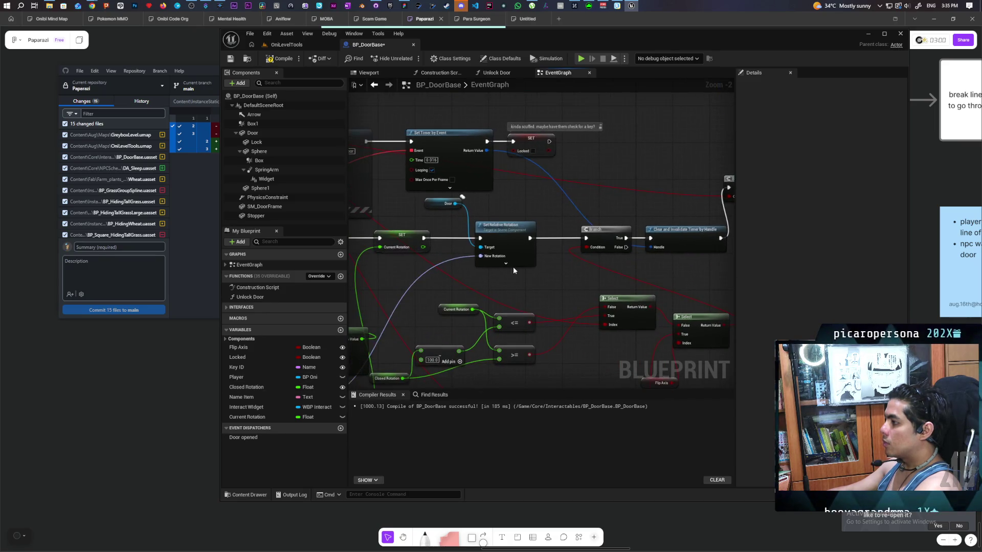
mouse_move(483, 220)
mouse_down()
mouse_move(476, 231)
mouse_move(435, 175)
mouse_up()
key(ctrl+v)
mouse_move(495, 268)
mouse_down()
mouse_move(404, 210)
mouse_move(411, 174)
mouse_move(497, 277)
mouse_up()
key(Escape)
key(Escape)
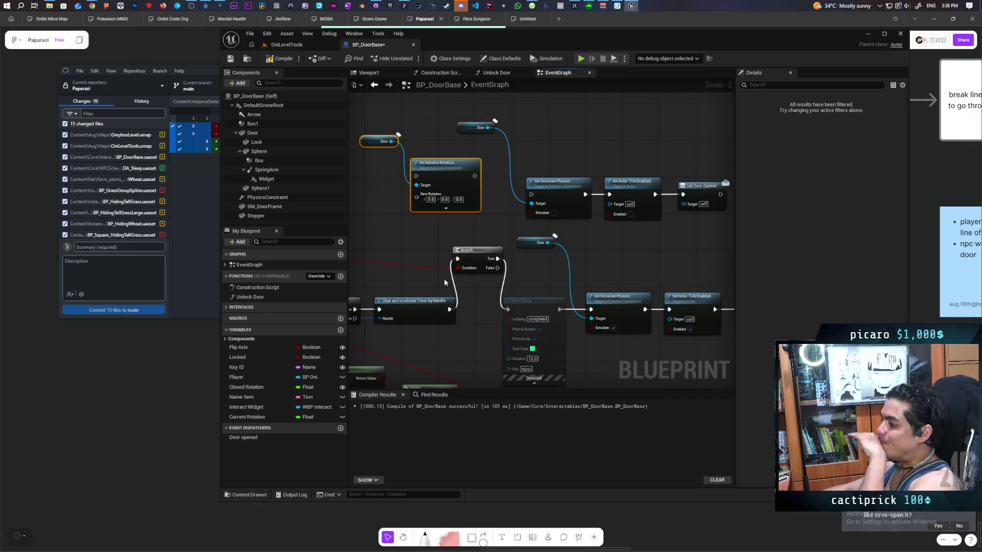
mouse_move(498, 267)
mouse_down()
mouse_move(517, 230)
mouse_move(415, 176)
mouse_up()
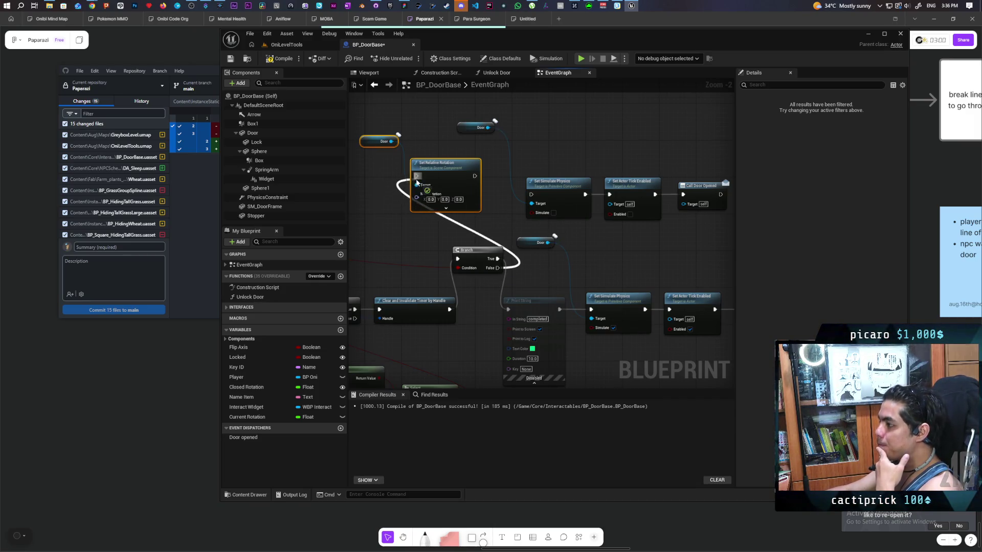
Split the New Rotation pin and feed Closed Rotation into the Z (Yaw) value.
right_click(417, 199)
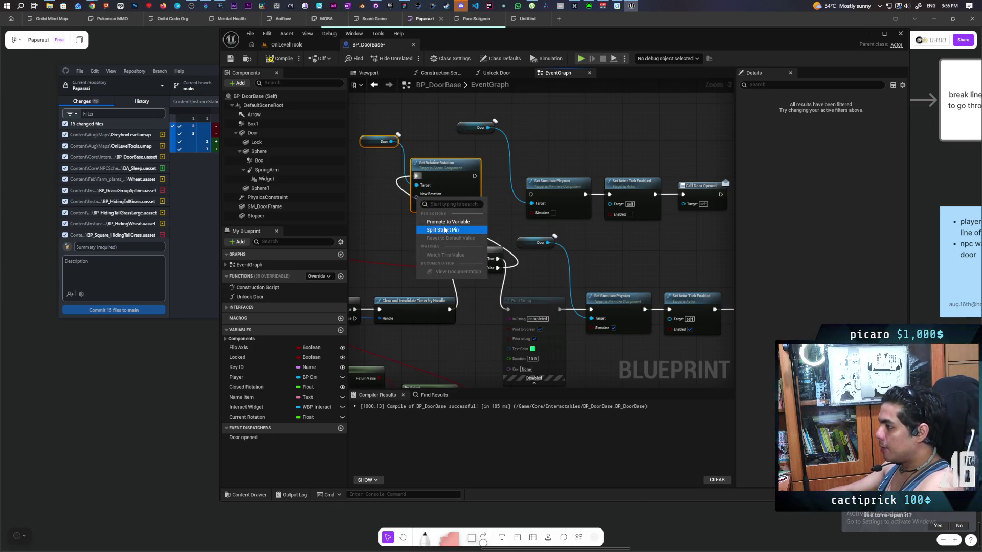
click(443, 230)
scroll(555, 177, down, 3)
scroll(527, 225, up, 3)
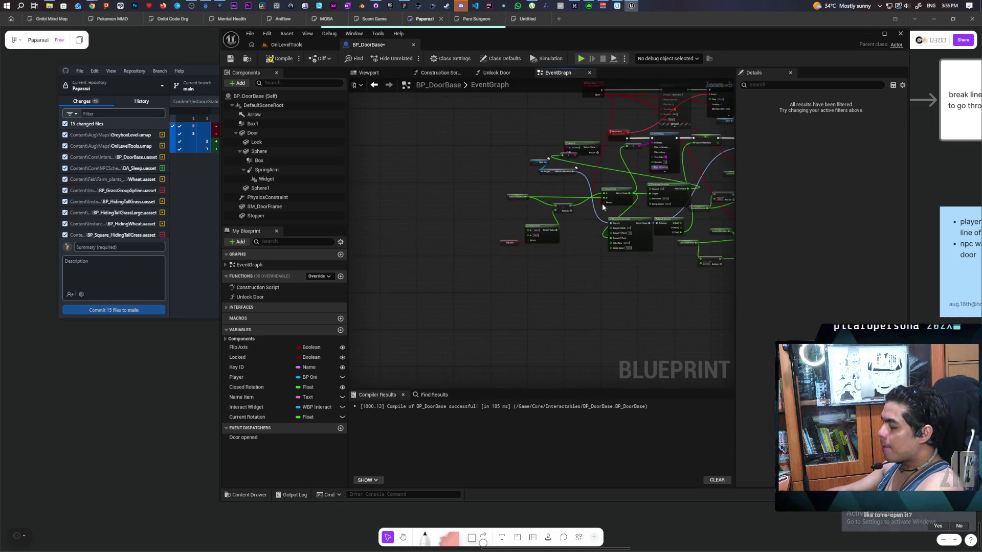
mouse_move(533, 316)
mouse_down()
mouse_move(486, 355)
mouse_move(473, 333)
mouse_move(486, 351)
mouse_up()
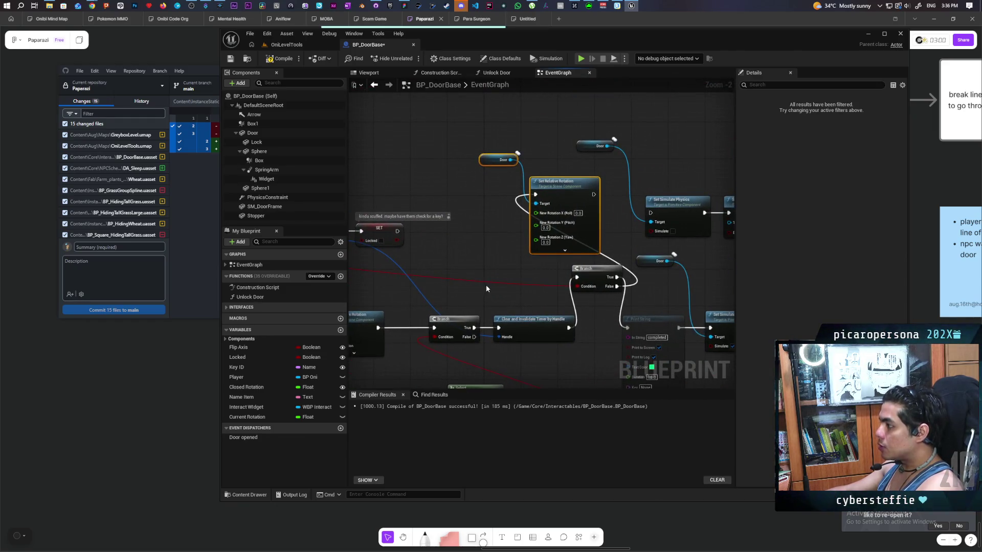
drag(486, 289, 454, 305)
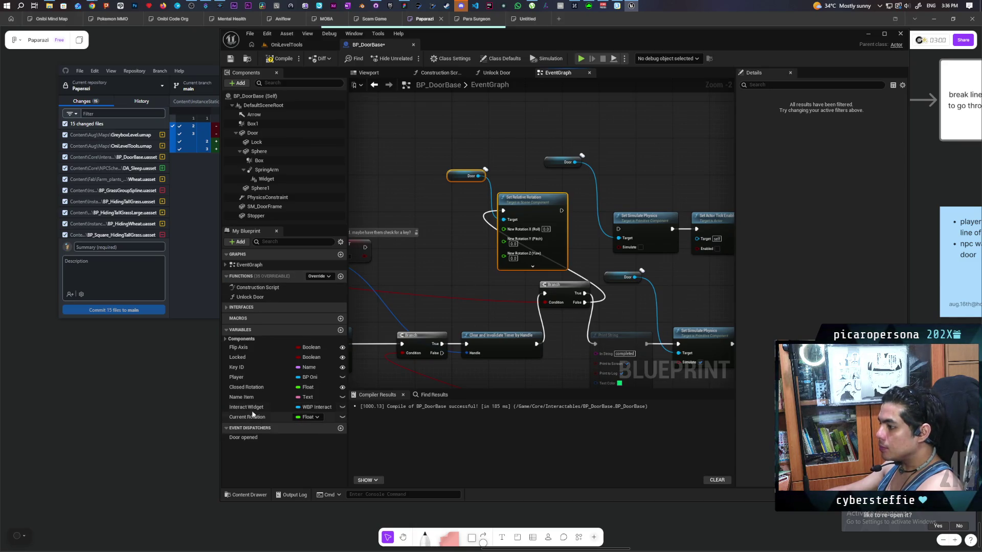
drag(245, 387, 503, 254)
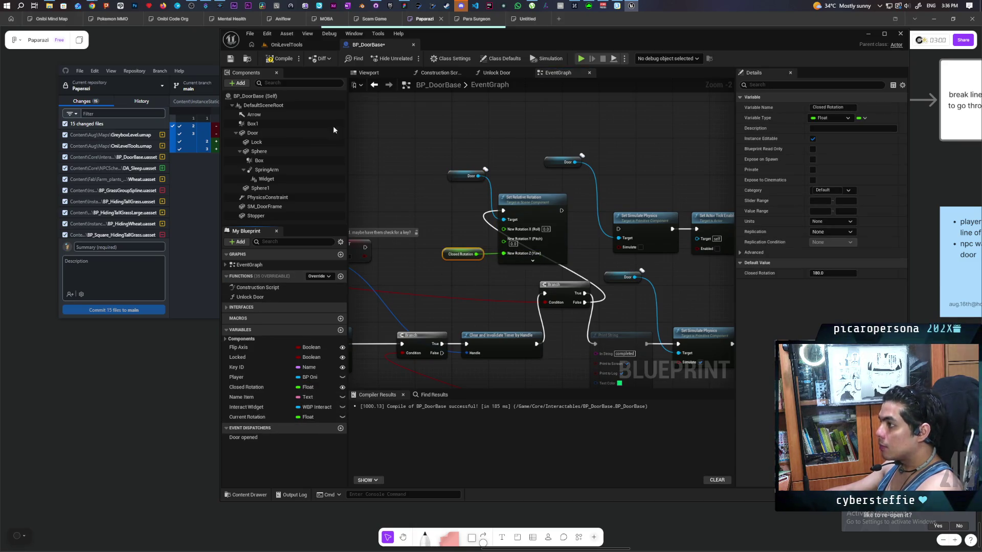
click(292, 46)
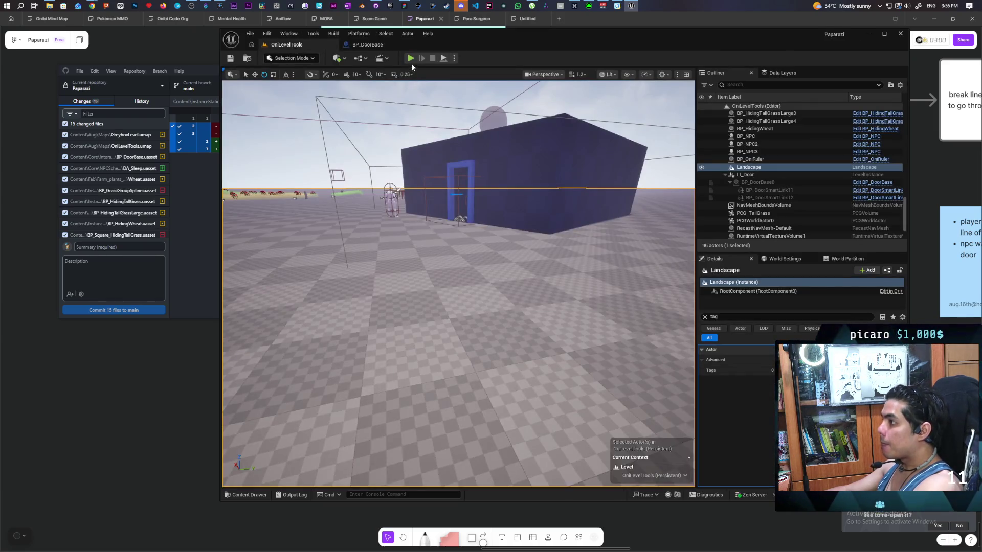
Play the level, walk the character up to the building's door, then stop the session.
click(410, 59)
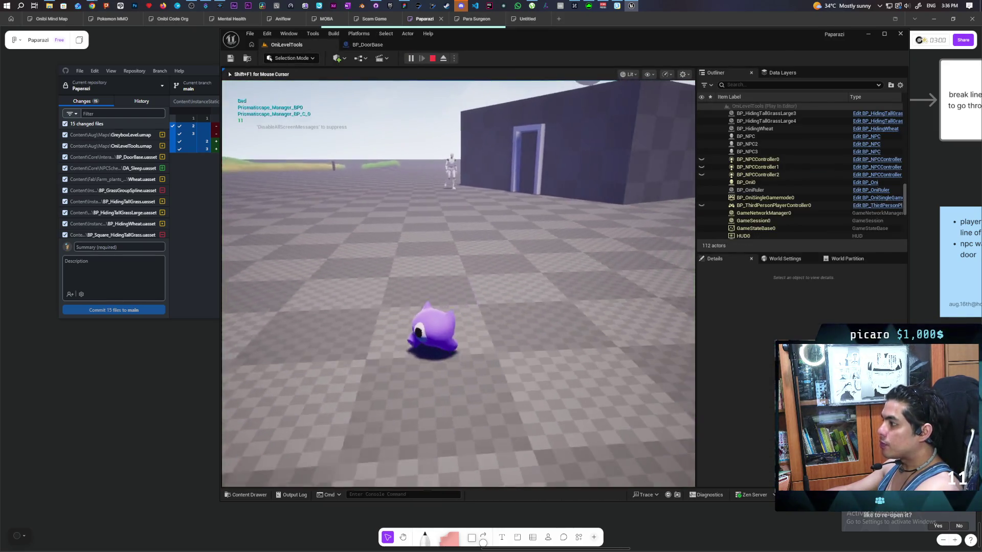
key(w)
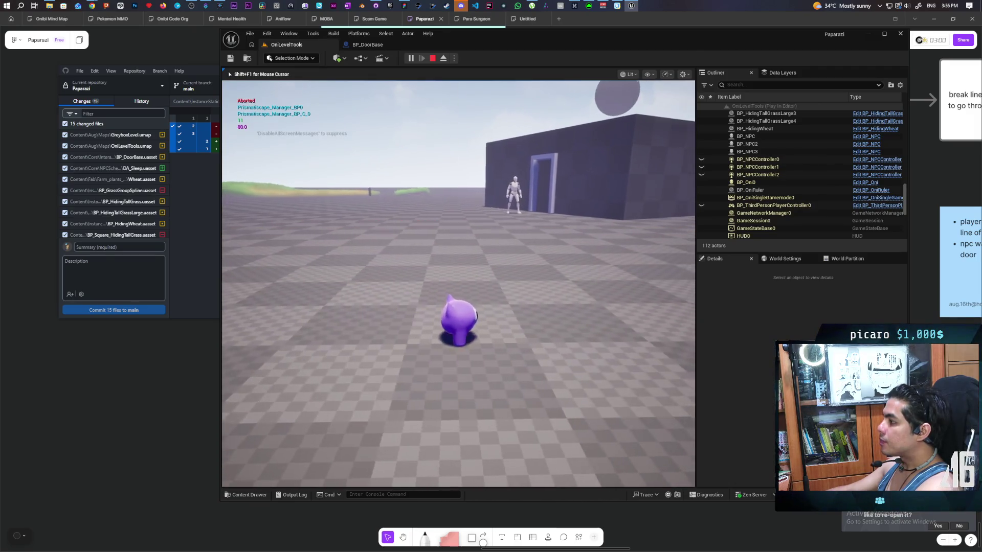
key(w)
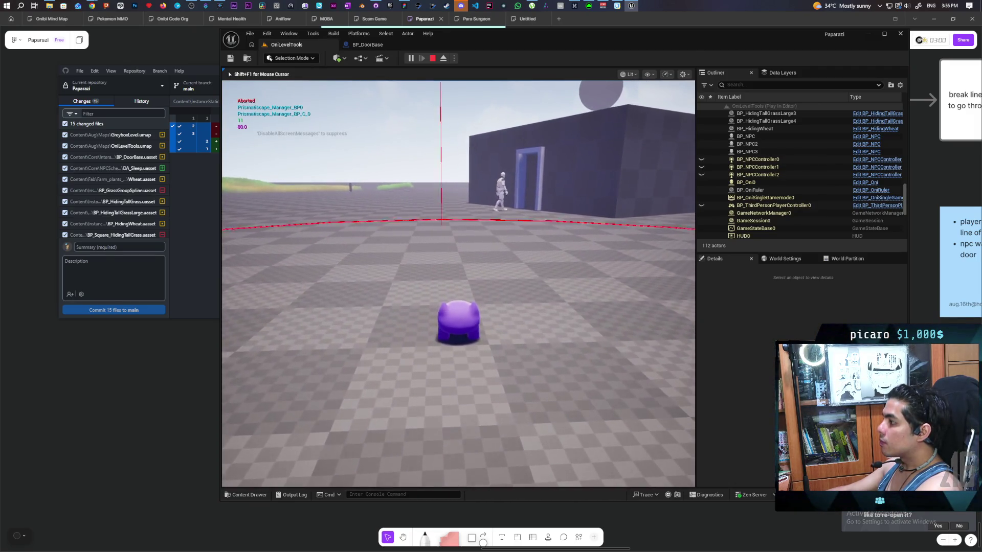
key(w)
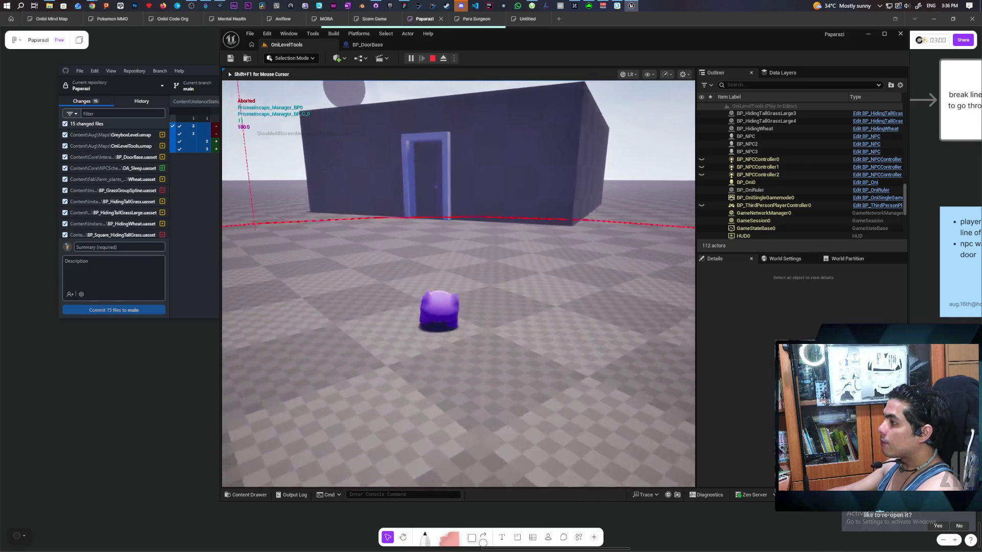
key(w)
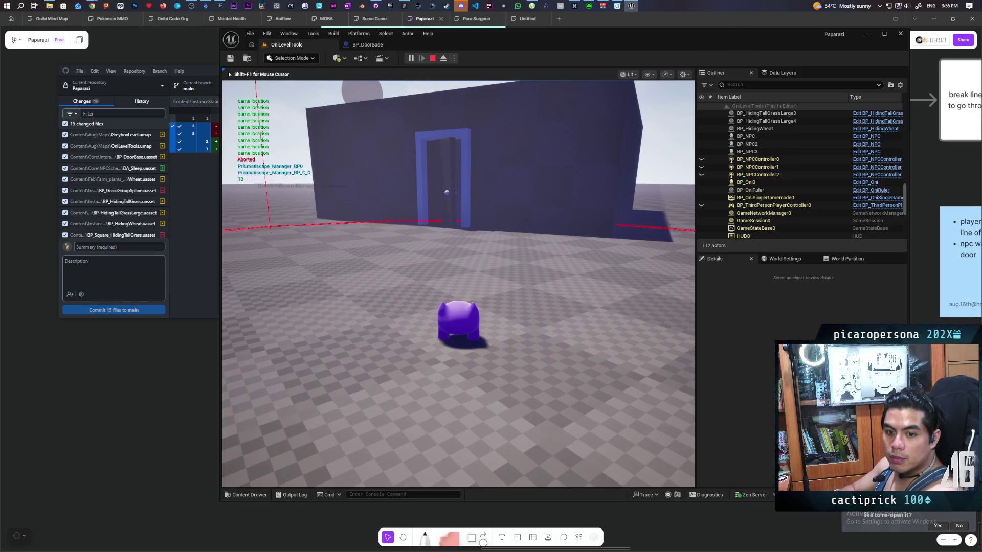
key(shift+F1)
key(Escape)
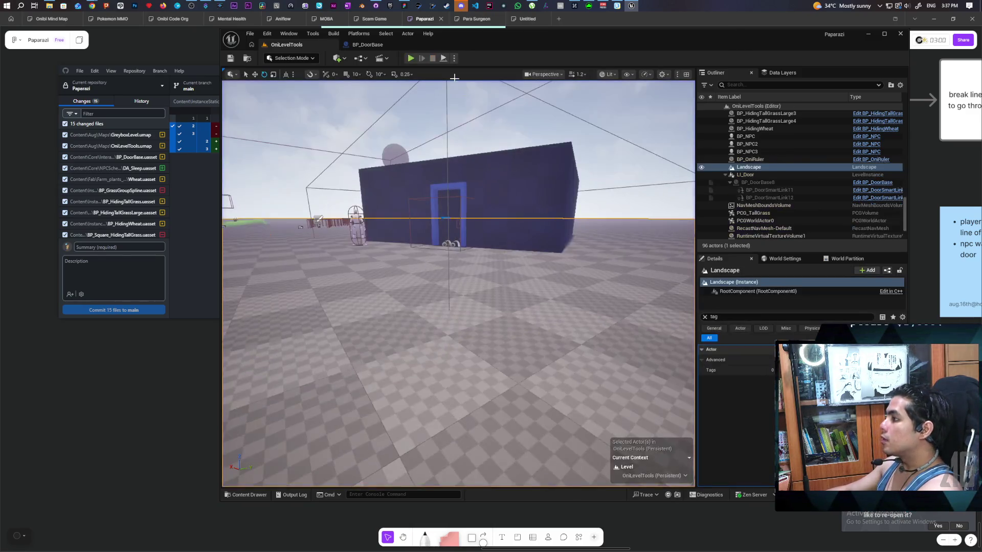
Switch to BP_DoorBase's event graph and zoom around to locate the Tick chain.
click(375, 47)
scroll(536, 291, up, 2)
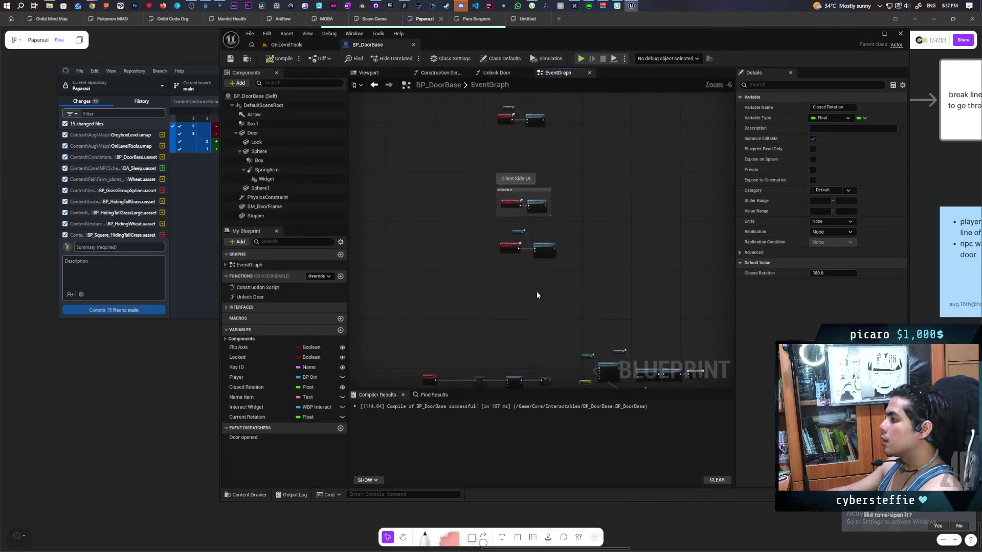
scroll(506, 270, up, 4)
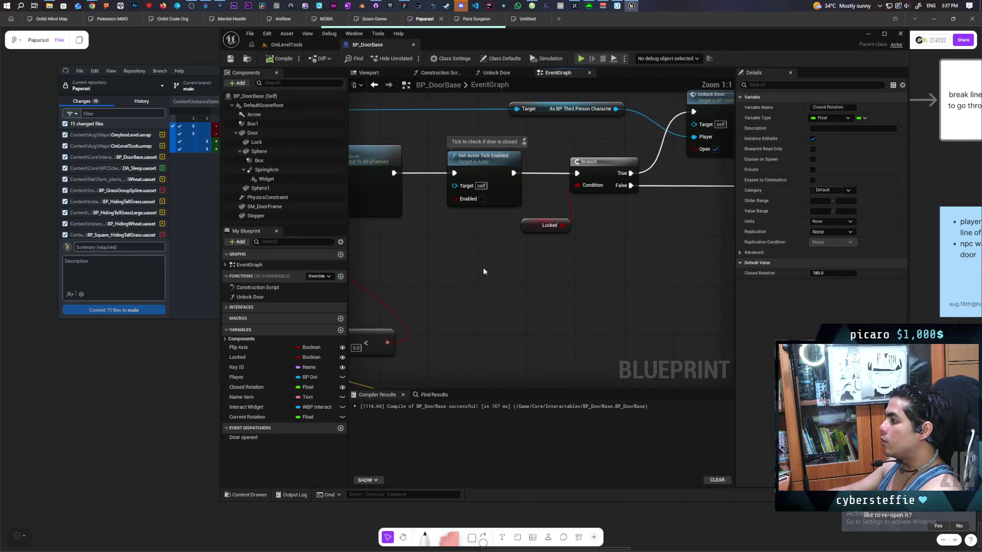
scroll(702, 209, down, 2)
scroll(617, 221, up, 1)
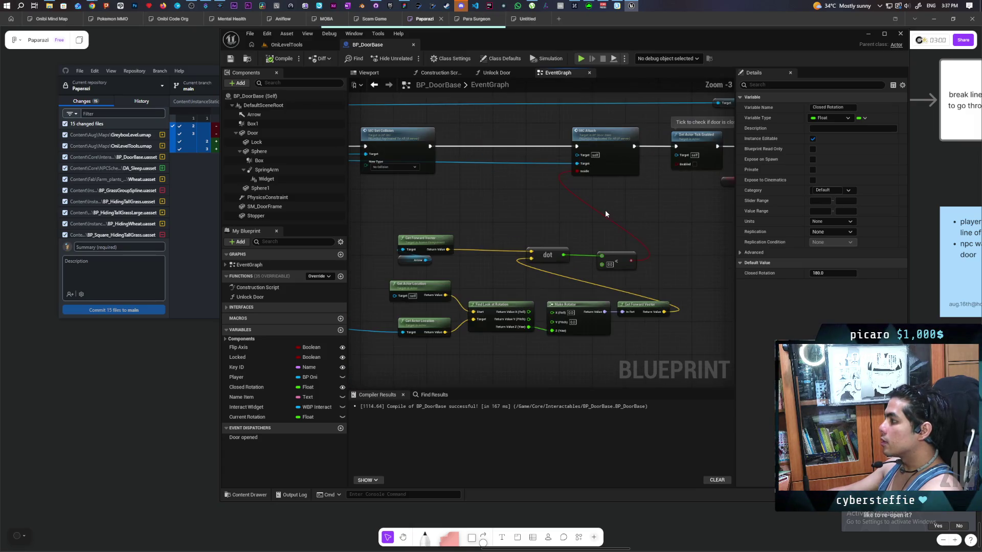
scroll(536, 207, down, 3)
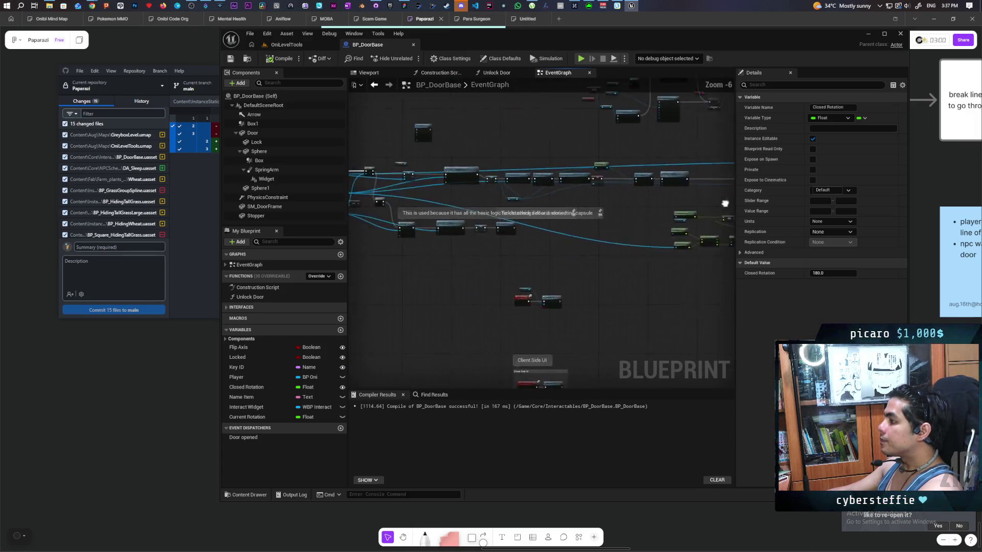
scroll(569, 289, up, 4)
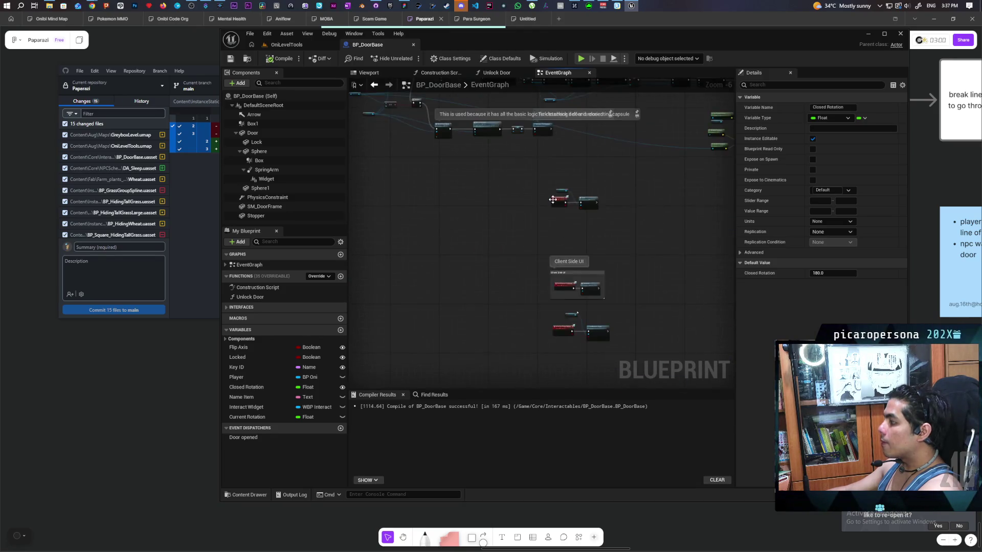
scroll(557, 228, down, 2)
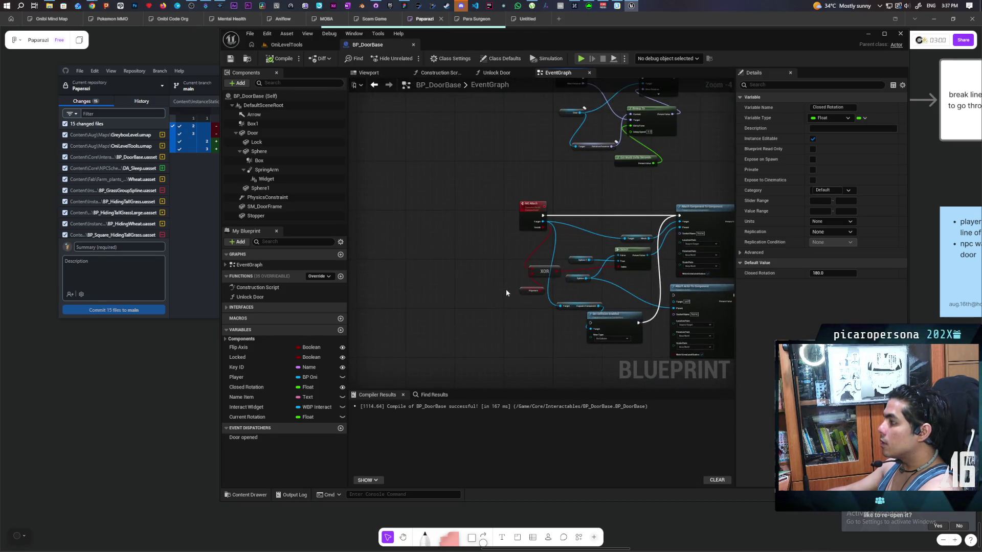
scroll(374, 335, up, 2)
scroll(421, 334, down, 2)
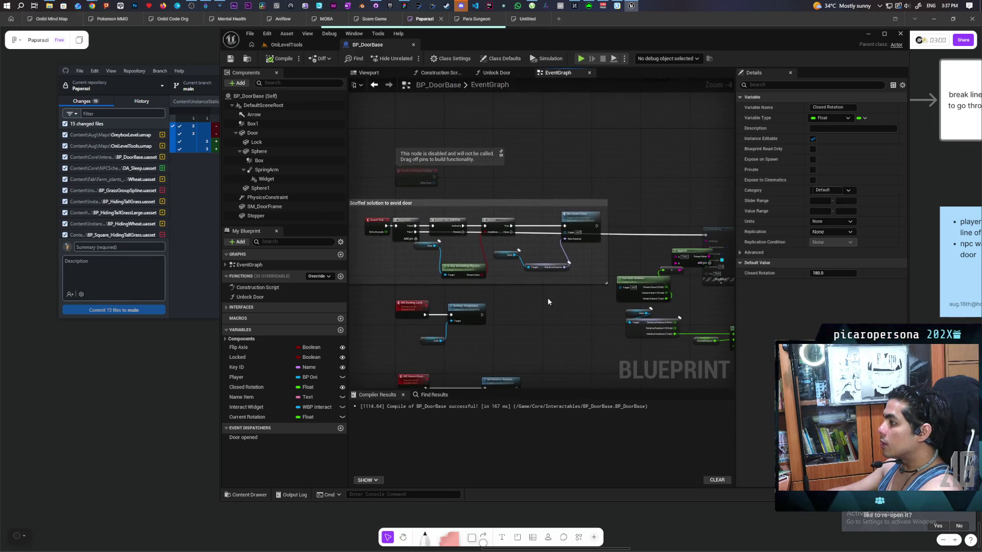
scroll(523, 296, up, 2)
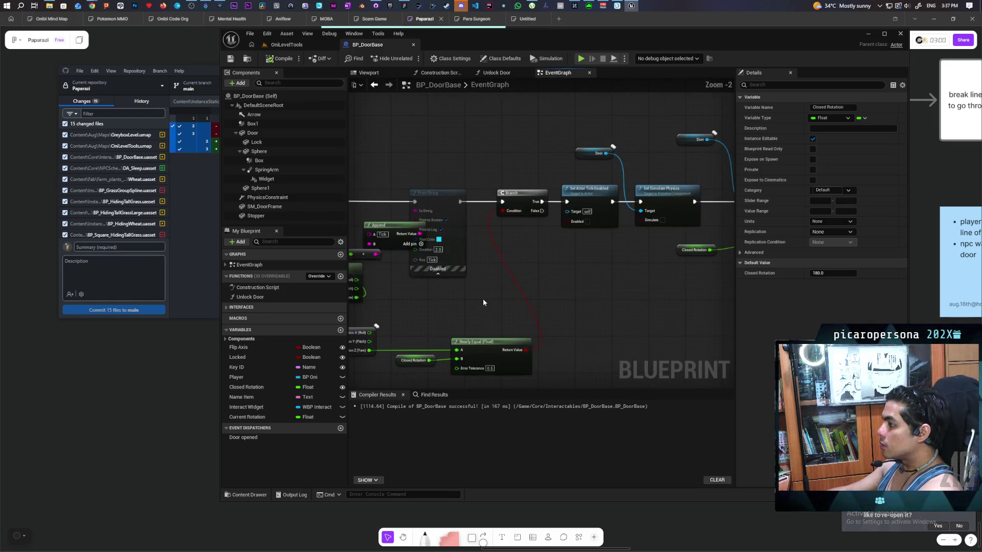
Marquee-select the Door, Closed Rotation and Set Relative Rotation nodes in the Tick chain.
click(587, 328)
mouse_move(587, 328)
mouse_down()
mouse_move(578, 344)
mouse_move(462, 354)
mouse_move(520, 281)
mouse_up()
mouse_move(561, 128)
mouse_down()
mouse_move(510, 312)
mouse_move(486, 317)
mouse_up()
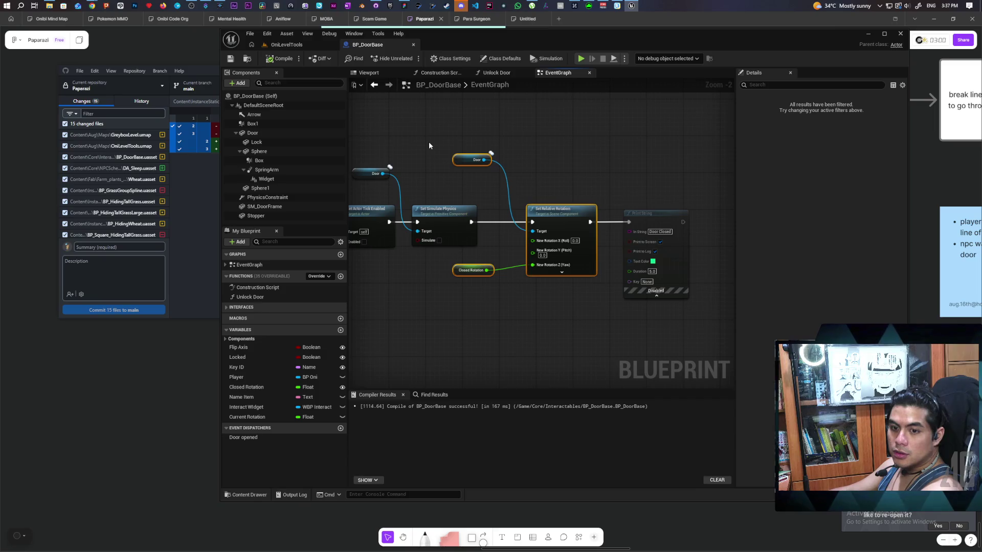
scroll(440, 186, down, 2)
Add a Delay node on BeginPlay, wired from the Sequence's Then 1 pin.
mouse_move(440, 186)
mouse_down()
mouse_move(566, 340)
mouse_move(555, 373)
mouse_move(636, 380)
mouse_move(489, 265)
mouse_move(544, 302)
mouse_move(427, 274)
mouse_up()
scroll(538, 299, up, 2)
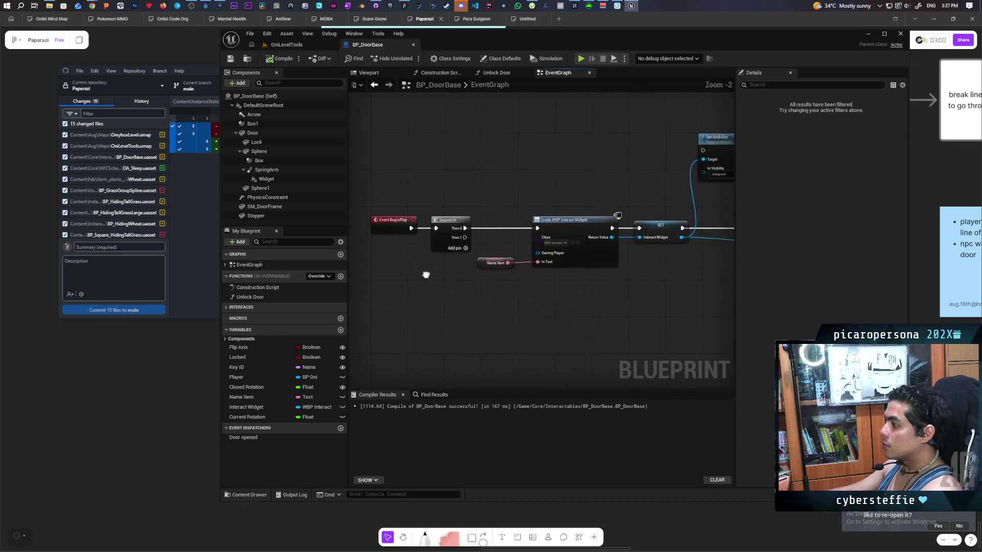
click(464, 313)
mouse_move(460, 229)
mouse_down()
mouse_move(473, 276)
mouse_move(467, 322)
mouse_up()
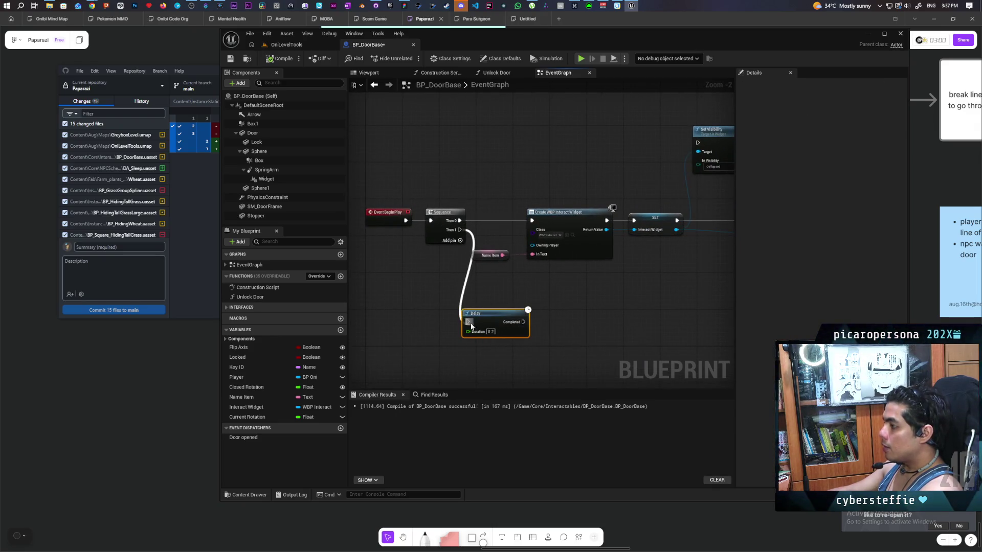
Paste Door and Set Relative Rotation after the Delay, set Z to 180, and compile.
click(573, 312)
key(ctrl+v)
mouse_move(533, 330)
mouse_down()
mouse_move(496, 257)
mouse_move(564, 267)
mouse_move(563, 247)
mouse_up()
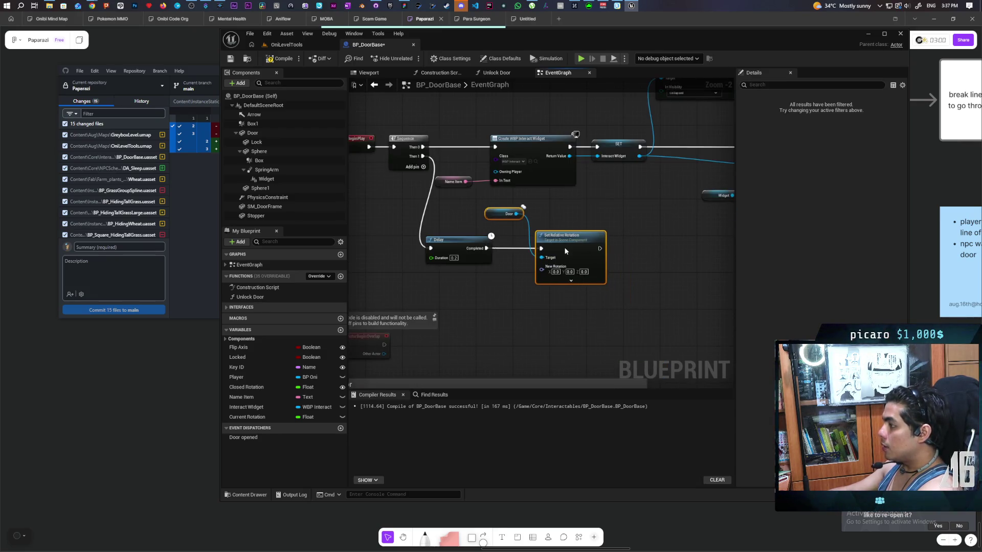
click(583, 271)
text(180)
key(Return)
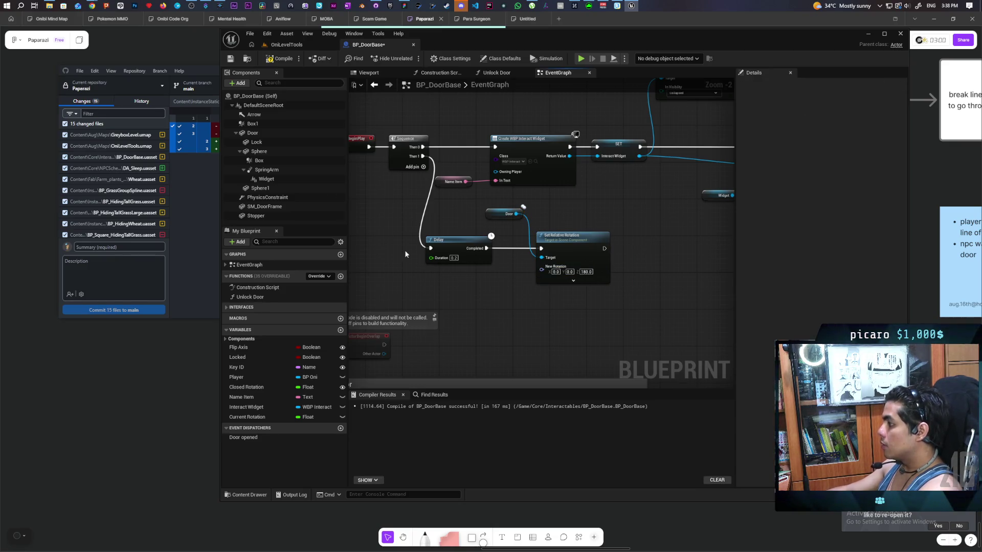
click(281, 58)
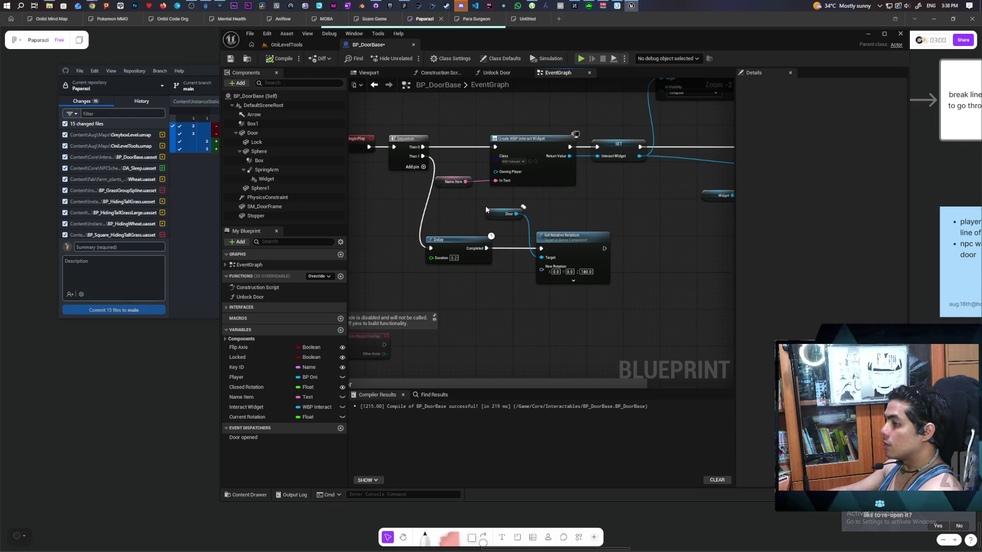
Save, set the Delay duration to 2 seconds, and recompile.
key(ctrl+s)
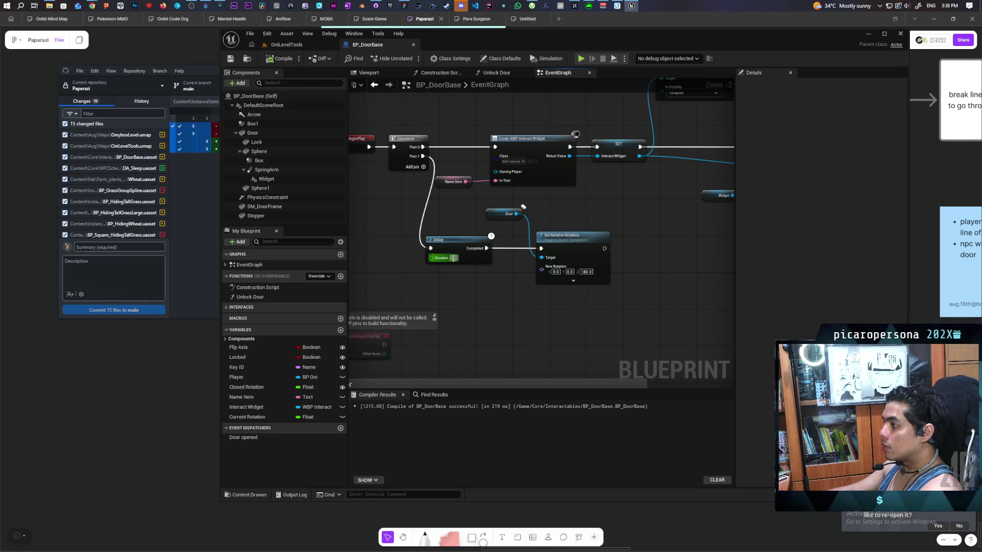
text(2)
key(Return)
click(282, 58)
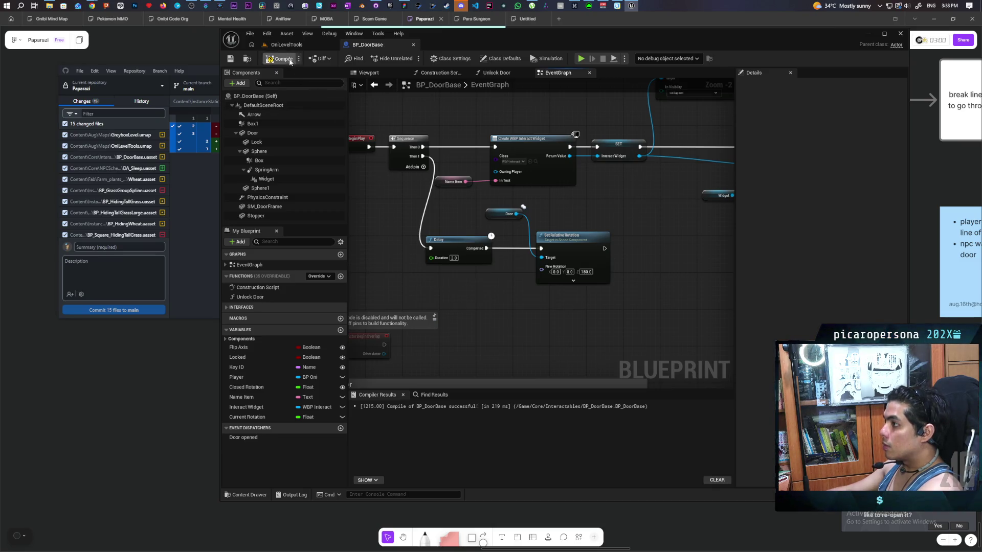
click(286, 45)
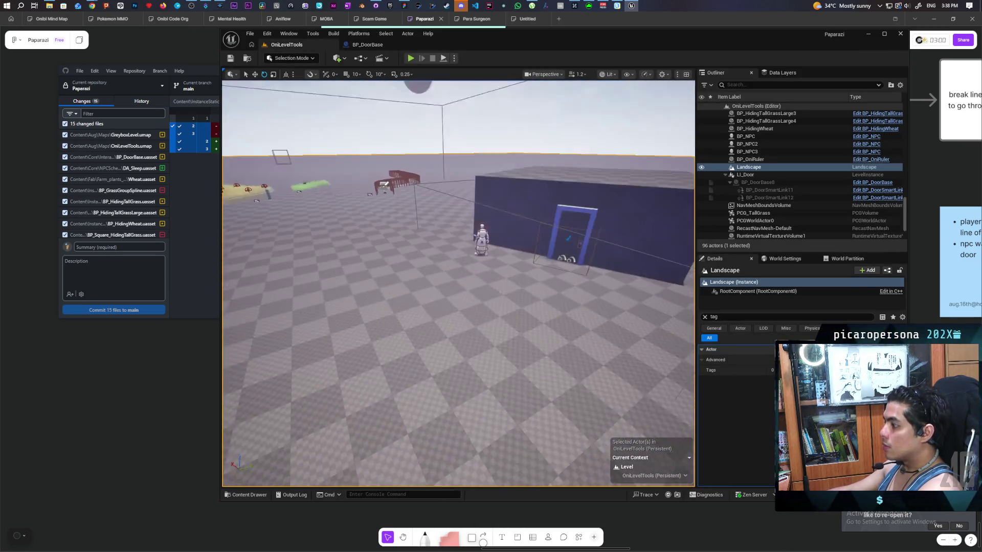
Play From Here on the ground before the box building, walk to the blue door, and stop.
click(484, 232)
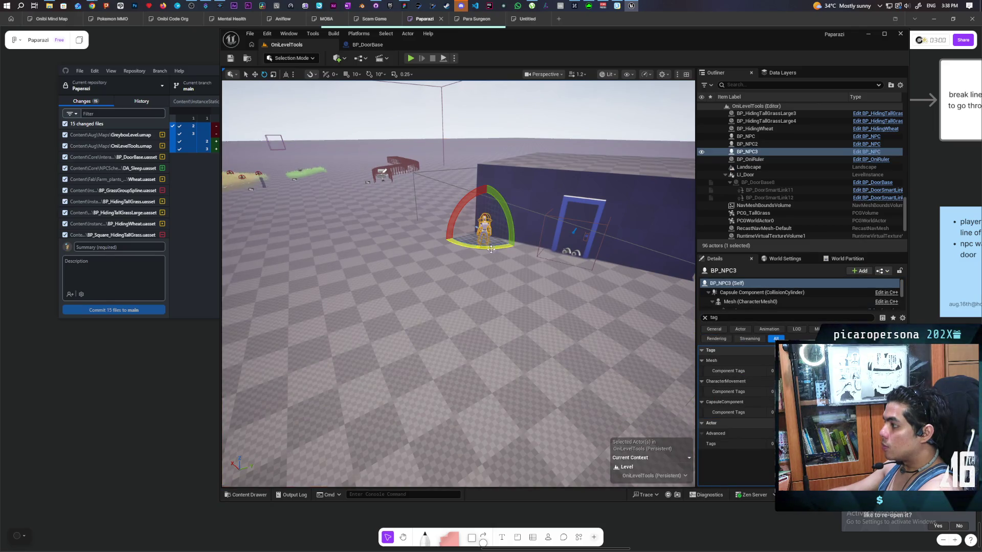
key(w)
mouse_move(489, 233)
mouse_down()
mouse_move(478, 245)
mouse_move(502, 228)
mouse_move(296, 231)
mouse_up()
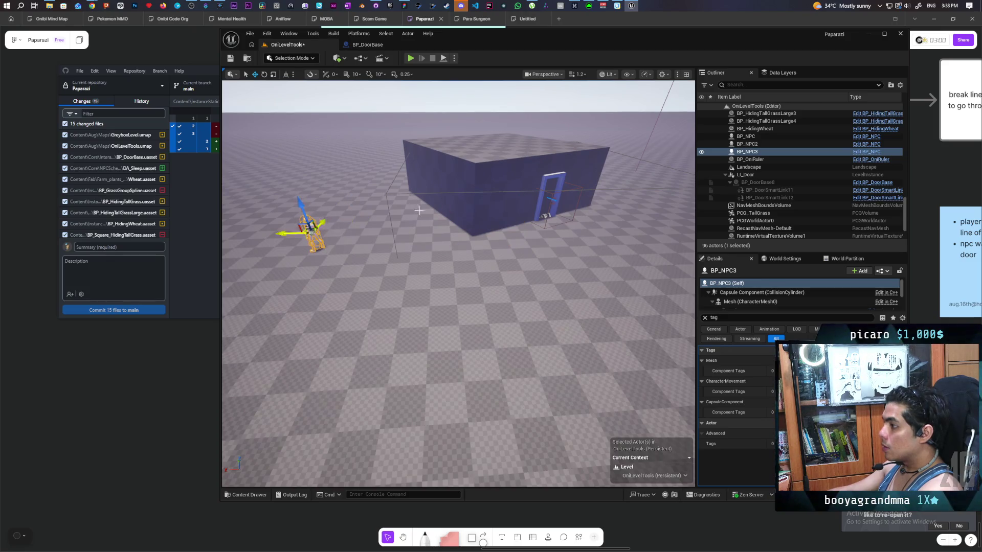
right_click(619, 288)
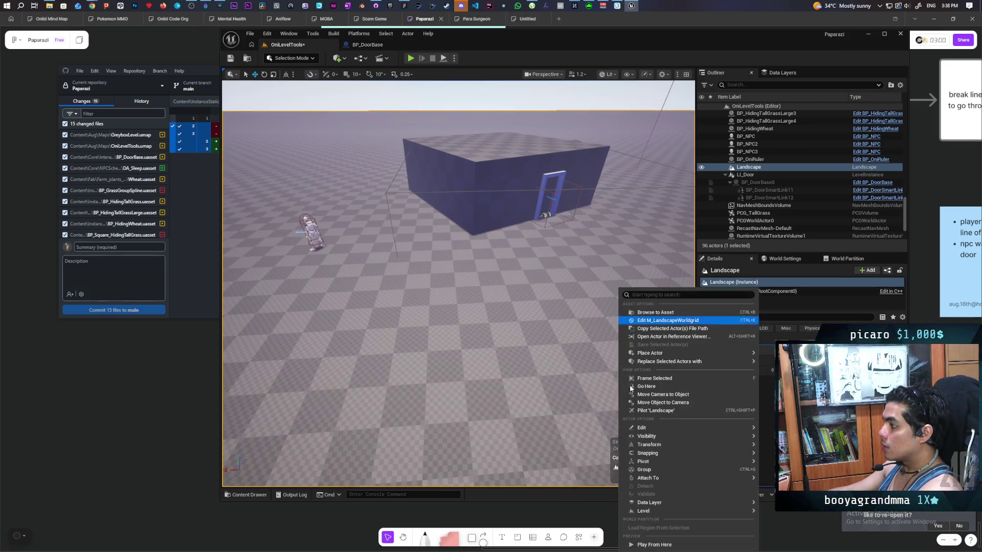
click(653, 545)
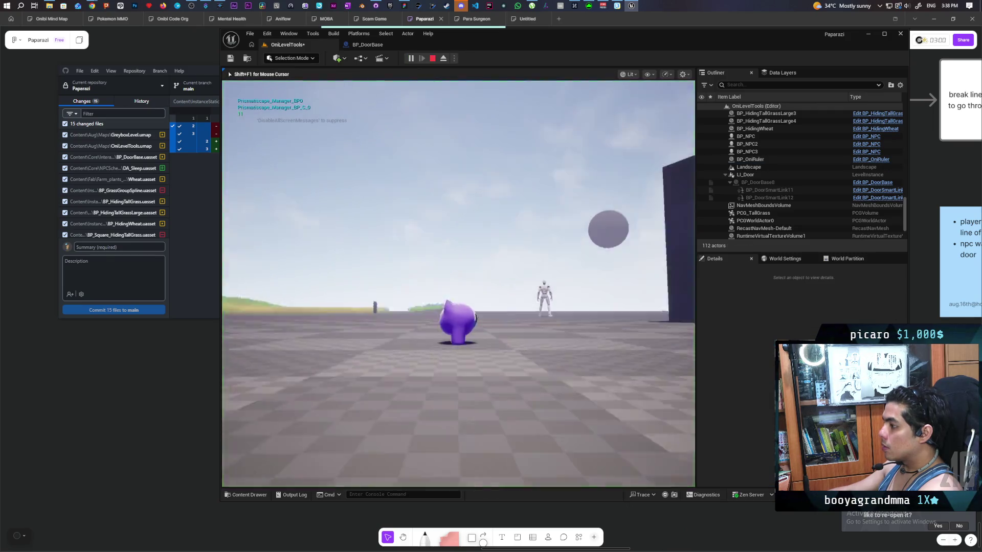
key(w)
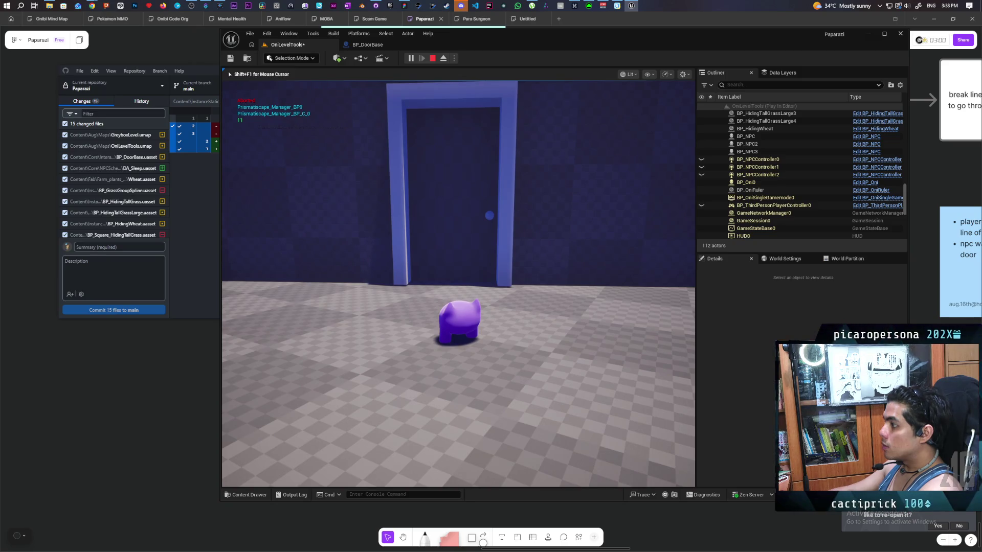
key(w)
key(a)
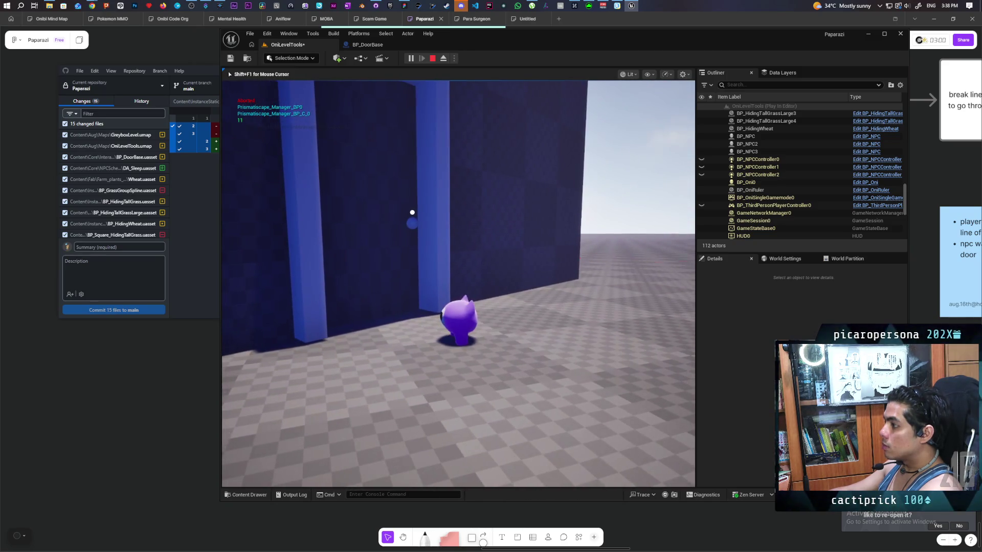
key(Escape)
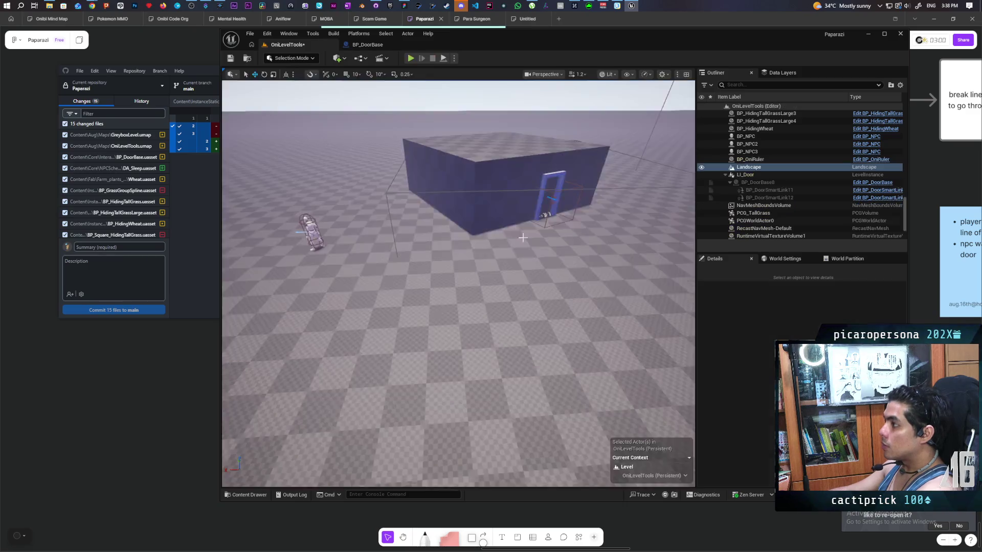
click(367, 44)
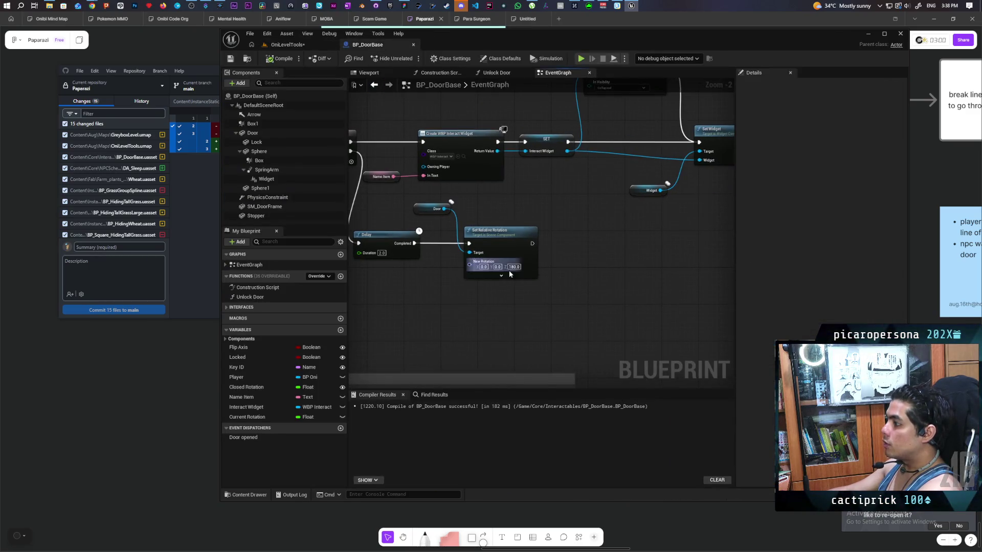
Change the first rotation's Z to 80 and chain a second 2-second Delay after it.
click(513, 267)
text(80)
key(Return)
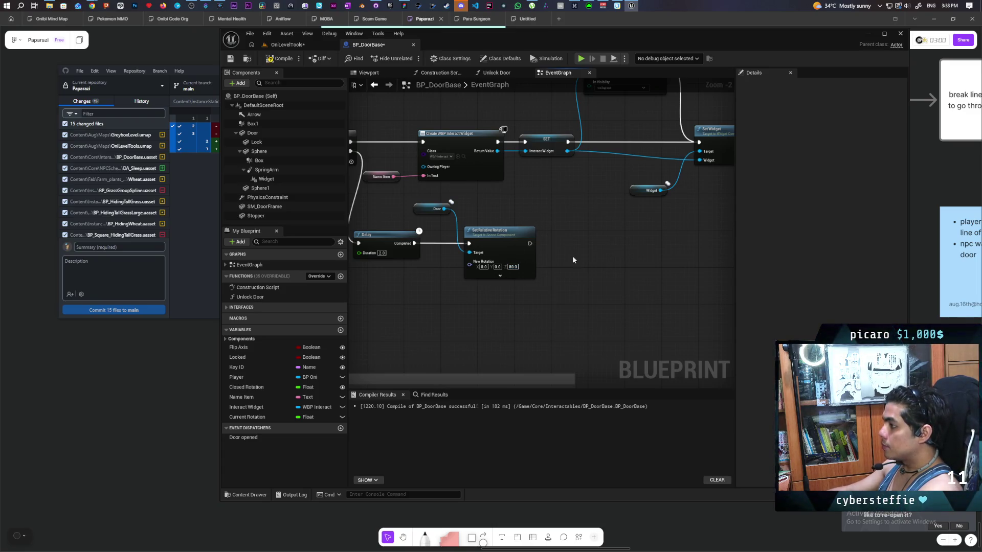
click(578, 240)
mouse_move(530, 243)
mouse_down()
mouse_move(584, 252)
mouse_move(571, 236)
mouse_up()
click(580, 257)
text(2)
right_click(580, 315)
key(Escape)
Duplicate Door and Set Relative Rotation after the second Delay with Z 180, then compile.
drag(493, 208, 448, 249)
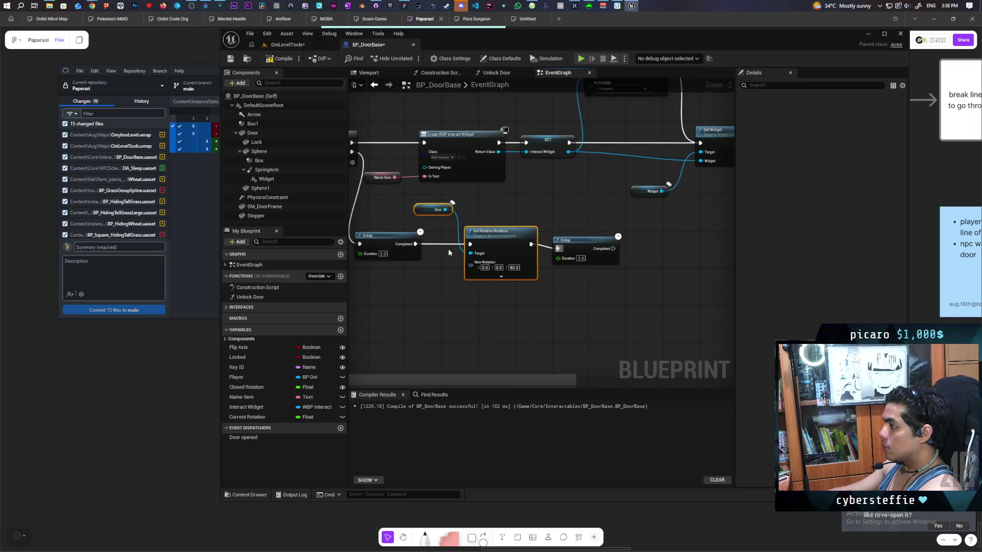
key(ctrl+c)
key(ctrl+v)
drag(523, 236, 577, 310)
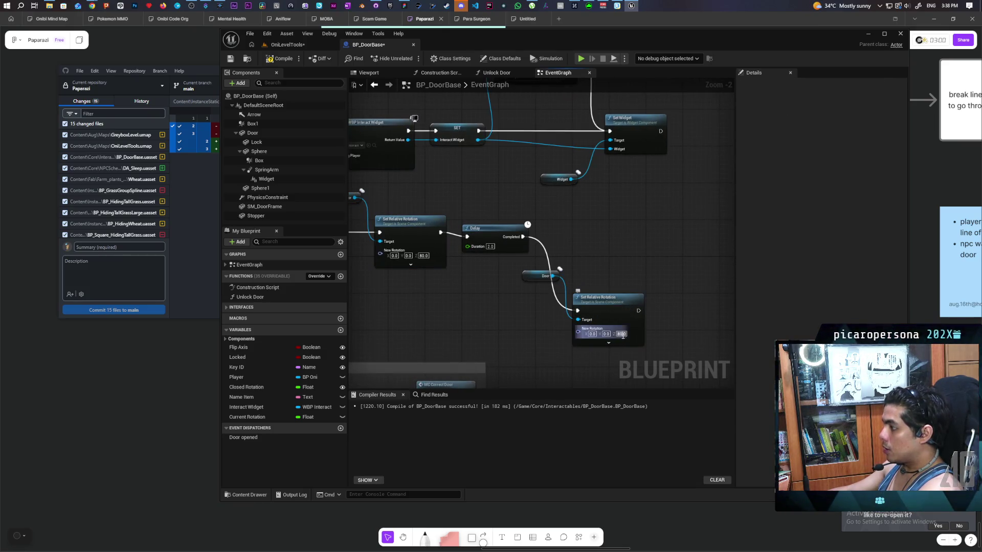
text(1)
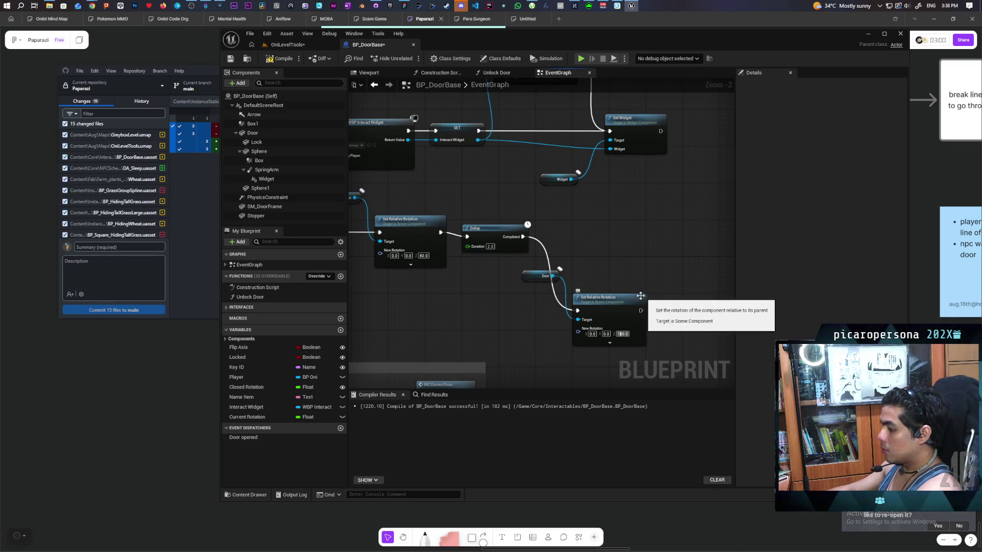
click(620, 231)
click(284, 59)
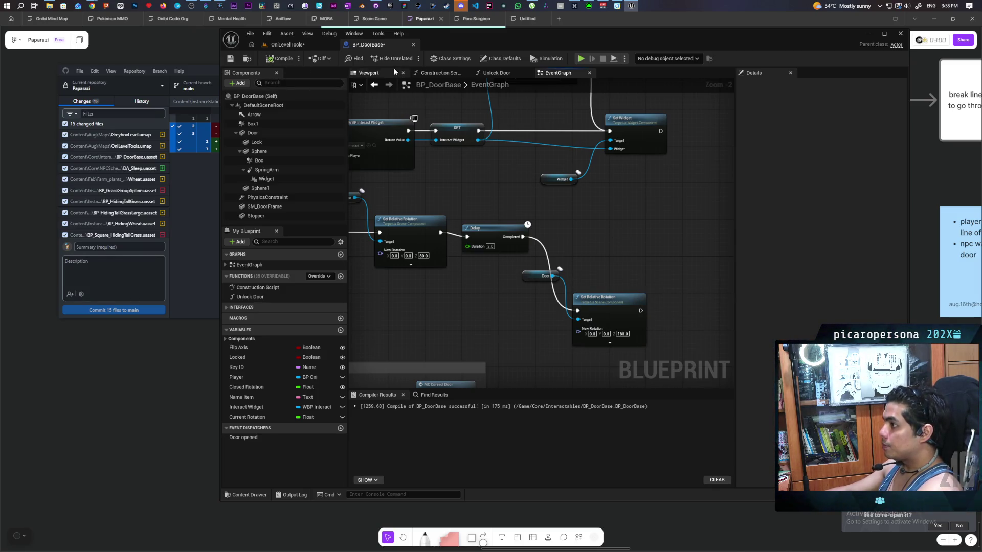
Play the OniLevelTools level, walk the character around the blue door, and stop playing.
click(303, 46)
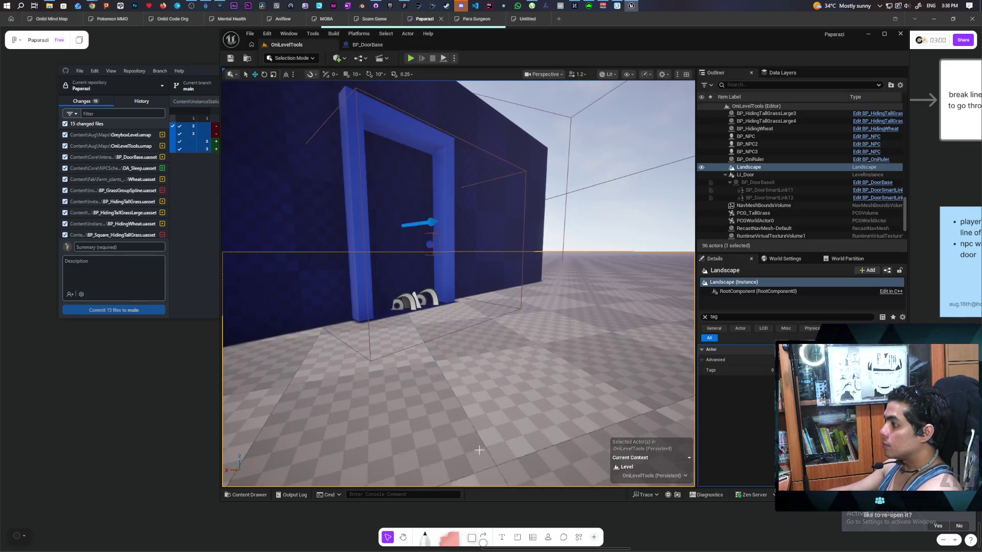
right_click(615, 121)
click(648, 379)
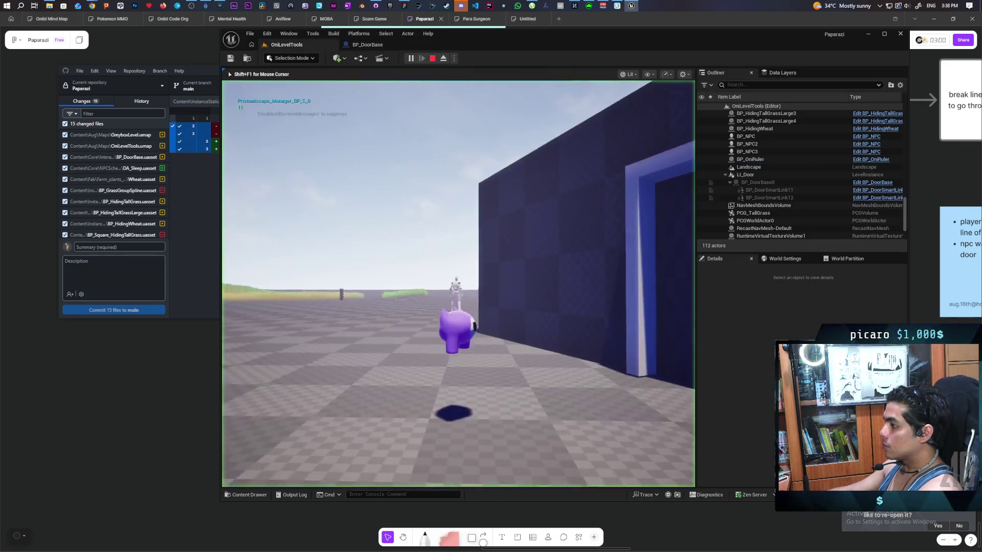
key(w)
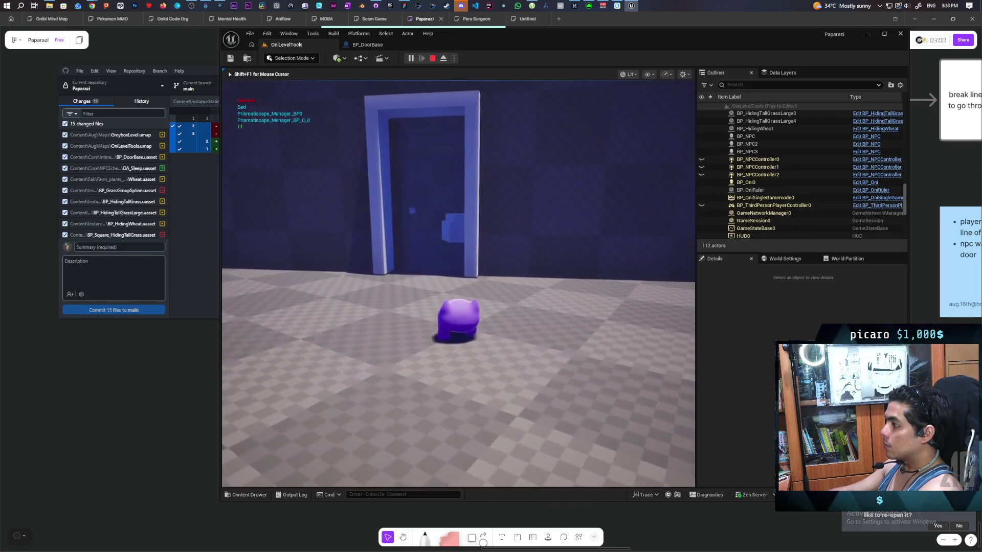
key(s)
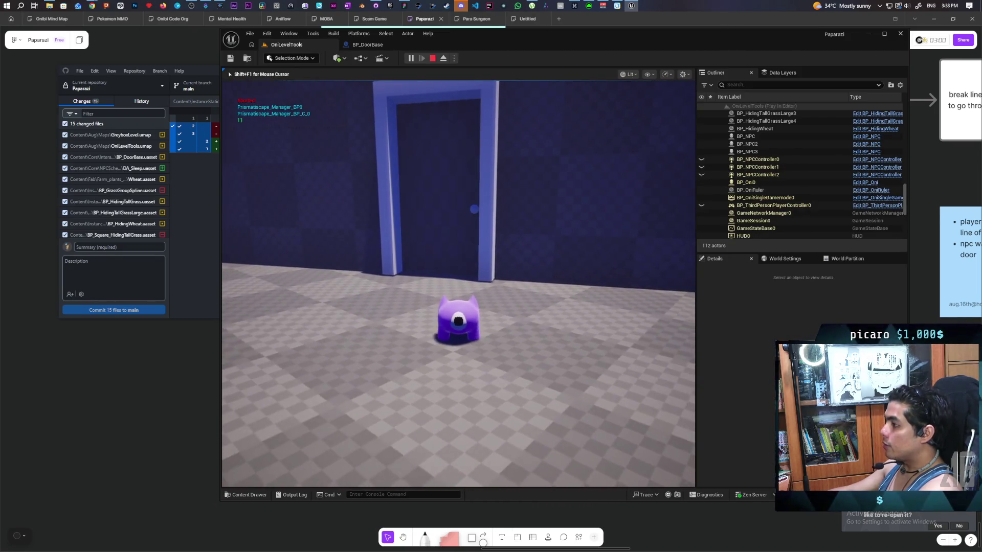
key(a)
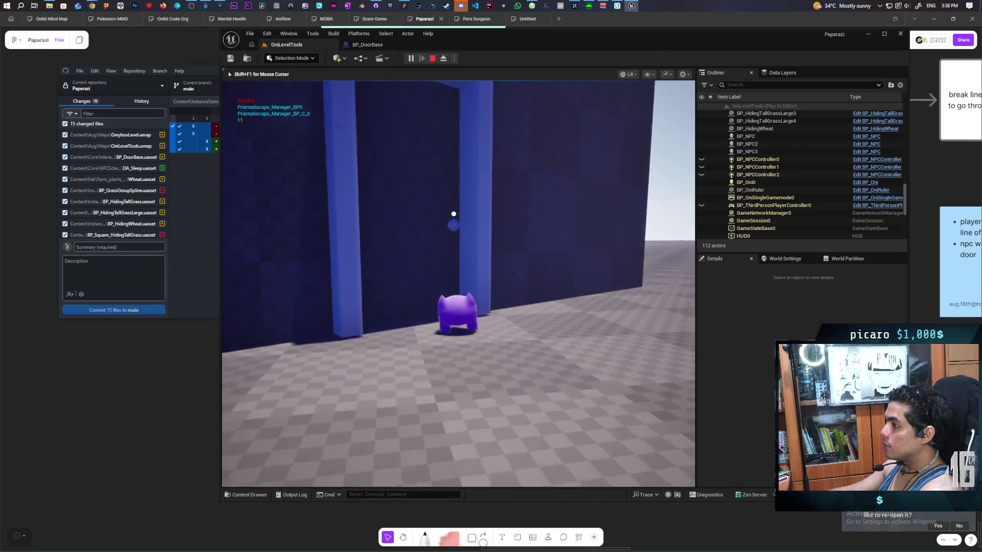
key(s)
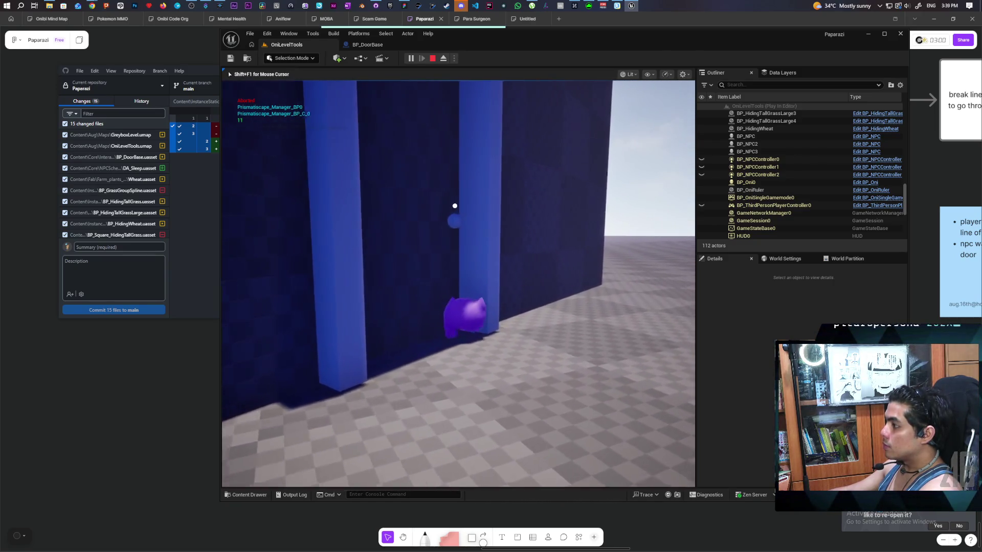
key(a)
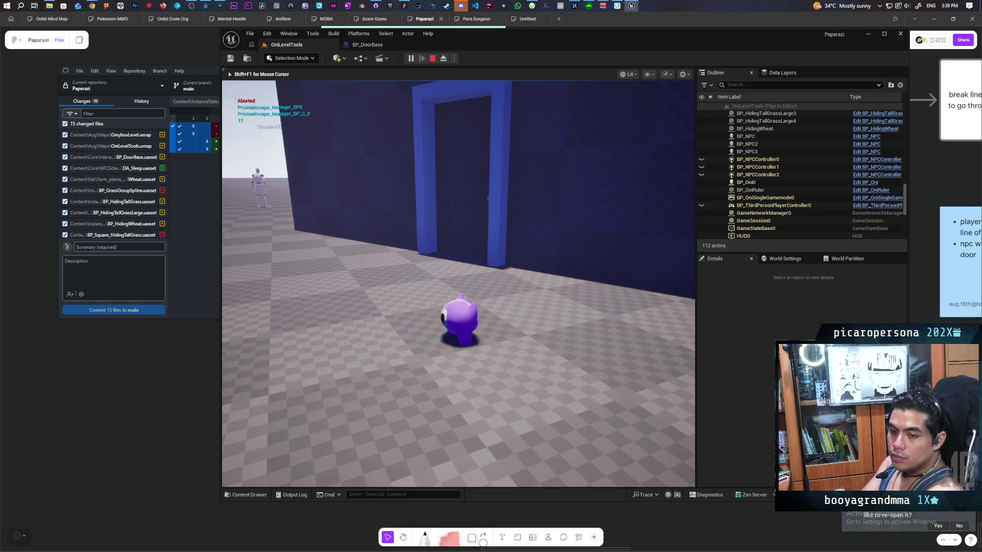
key(shift+F1)
key(Escape)
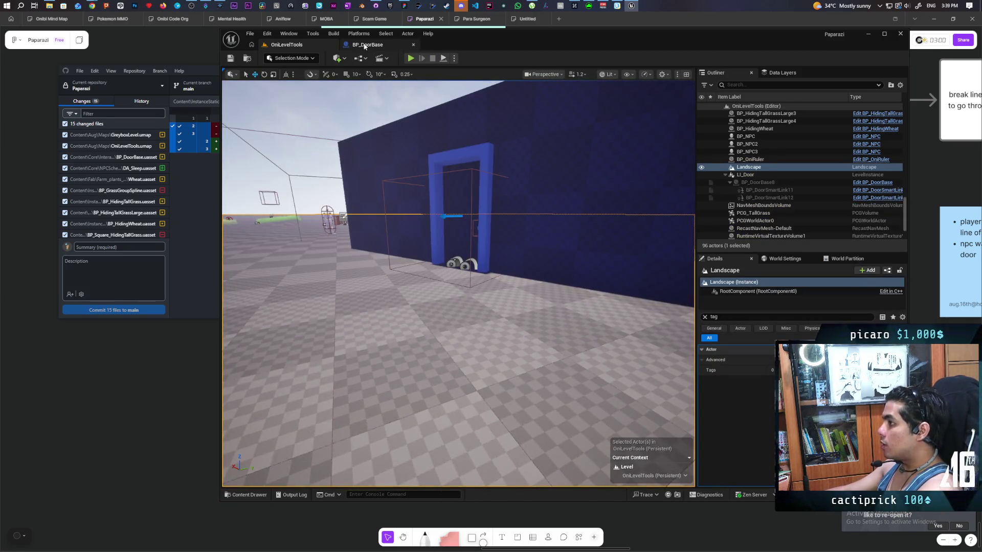
Return to BP_DoorBase and pan the graph to the Select Float and interpolation nodes.
click(365, 45)
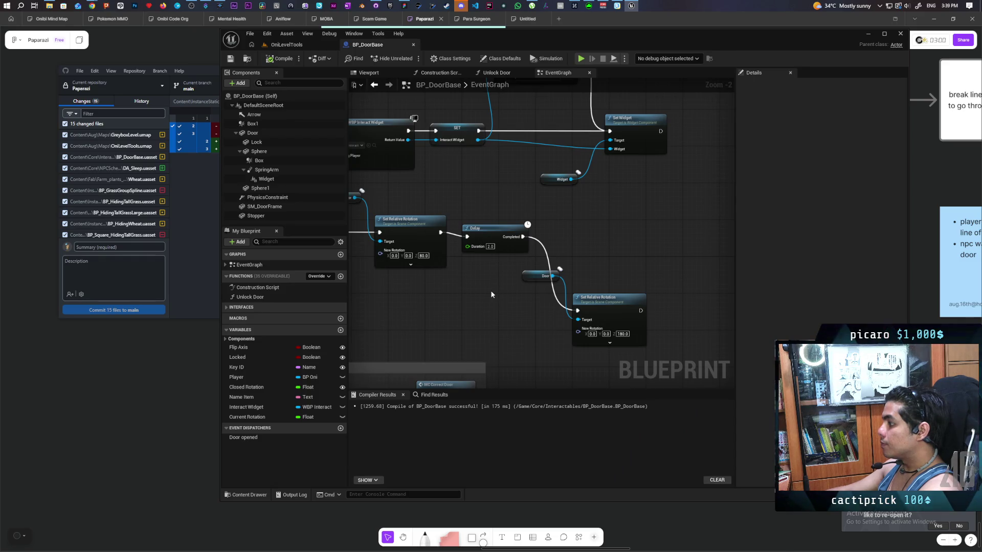
scroll(492, 289, down, 3)
scroll(492, 290, up, 2)
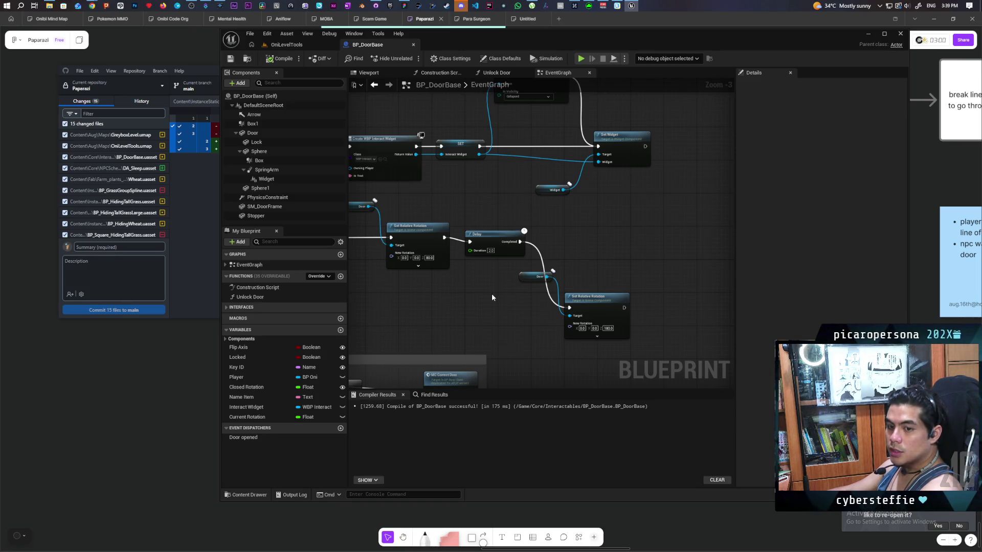
scroll(492, 297, down, 2)
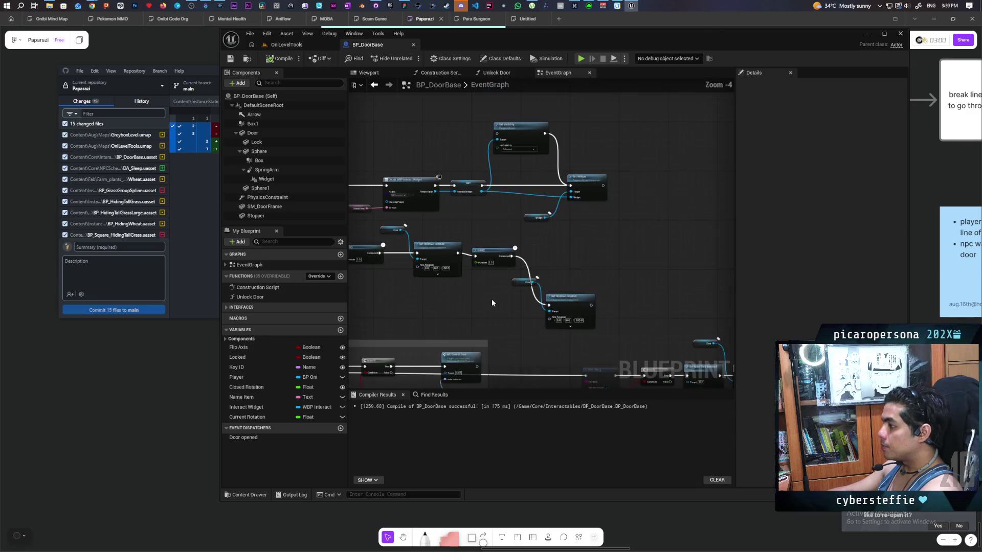
scroll(541, 300, up, 1)
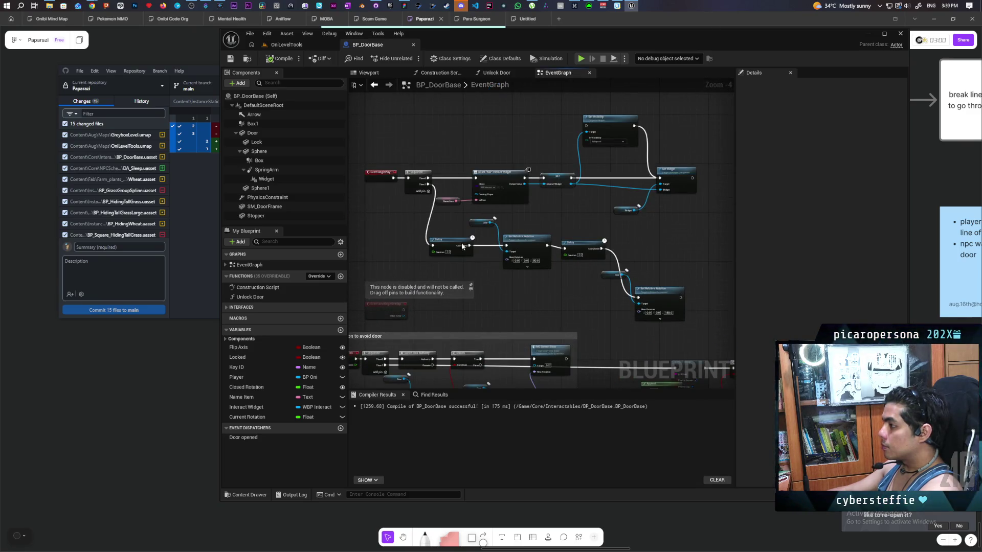
scroll(404, 241, down, 5)
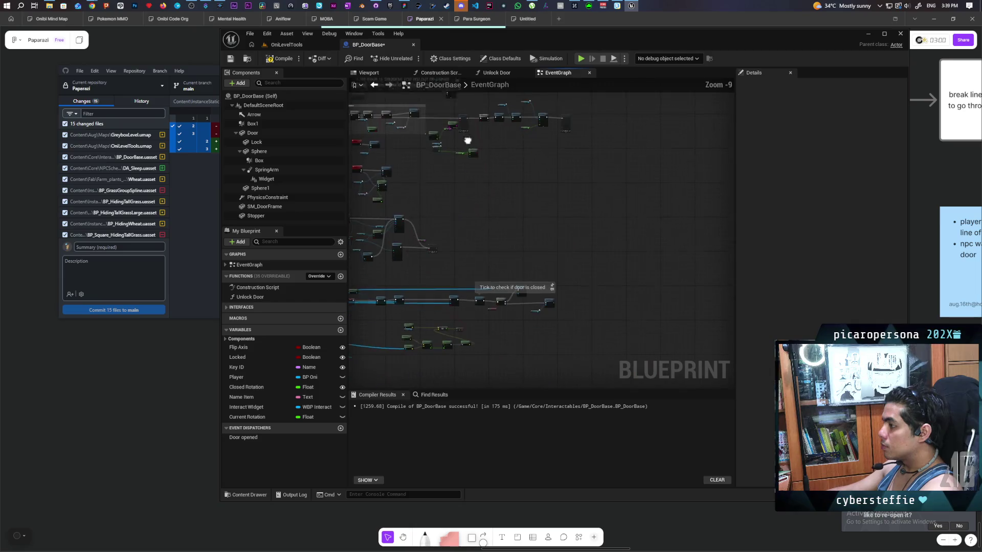
mouse_move(678, 177)
mouse_down()
mouse_move(563, 215)
mouse_move(529, 240)
mouse_up()
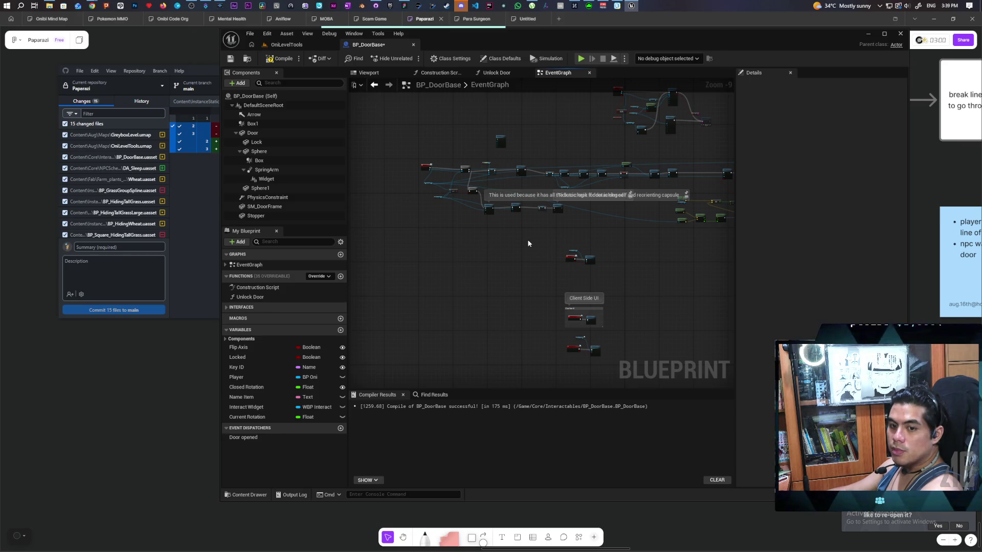
scroll(512, 212, down, 3)
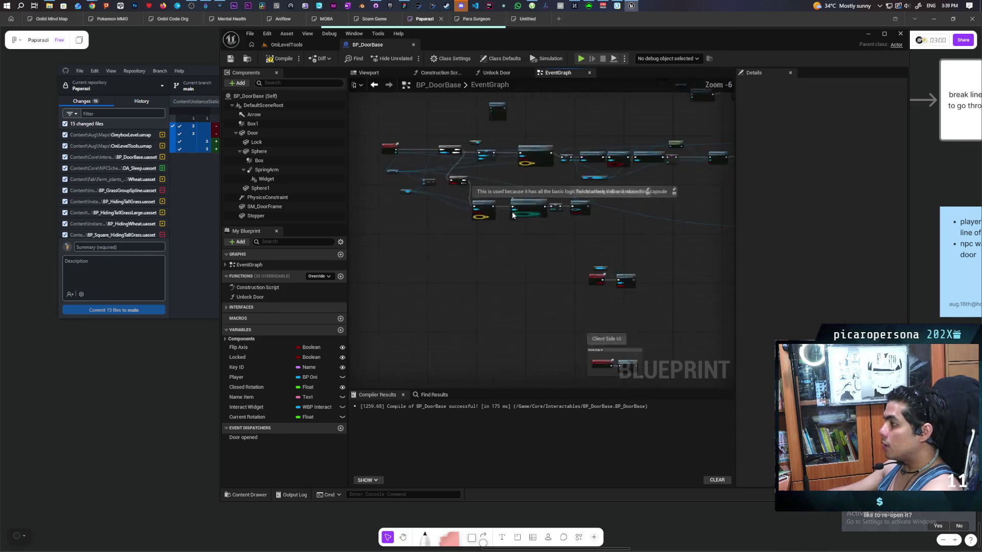
scroll(494, 208, up, 8)
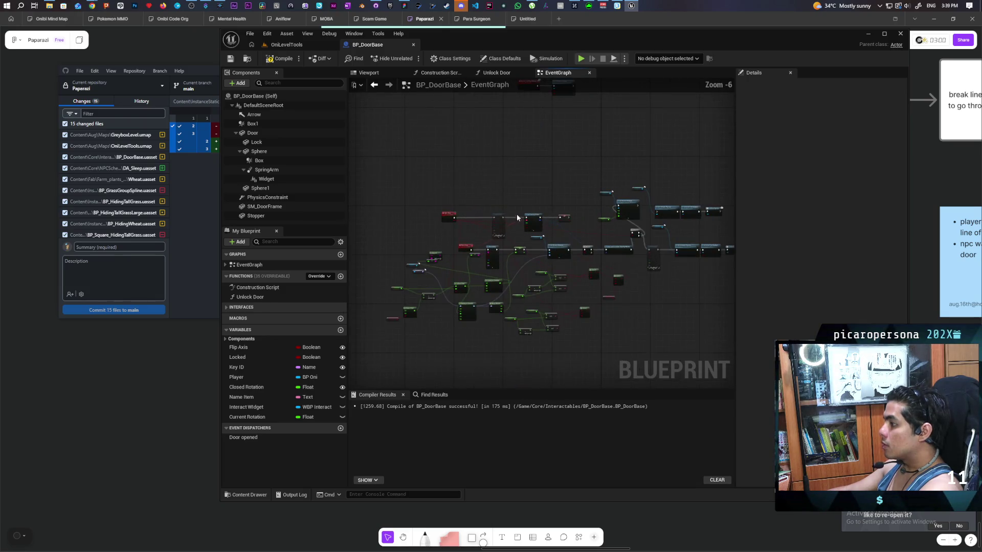
drag(494, 209, 486, 128)
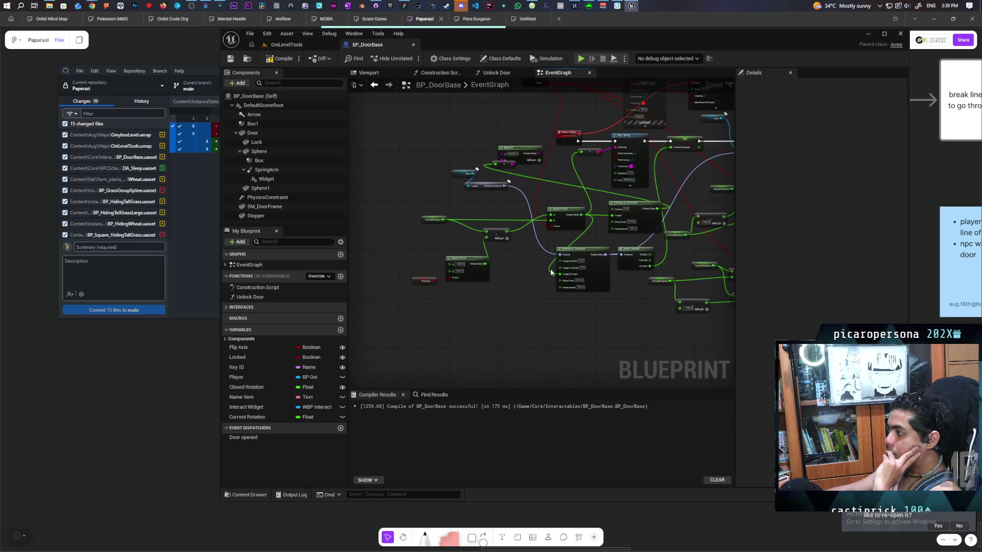
Tidy the Door variable and select the Door, Relative Rotation and RInterp to Constant nodes.
scroll(522, 286, up, 1)
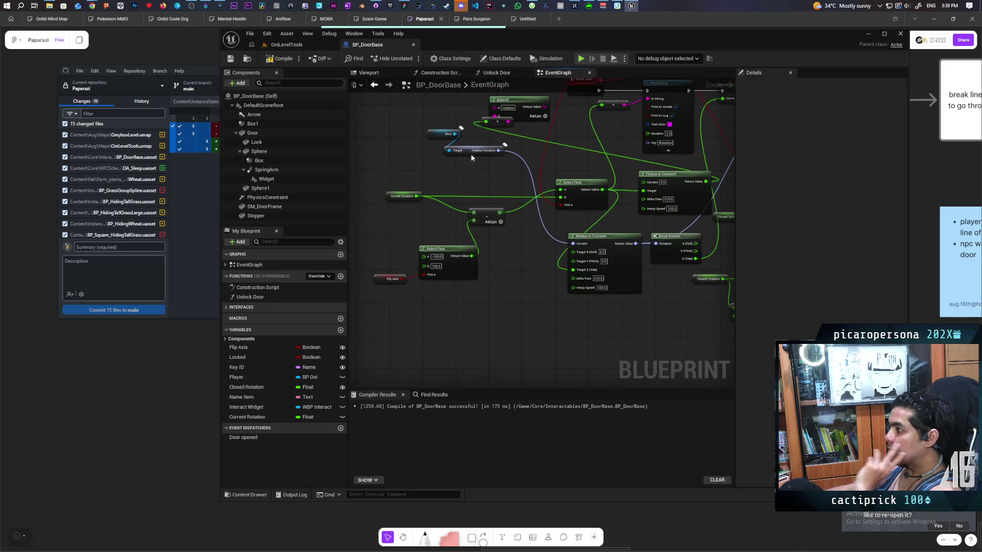
mouse_move(430, 139)
mouse_down()
mouse_move(455, 159)
mouse_move(414, 146)
mouse_up()
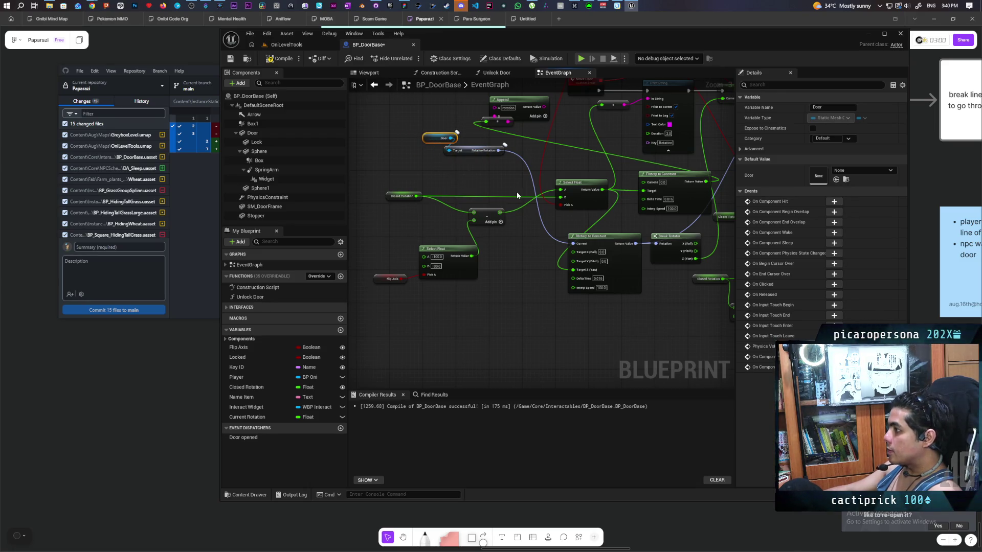
mouse_move(410, 141)
mouse_down()
mouse_move(458, 170)
mouse_move(482, 286)
mouse_move(507, 326)
mouse_up()
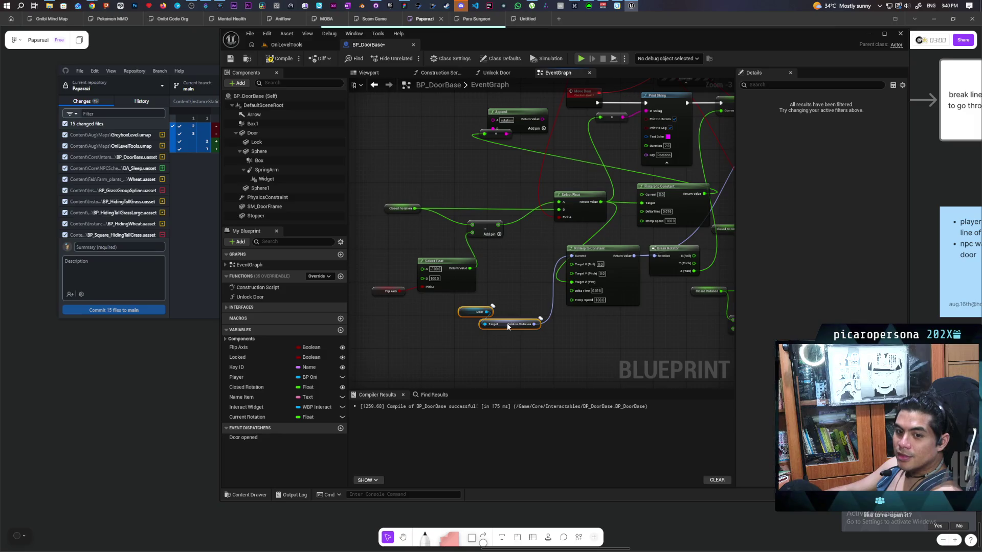
drag(507, 326, 510, 326)
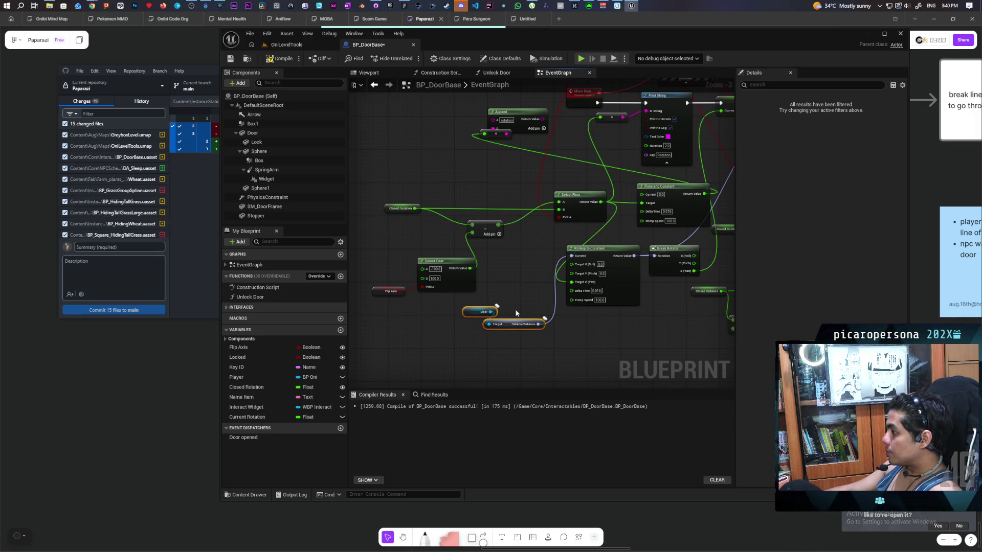
mouse_move(486, 258)
mouse_down()
mouse_move(643, 345)
mouse_move(611, 342)
mouse_up()
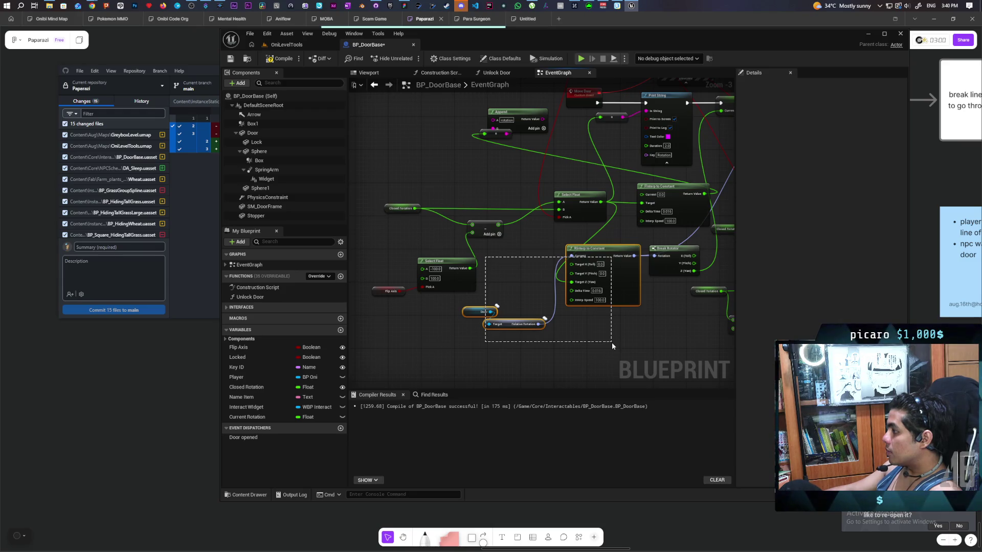
drag(612, 342, 613, 343)
Pan back to the BeginPlay door-rotation chain and move it higher in the graph.
scroll(576, 260, down, 4)
mouse_move(577, 260)
mouse_down()
mouse_move(554, 311)
mouse_move(467, 346)
mouse_move(417, 395)
mouse_up()
scroll(449, 247, up, 4)
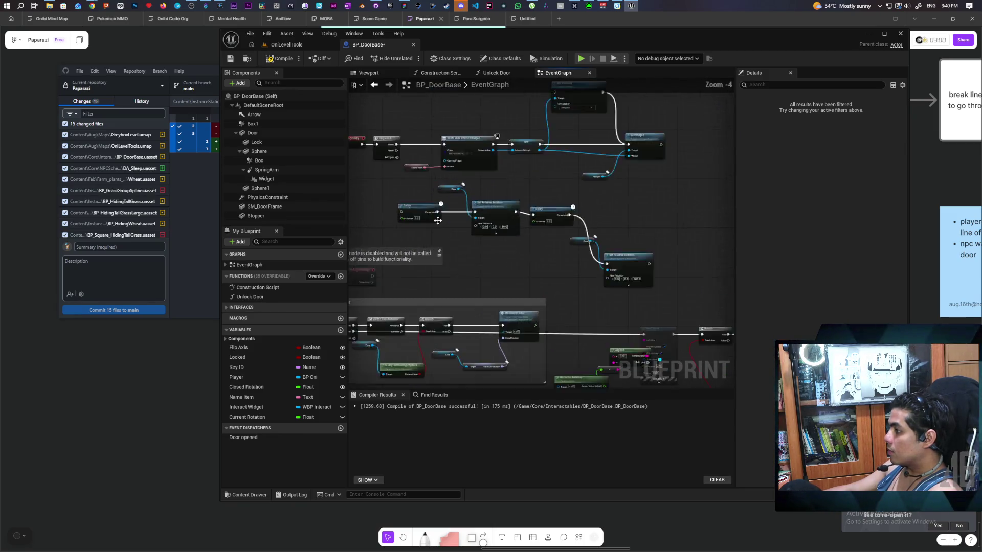
scroll(449, 247, down, 1)
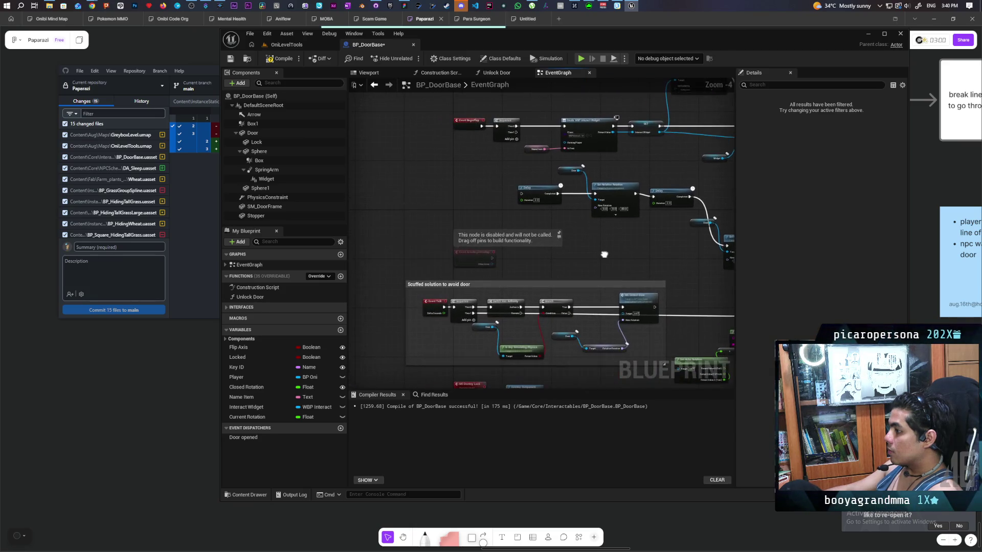
mouse_move(603, 254)
mouse_down()
mouse_move(564, 225)
mouse_move(515, 272)
mouse_move(471, 293)
mouse_move(370, 293)
mouse_move(591, 266)
mouse_move(581, 346)
mouse_up()
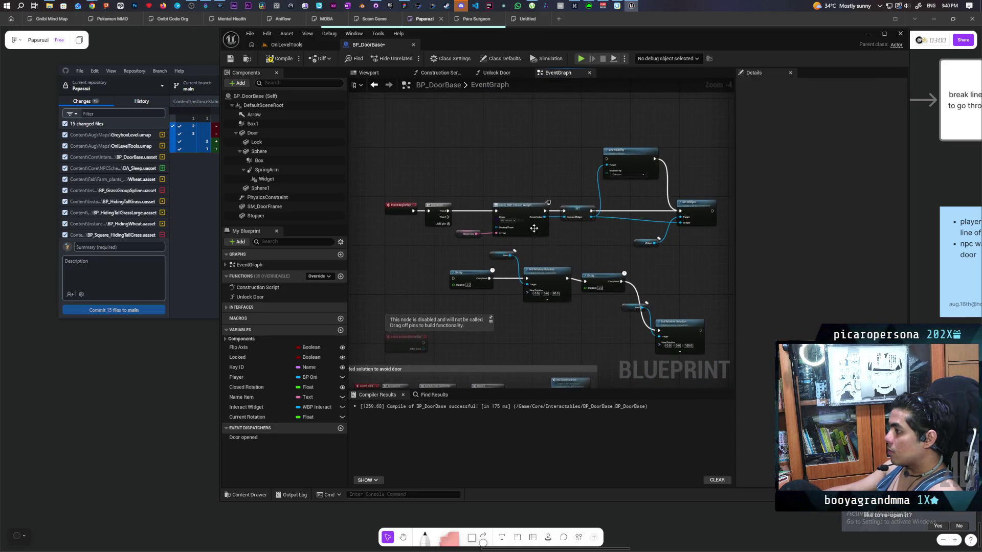
drag(374, 141, 700, 351)
drag(596, 280, 581, 155)
click(422, 226)
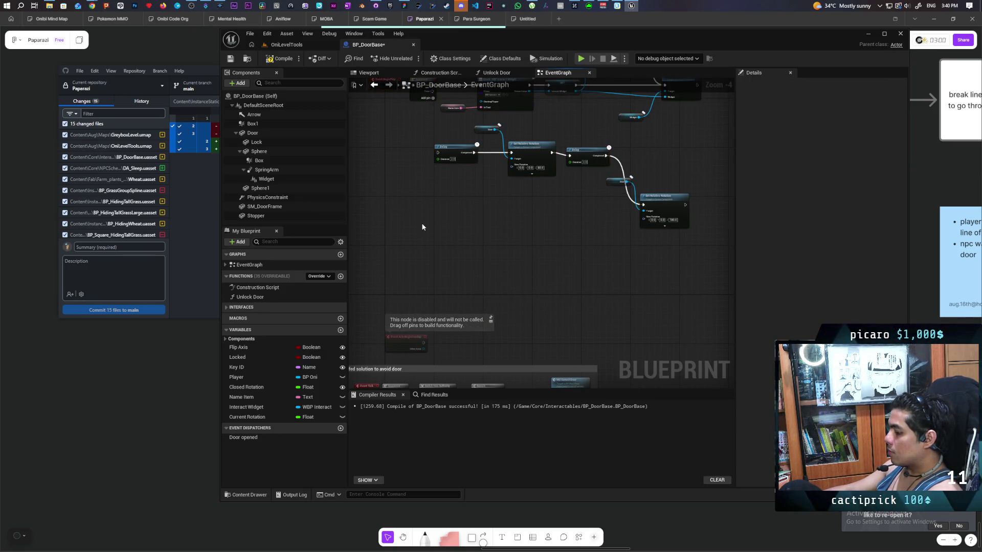
Paste the RInterp to Constant nodes, target yaw 80, into the first Set Relative Rotation.
key(ctrl+v)
scroll(563, 287, up, 2)
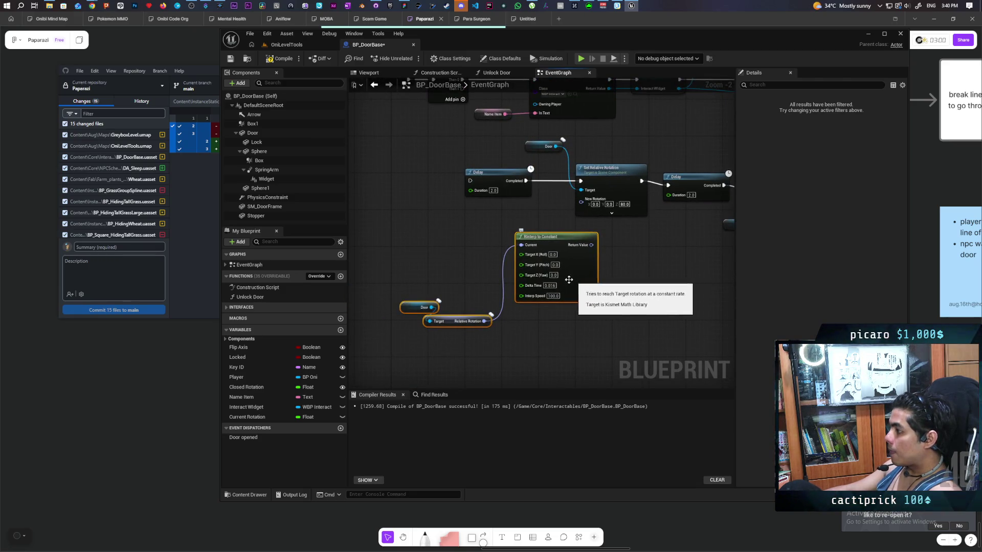
click(553, 275)
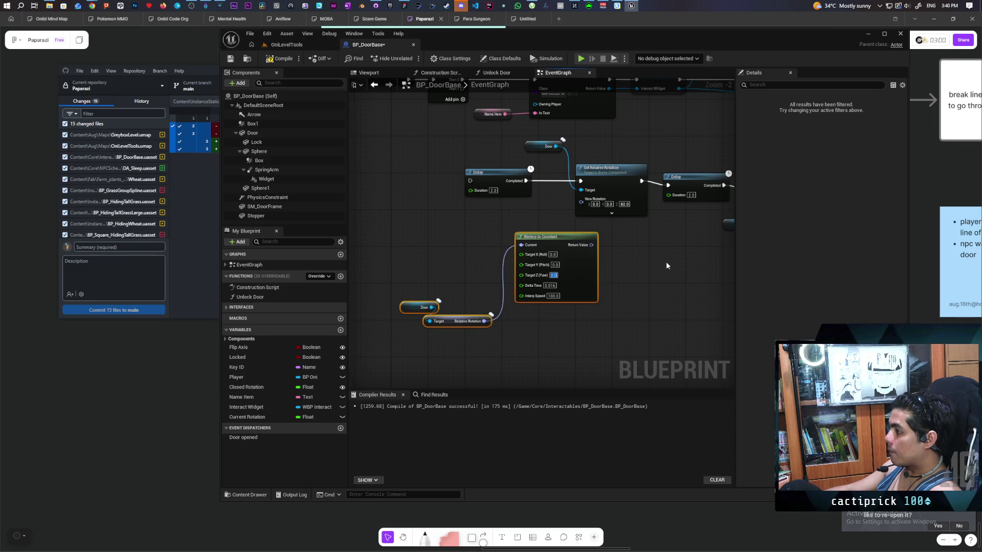
text(80)
click(657, 293)
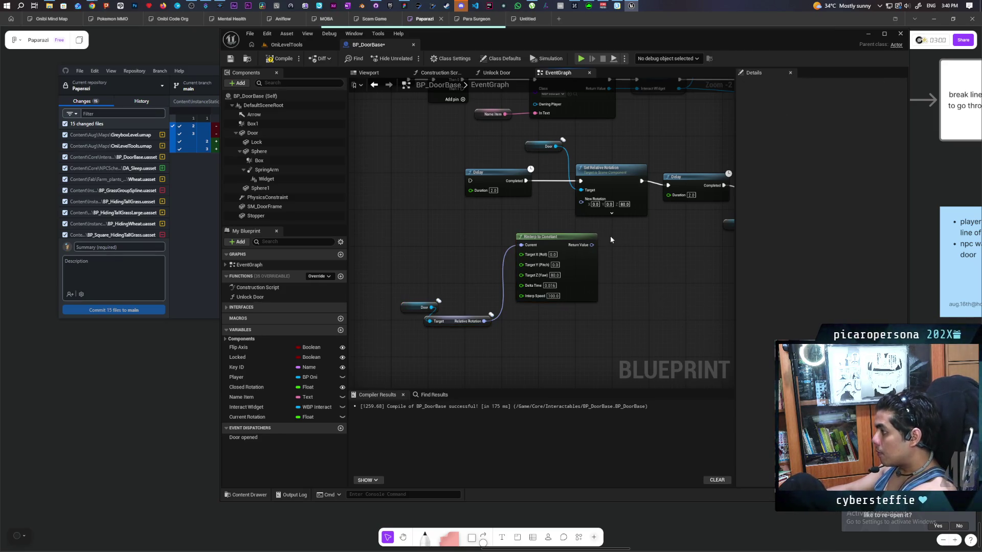
drag(593, 245, 581, 202)
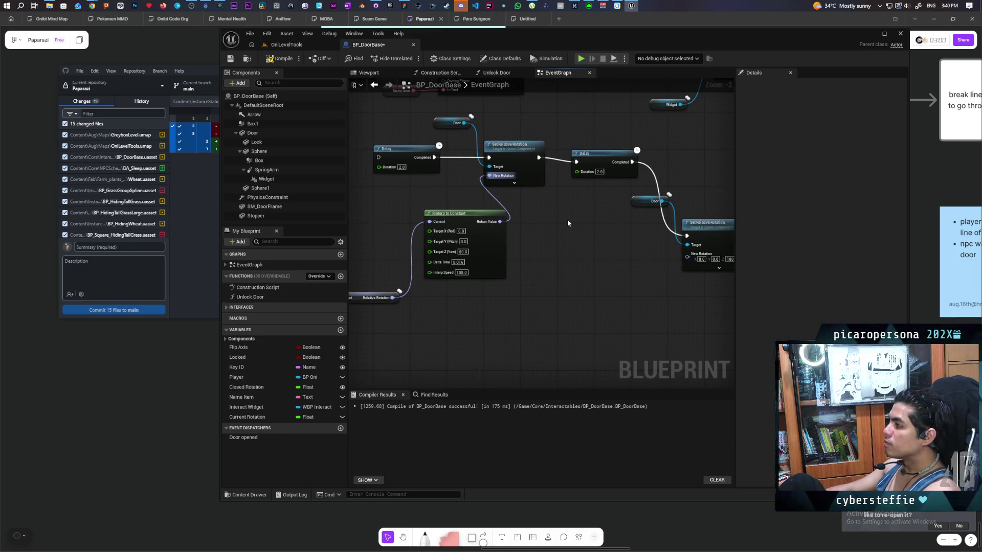
Paste a copy of the interpolation nodes and wire it into the second Set Relative Rotation.
drag(384, 266, 467, 243)
drag(399, 201, 533, 300)
drag(600, 298, 466, 279)
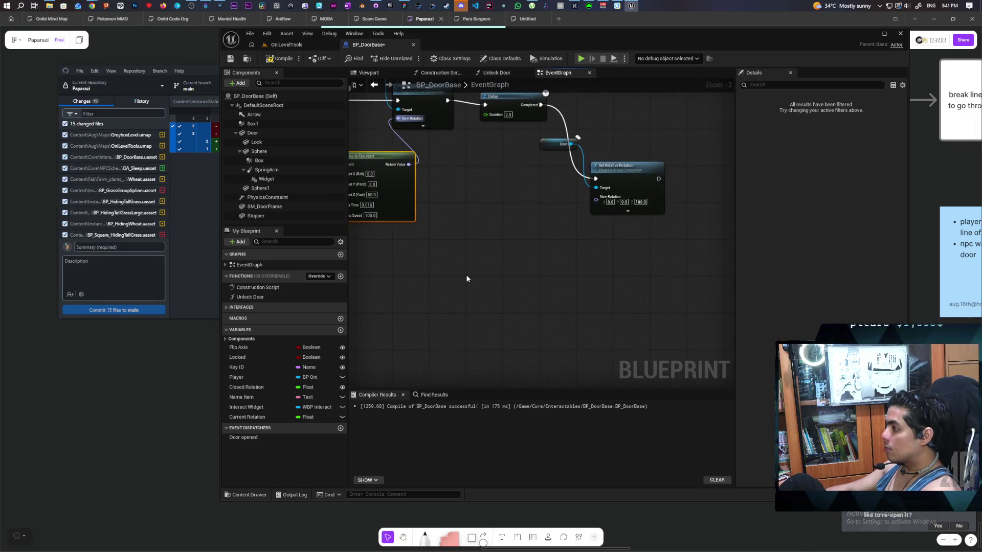
key(ctrl+v)
drag(611, 233, 596, 197)
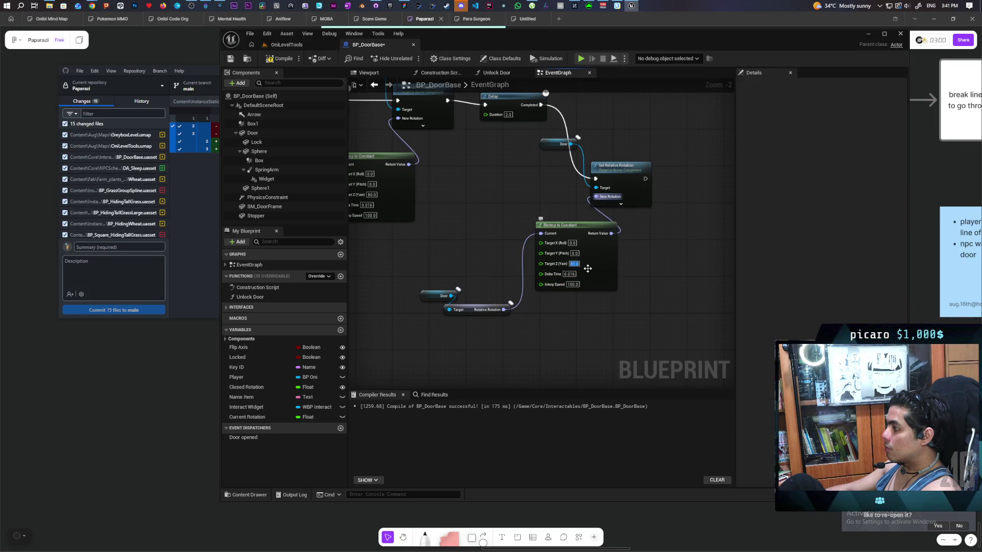
mouse_move(476, 123)
mouse_down()
mouse_move(521, 168)
mouse_move(608, 221)
mouse_up()
mouse_move(499, 209)
mouse_down()
mouse_move(535, 262)
mouse_move(498, 262)
mouse_move(460, 246)
mouse_move(470, 276)
mouse_move(567, 236)
mouse_move(603, 245)
mouse_move(620, 267)
mouse_up()
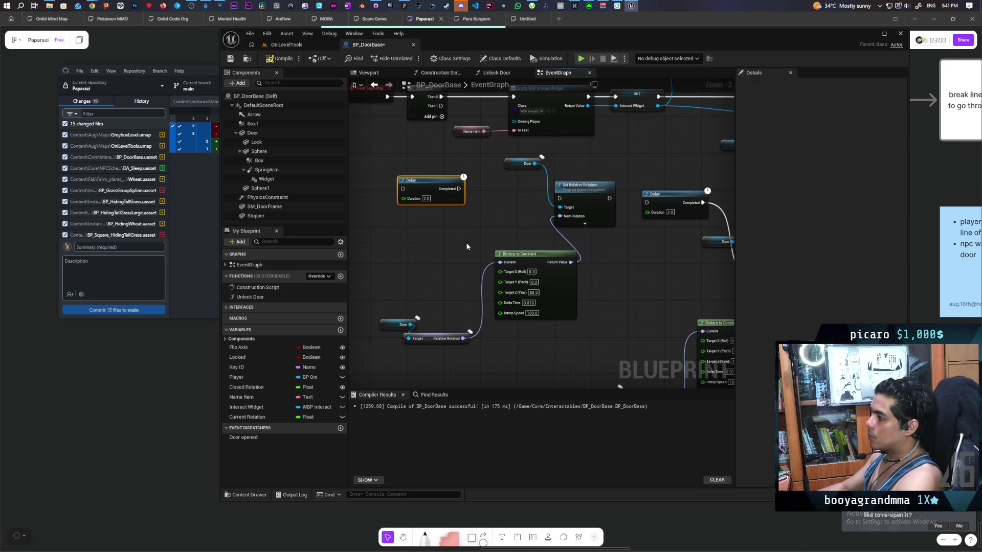
Drag Event Tick out of the 'Scuffed solution' comment up beside the rotation nodes.
scroll(581, 181, down, 4)
right_click(565, 189)
scroll(511, 210, up, 1)
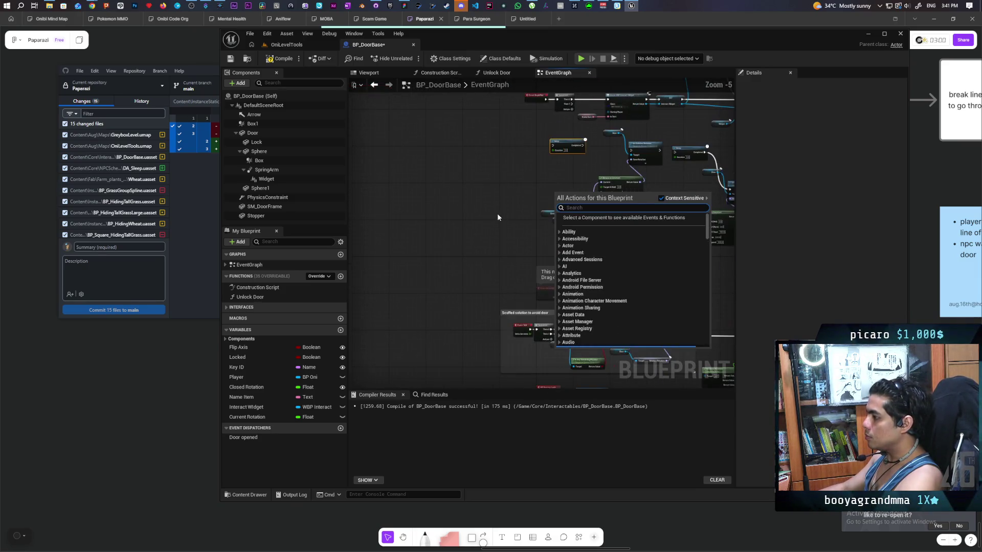
click(515, 213)
drag(519, 231, 441, 249)
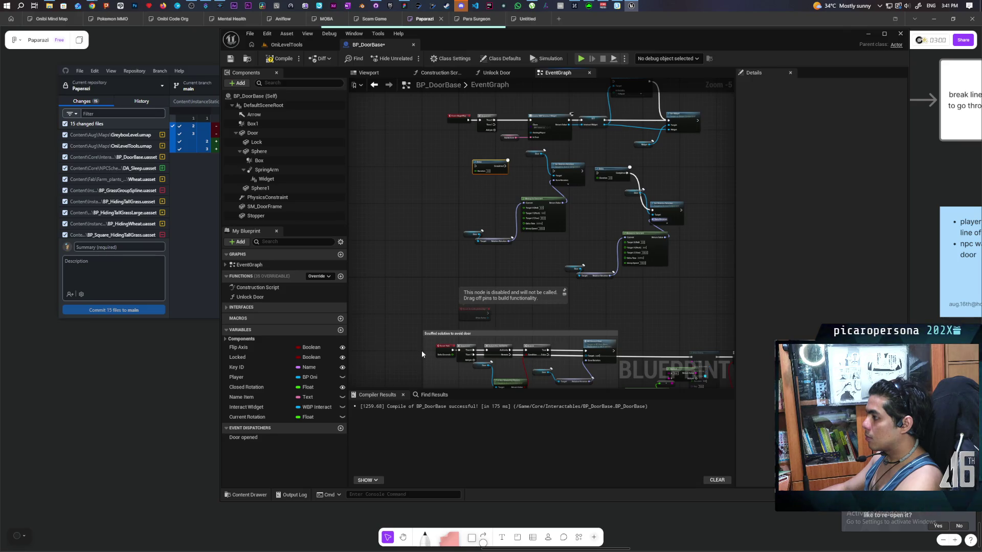
scroll(428, 351, up, 5)
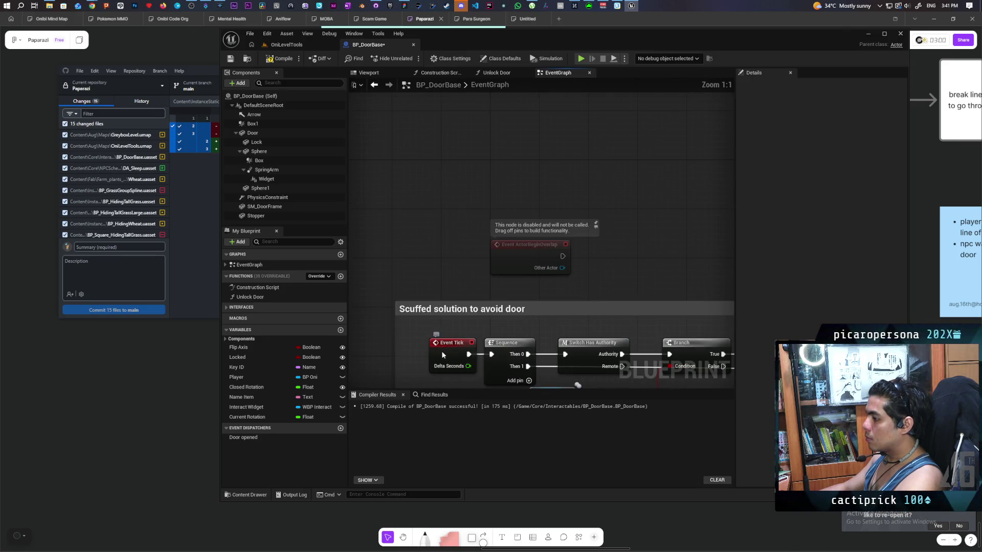
mouse_move(424, 355)
mouse_down()
mouse_move(430, 225)
mouse_move(470, 87)
mouse_move(480, 147)
mouse_move(452, 230)
mouse_up()
Pan across the 'Scuffed solution' comment's nodes through to MC Correct Door.
scroll(452, 230, down, 3)
drag(532, 220, 526, 85)
drag(362, 79, 450, 100)
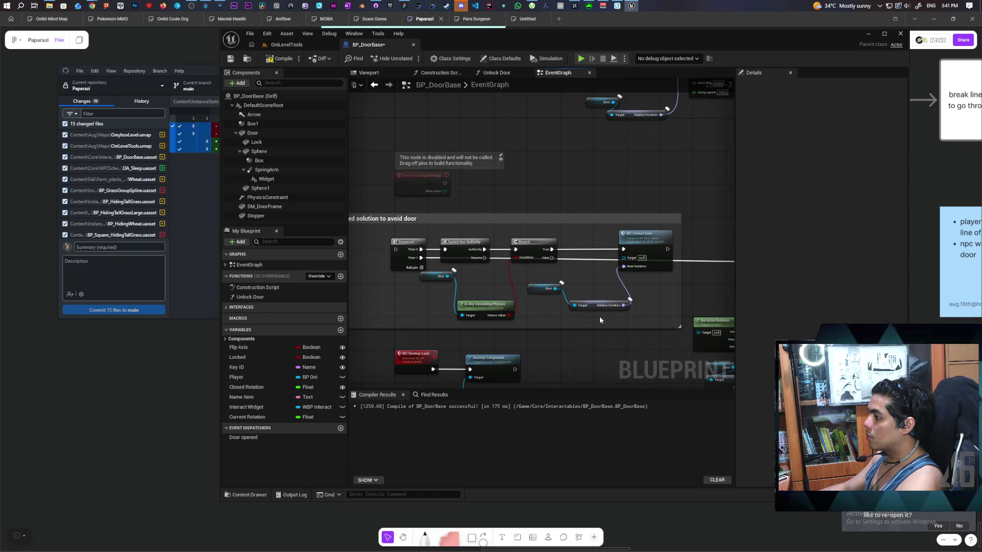
drag(582, 287, 599, 206)
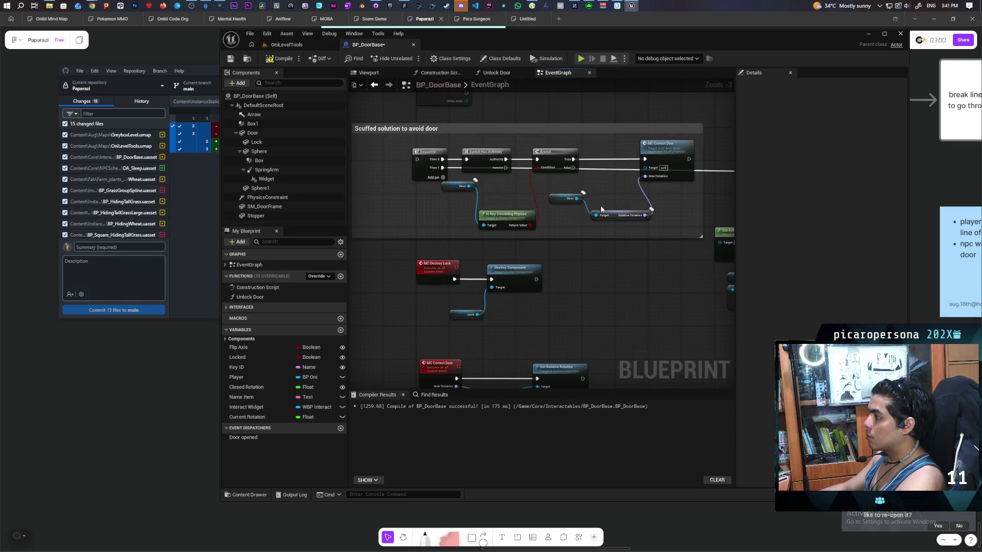
scroll(602, 209, up, 2)
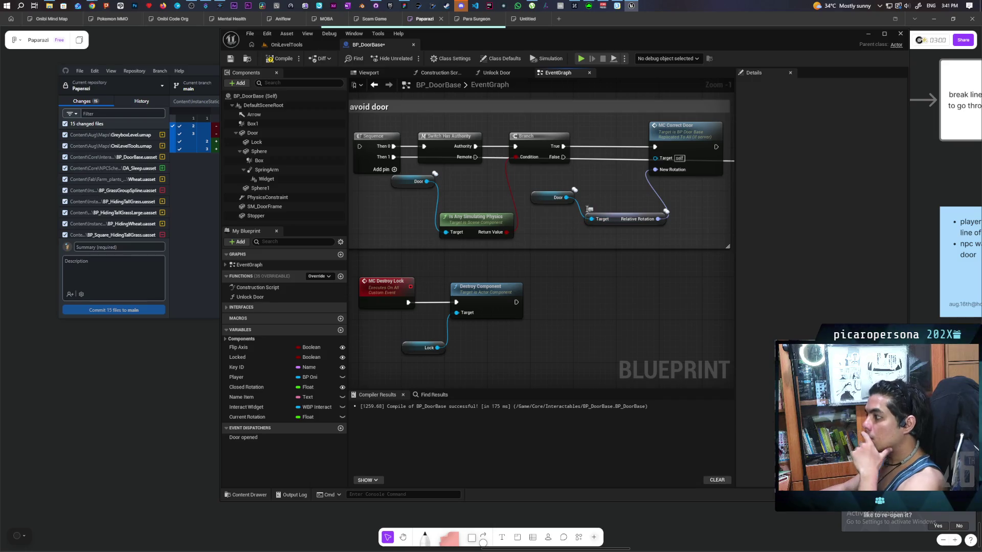
mouse_move(589, 209)
mouse_down()
mouse_move(603, 211)
mouse_move(590, 243)
mouse_move(409, 265)
mouse_move(559, 247)
mouse_up()
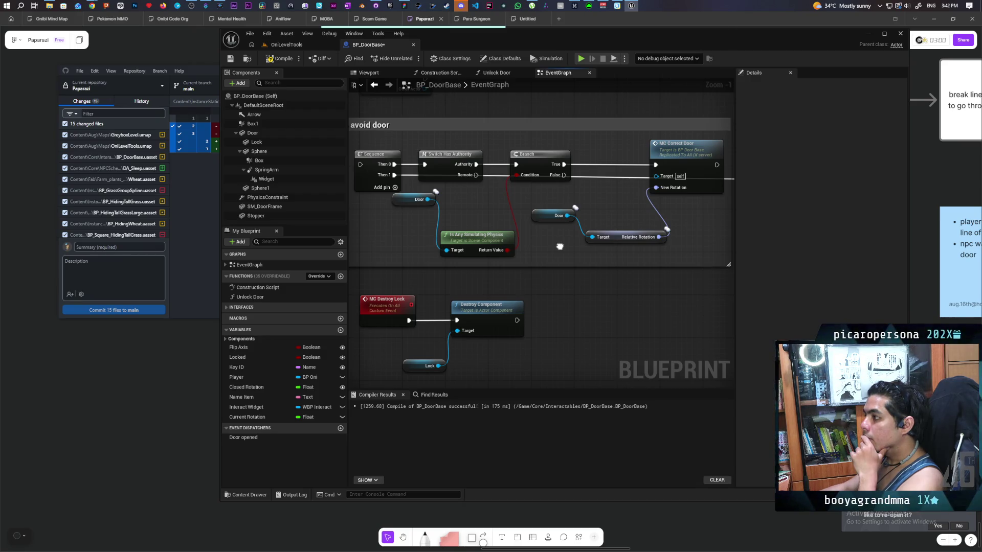
mouse_move(559, 247)
mouse_down()
mouse_move(582, 245)
mouse_move(450, 264)
mouse_move(504, 351)
mouse_move(373, 259)
mouse_move(658, 236)
mouse_move(453, 269)
mouse_move(659, 258)
mouse_move(696, 271)
mouse_move(622, 278)
mouse_move(665, 295)
mouse_up()
Retitle the comment 'Scuffed solution to avoid door desync' and start MC Correct Door's note 'correct on all'.
click(443, 151)
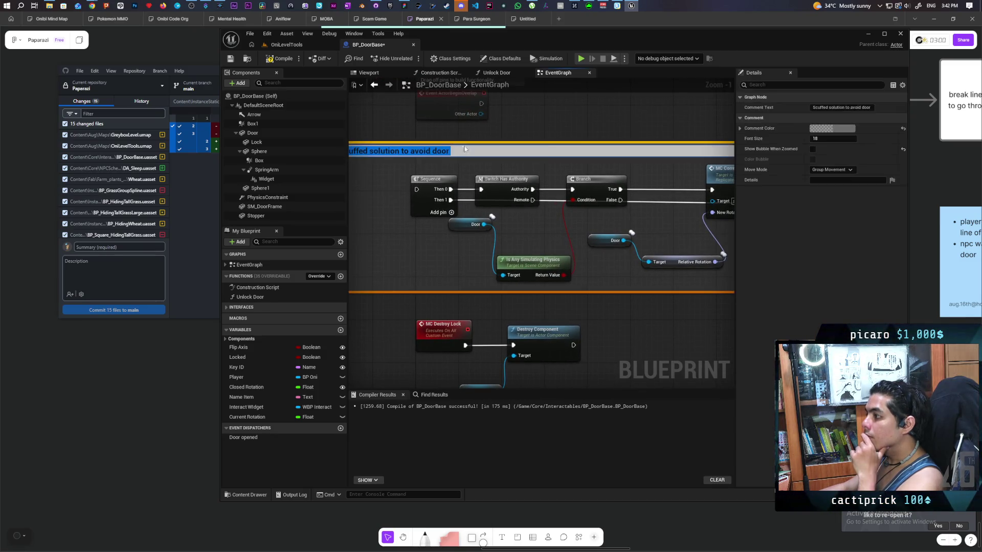
double_click(443, 150)
text(de)
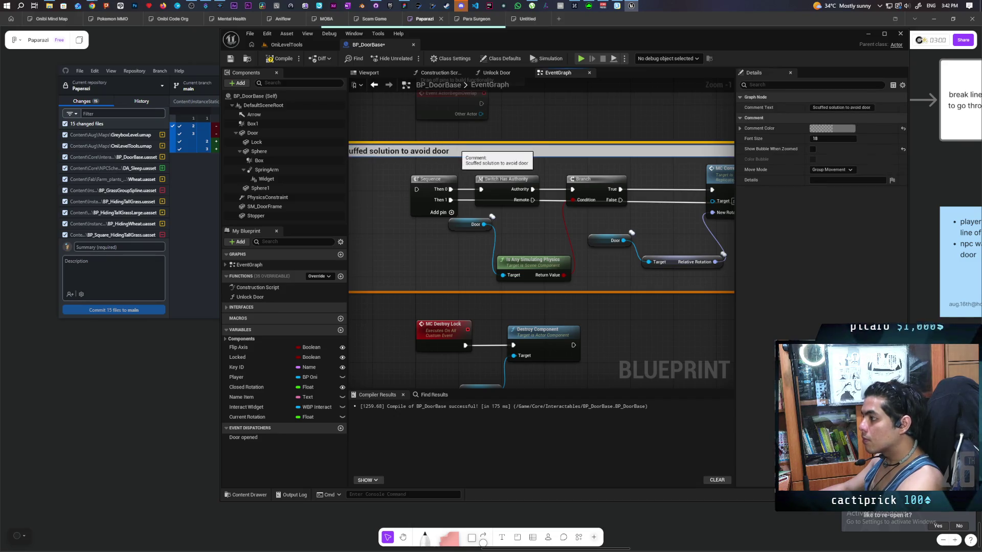
text(sync)
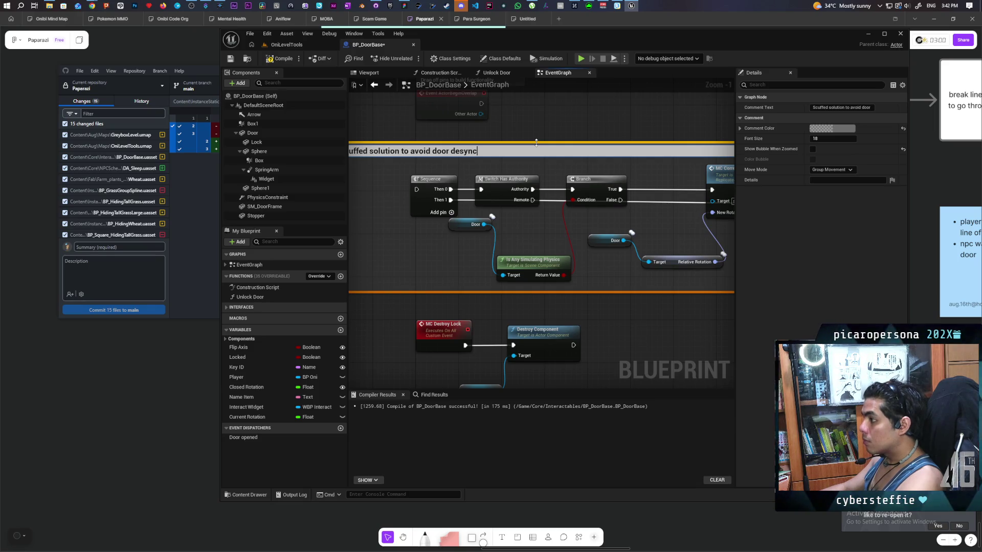
click(552, 125)
click(615, 230)
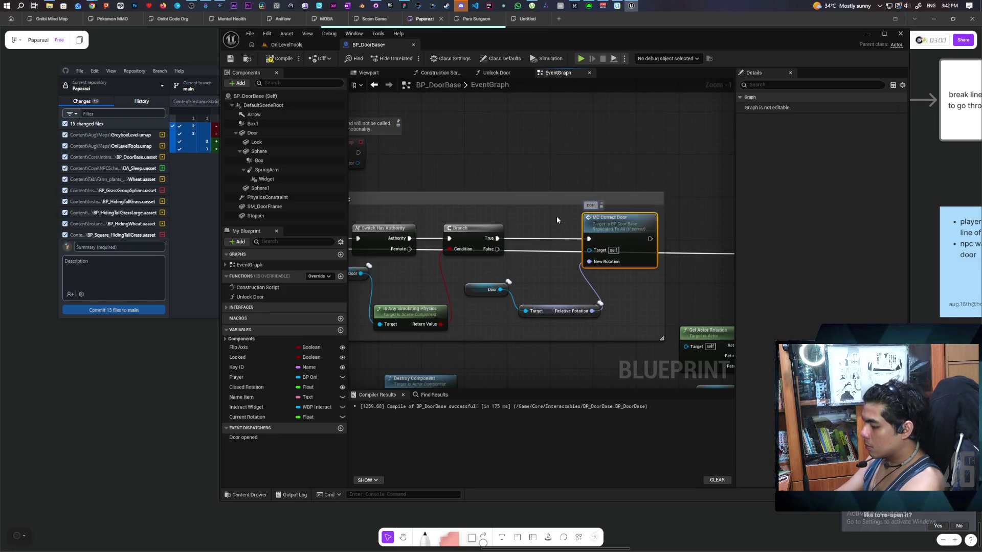
text(ect on all)
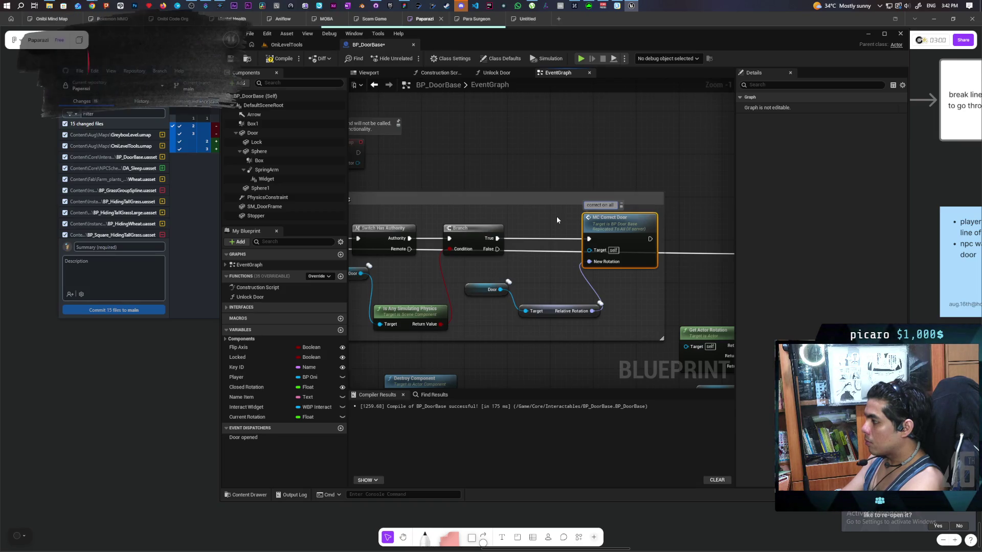
Finish the MC Correct Door note as 'correct on all clients', then bring Event Tick and rotation nodes into view.
text( clients)
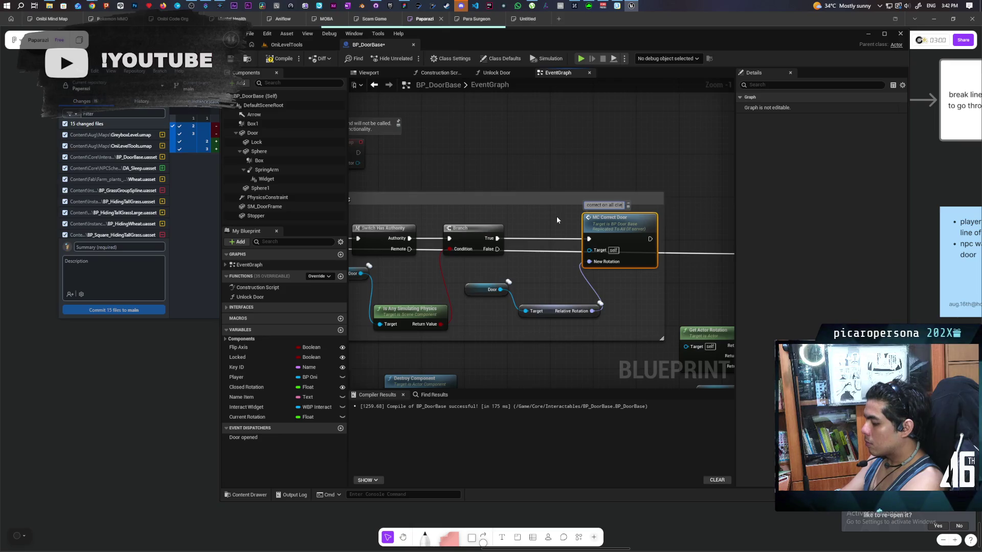
click(559, 217)
scroll(539, 158, down, 2)
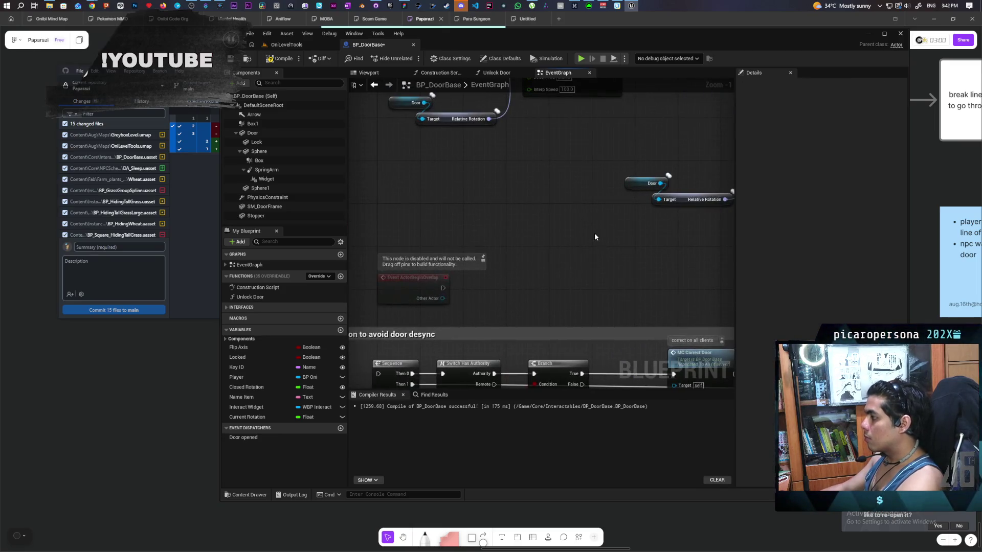
mouse_move(574, 231)
mouse_down()
mouse_move(527, 283)
mouse_move(583, 324)
mouse_move(552, 278)
mouse_move(558, 348)
mouse_move(566, 158)
mouse_move(529, 131)
mouse_up()
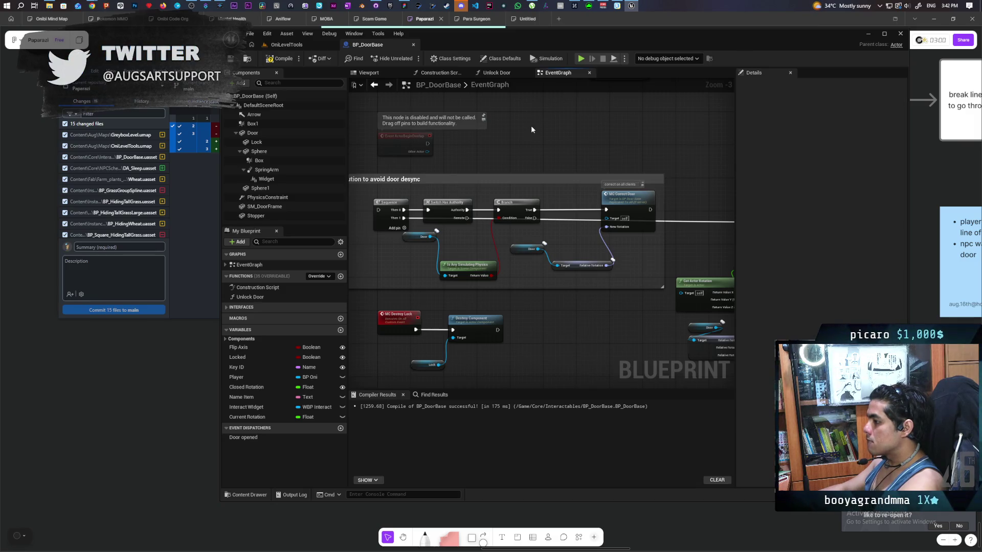
mouse_move(531, 126)
mouse_down()
mouse_move(561, 271)
mouse_move(532, 281)
mouse_move(564, 168)
mouse_move(568, 179)
mouse_up()
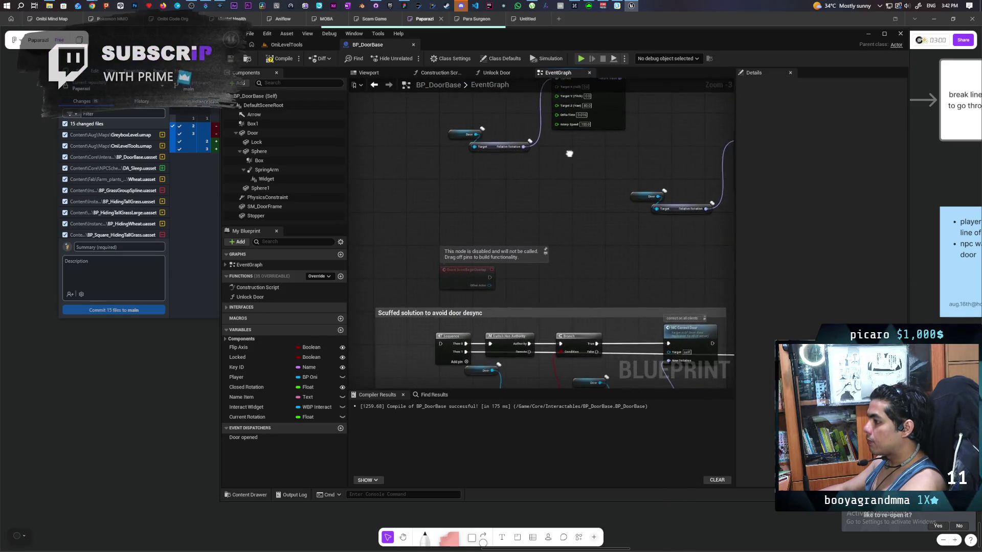
mouse_move(459, 298)
mouse_down()
mouse_move(493, 373)
mouse_move(491, 333)
mouse_up()
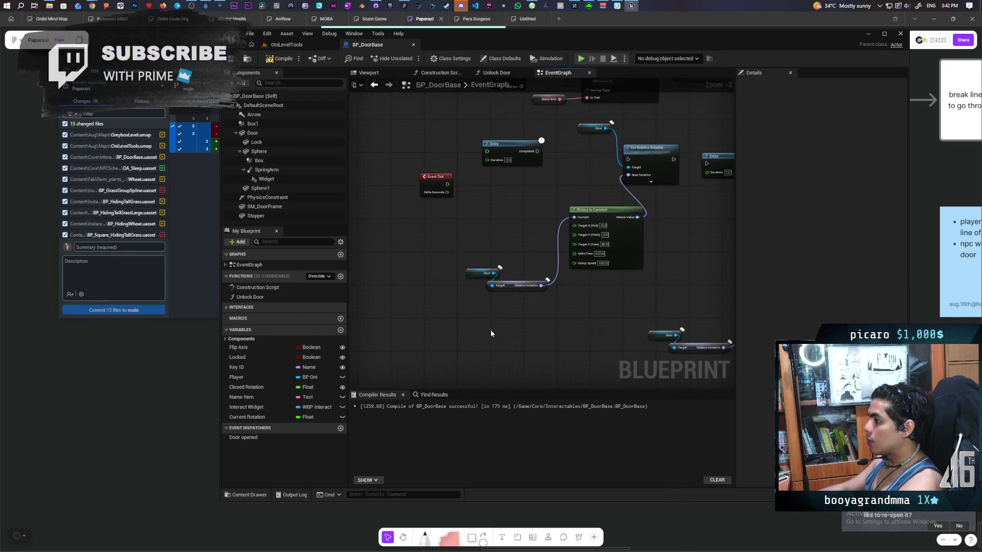
drag(494, 240, 496, 265)
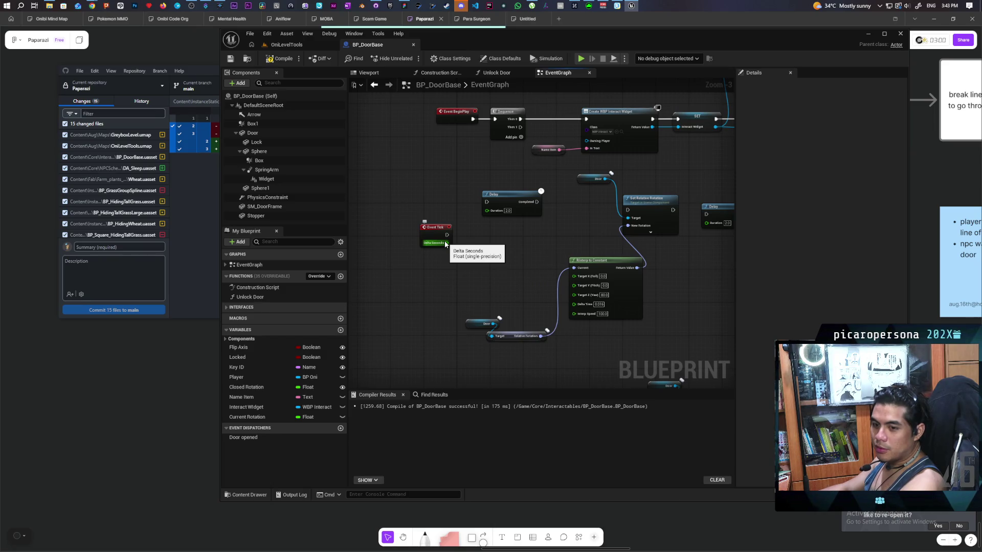
scroll(478, 233, up, 2)
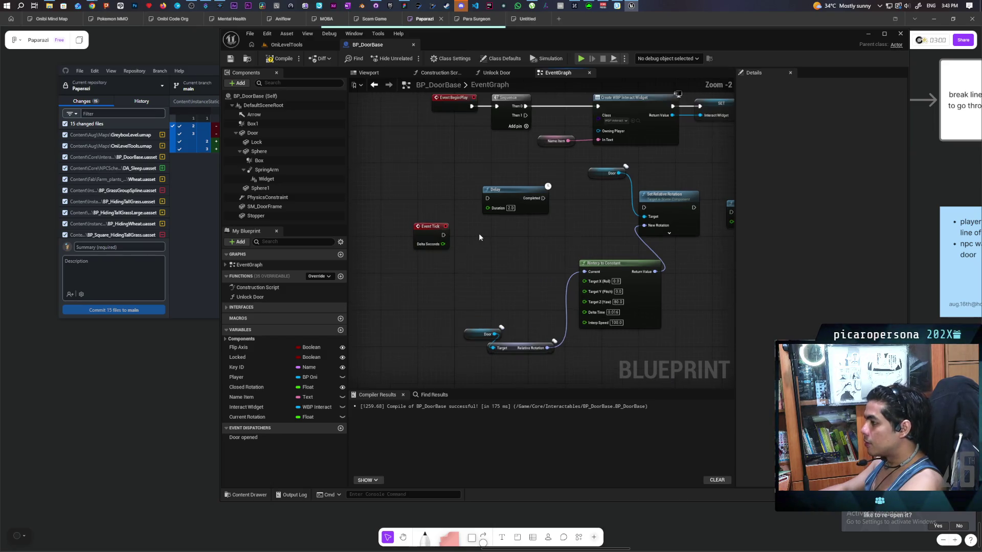
Rearrange the Delay, interpolation and Door nodes, and wire Event Tick into Set Relative Rotation.
drag(500, 192, 479, 163)
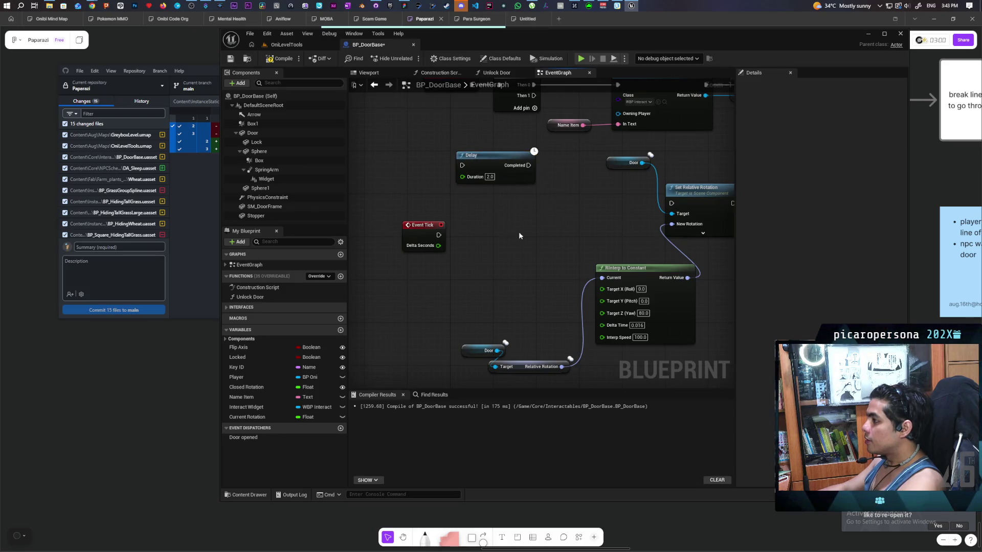
drag(456, 198, 612, 295)
mouse_move(595, 247)
mouse_down()
mouse_move(564, 269)
mouse_move(488, 291)
mouse_up()
mouse_move(702, 188)
mouse_down()
mouse_move(557, 227)
mouse_move(573, 216)
mouse_up()
mouse_move(598, 162)
mouse_down()
mouse_move(505, 202)
mouse_move(455, 203)
mouse_up()
drag(423, 234, 578, 230)
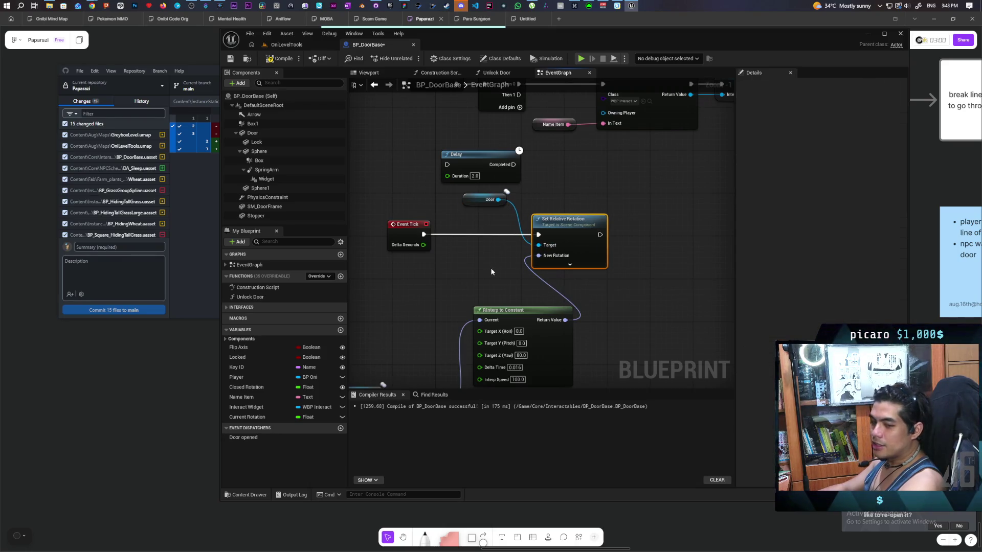
Move the Delay under the Sequence node and wire the Sequence's Then 1 output into it.
scroll(501, 260, down, 2)
mouse_move(588, 286)
mouse_down()
mouse_move(578, 323)
mouse_move(531, 244)
mouse_up()
drag(526, 276, 570, 301)
drag(426, 208, 493, 199)
drag(467, 162, 479, 208)
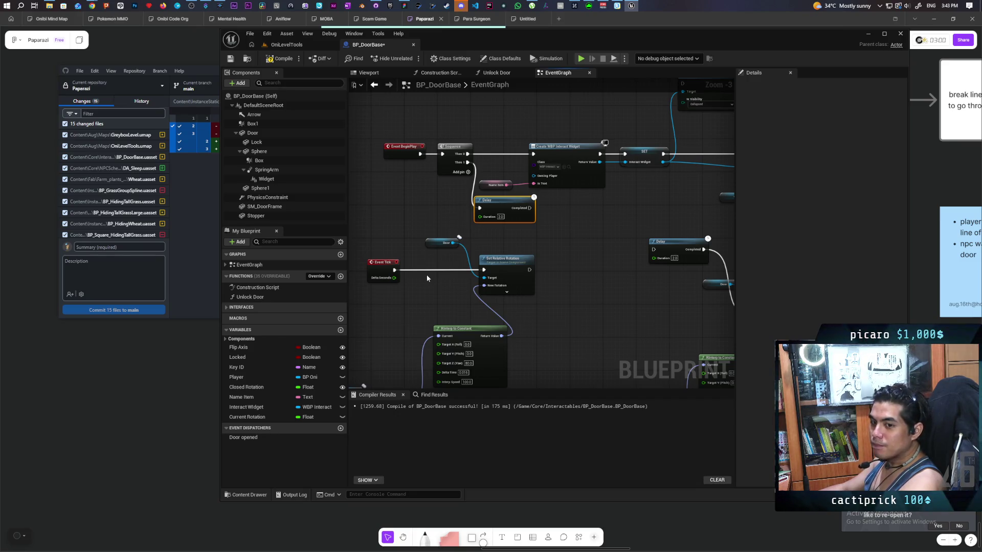
right_click(551, 216)
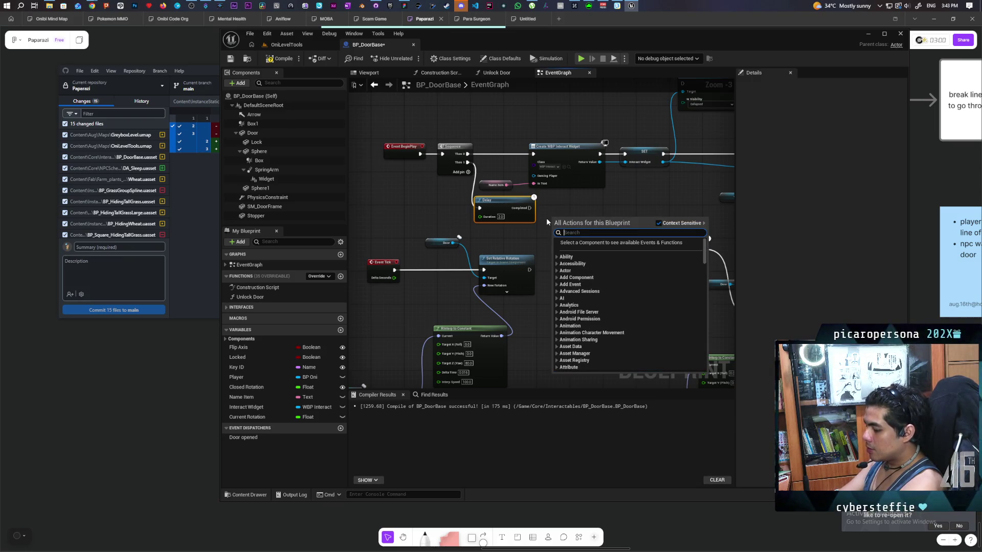
Add a Set Actor Tick Enabled node with Enabled ticked, driven by the Delay's Completed pin.
text(event tick)
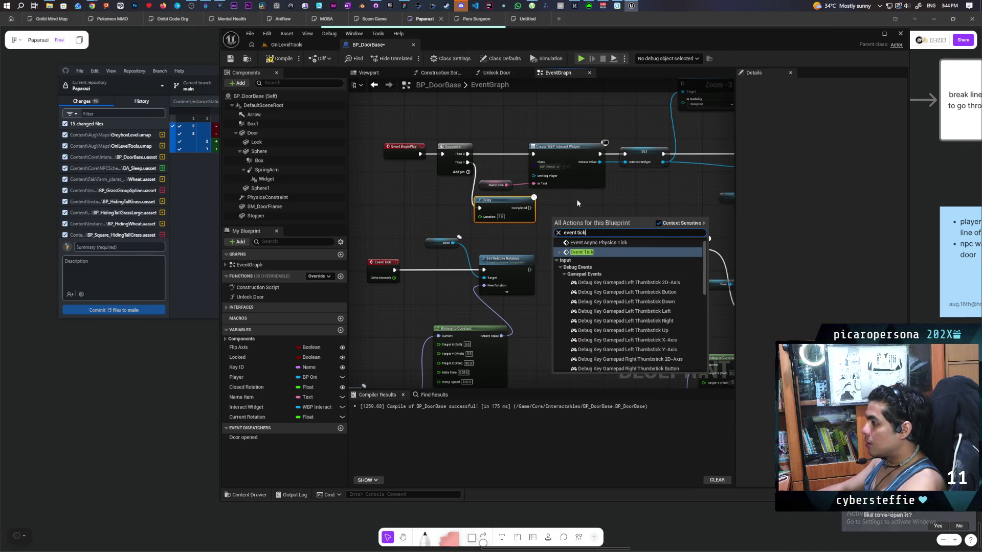
right_click(564, 206)
text(enable tick)
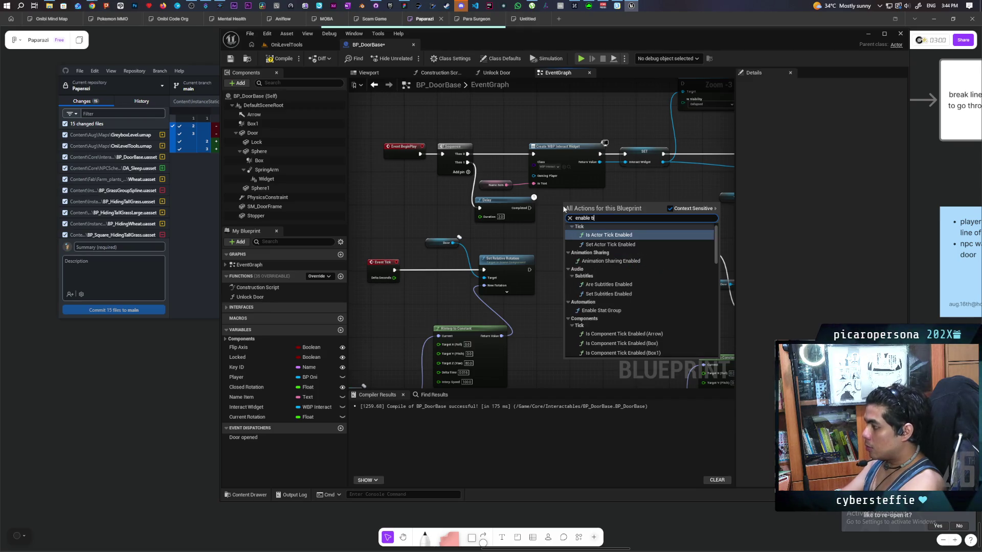
click(599, 244)
click(585, 233)
mouse_move(532, 208)
mouse_down()
mouse_move(566, 216)
mouse_move(566, 203)
mouse_up()
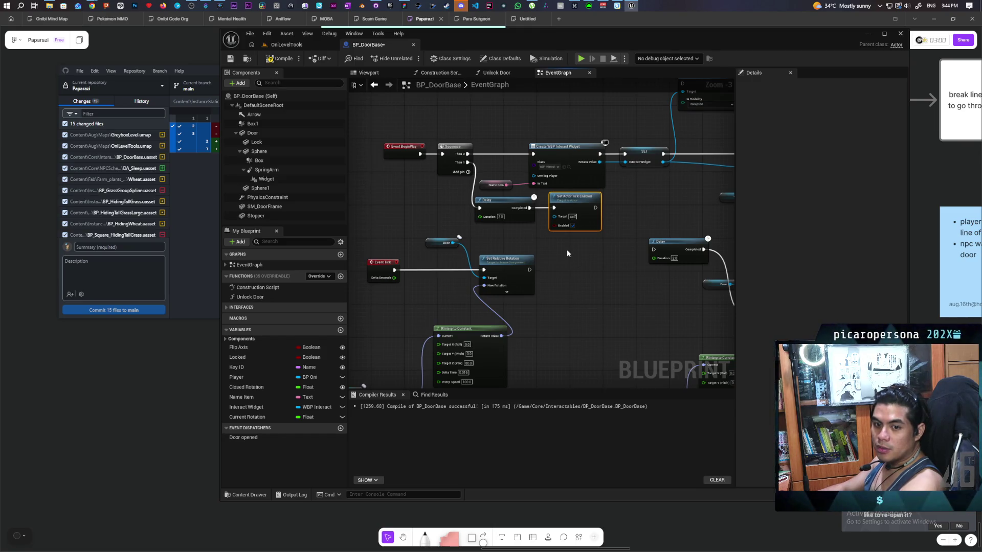
scroll(578, 274, down, 2)
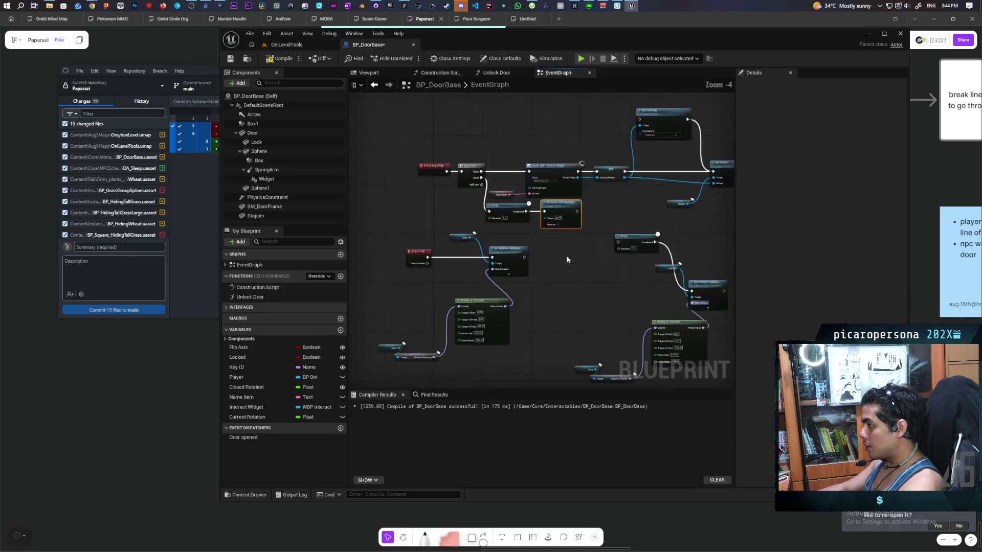
scroll(566, 256, up, 2)
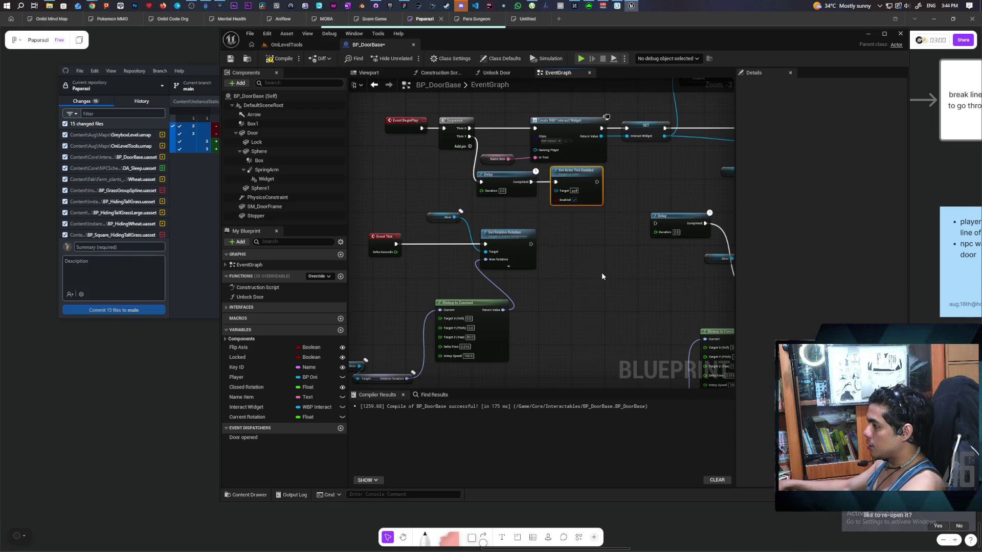
Wire Set Actor Tick Enabled's exec output into the second Delay in the BeginPlay chain.
mouse_move(611, 255)
mouse_down()
mouse_move(565, 280)
mouse_move(526, 271)
mouse_move(522, 281)
mouse_move(553, 284)
mouse_up()
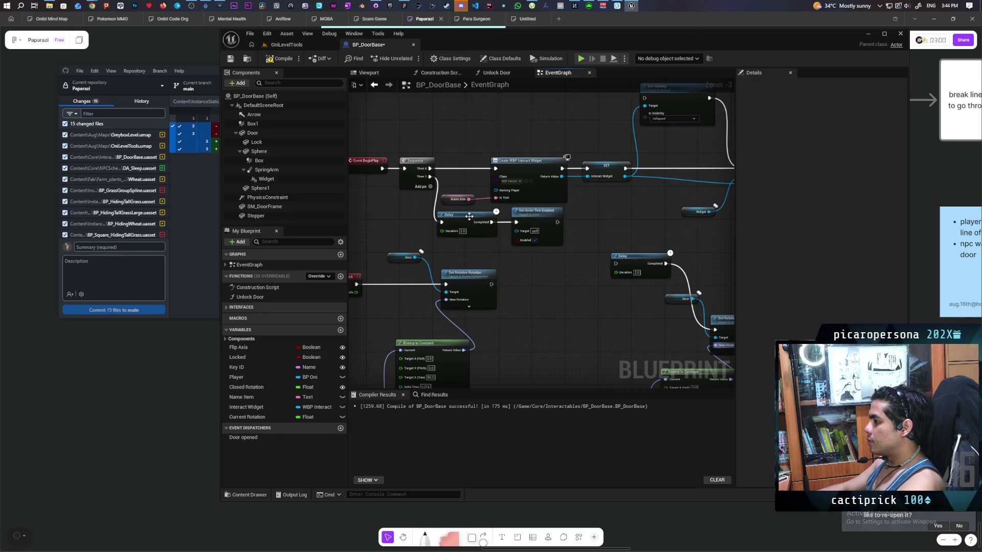
scroll(442, 198, up, 3)
click(444, 200)
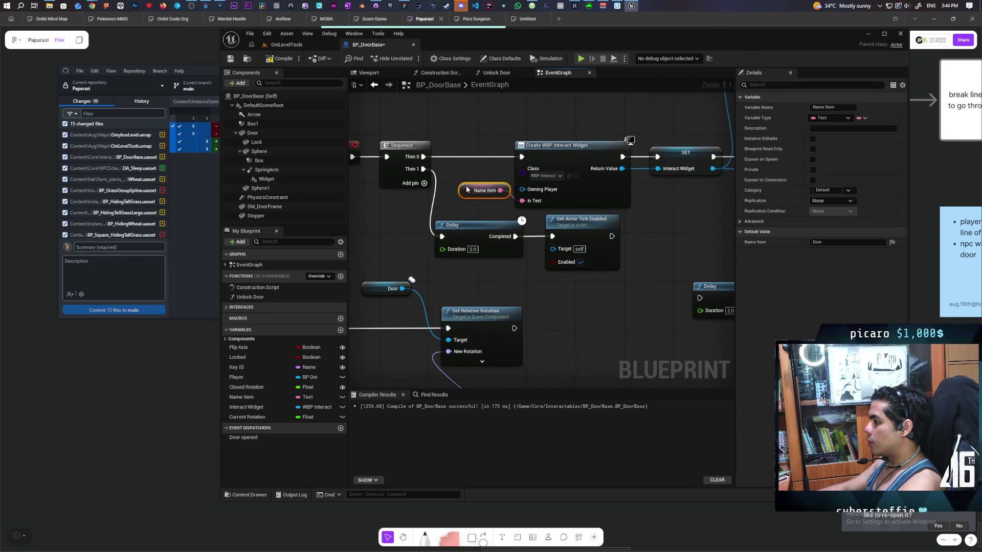
drag(519, 284, 501, 263)
scroll(500, 264, down, 3)
mouse_move(542, 230)
mouse_down()
mouse_move(517, 208)
mouse_move(596, 207)
mouse_move(517, 208)
mouse_up()
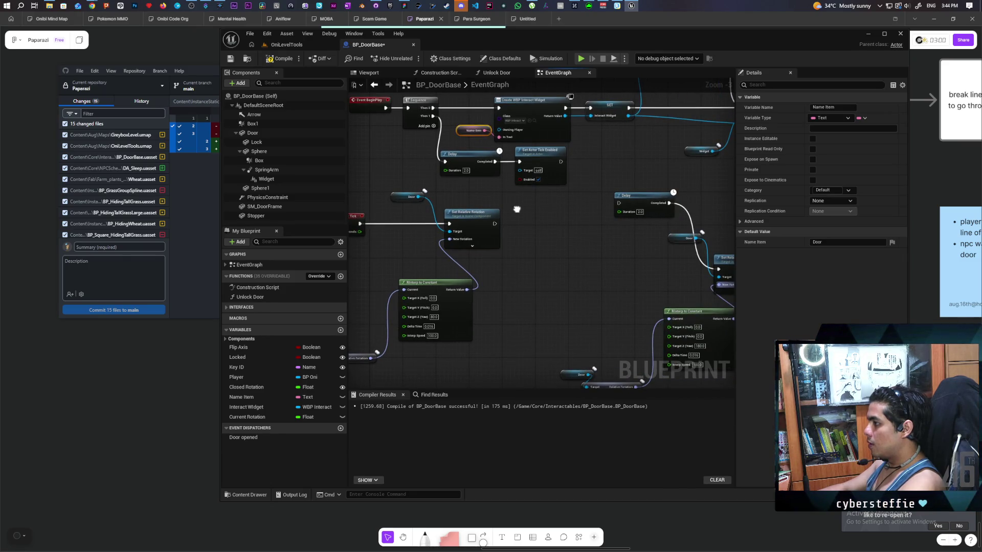
drag(517, 209, 524, 229)
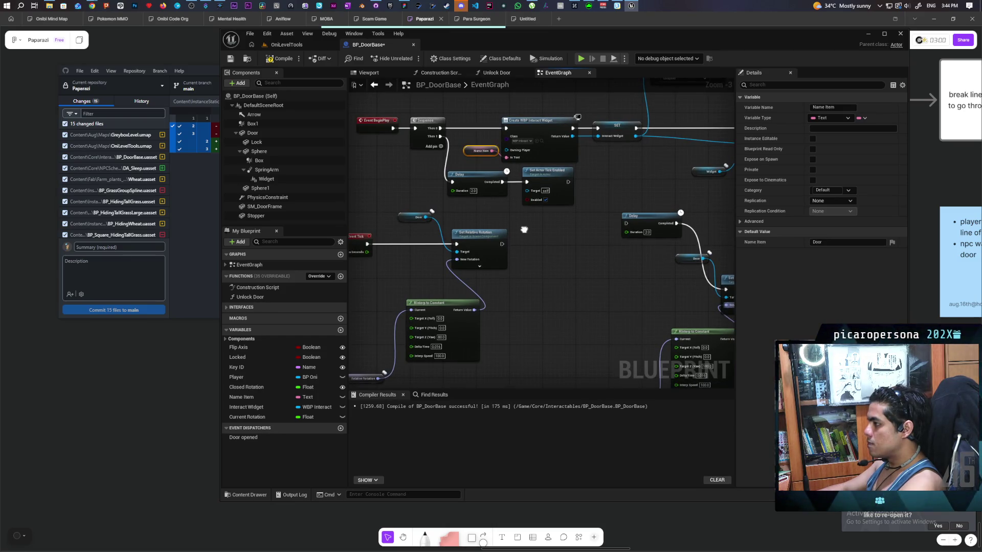
drag(523, 229, 479, 240)
mouse_move(522, 192)
mouse_down()
mouse_move(583, 239)
mouse_move(603, 231)
mouse_move(584, 237)
mouse_up()
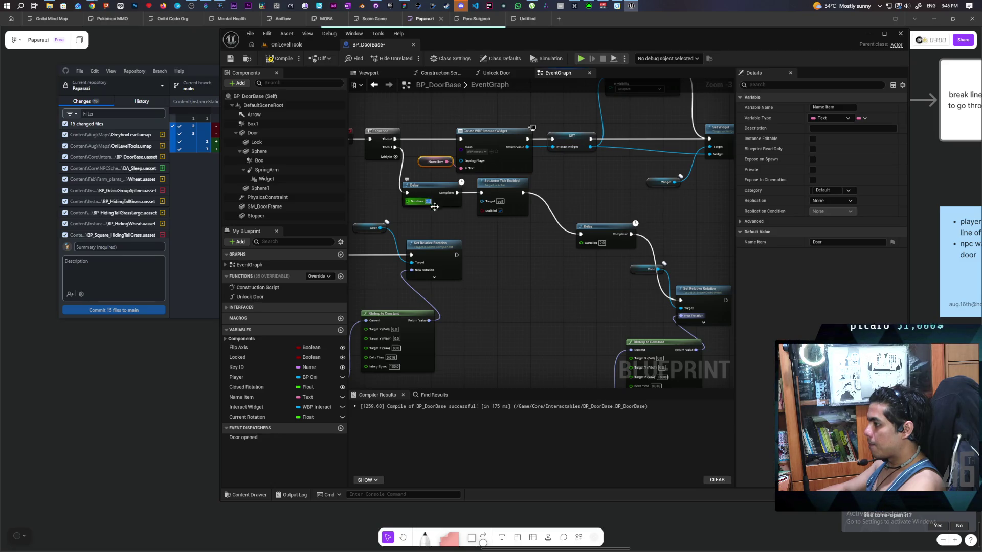
Set the second Delay's duration to 5 seconds and place it beside the tick node.
click(601, 244)
text(2)
key(Return)
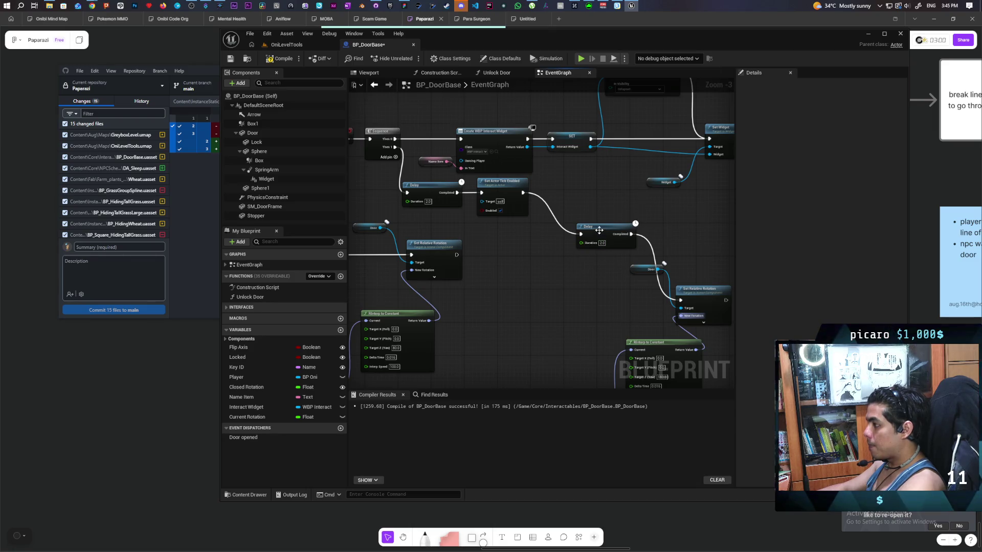
click(601, 244)
text(5)
key(Return)
drag(596, 239, 562, 193)
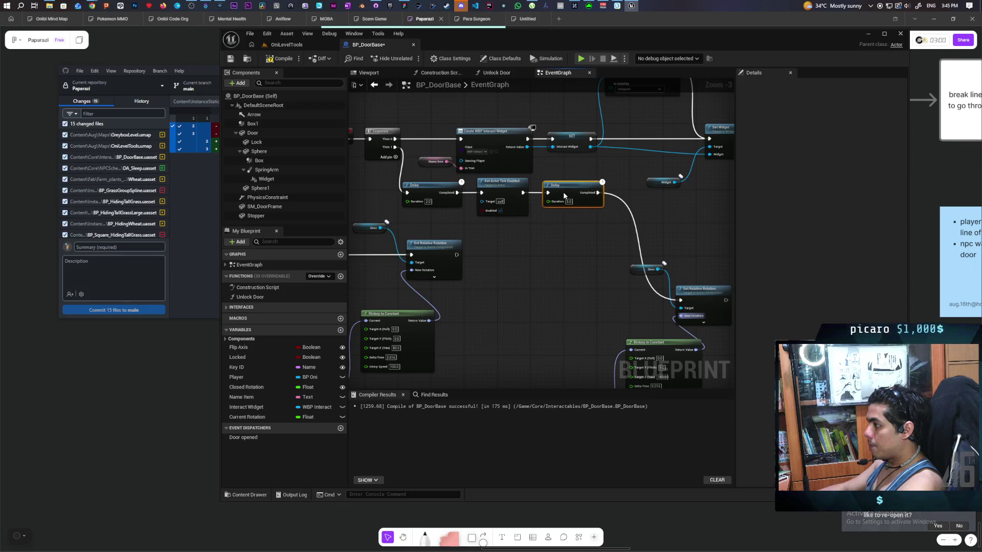
mouse_move(508, 245)
mouse_down()
mouse_move(579, 222)
mouse_move(529, 217)
mouse_move(618, 239)
mouse_up()
drag(719, 189, 691, 208)
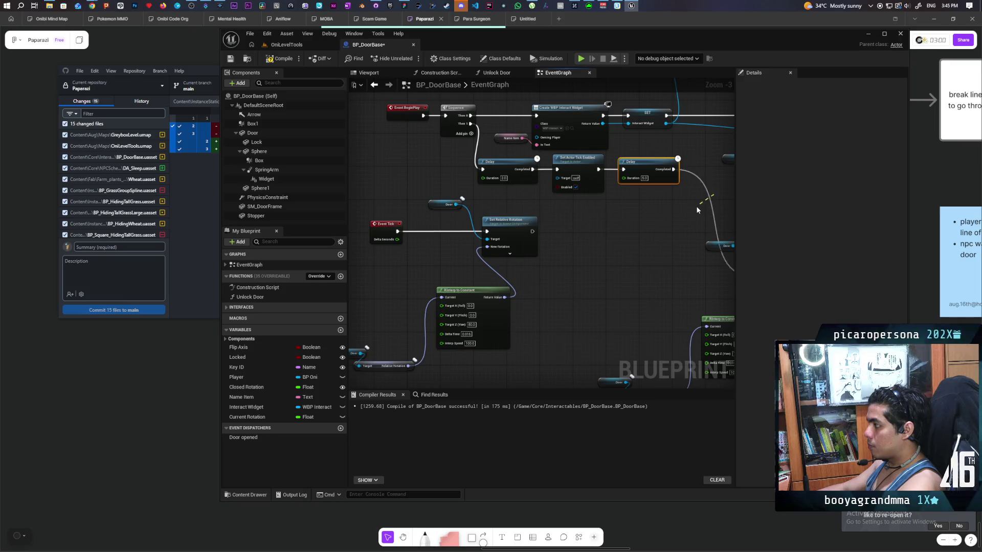
scroll(515, 199, down, 2)
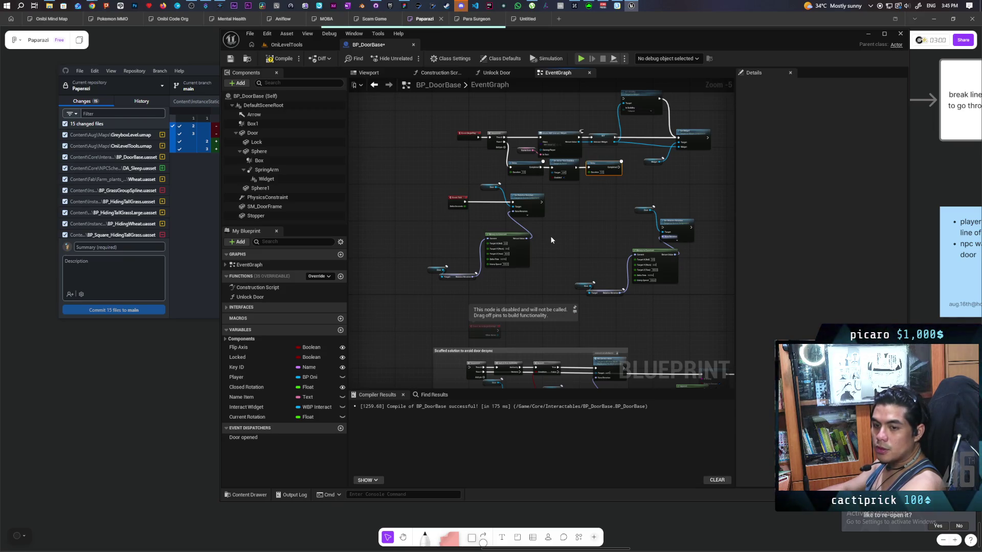
drag(548, 231, 597, 268)
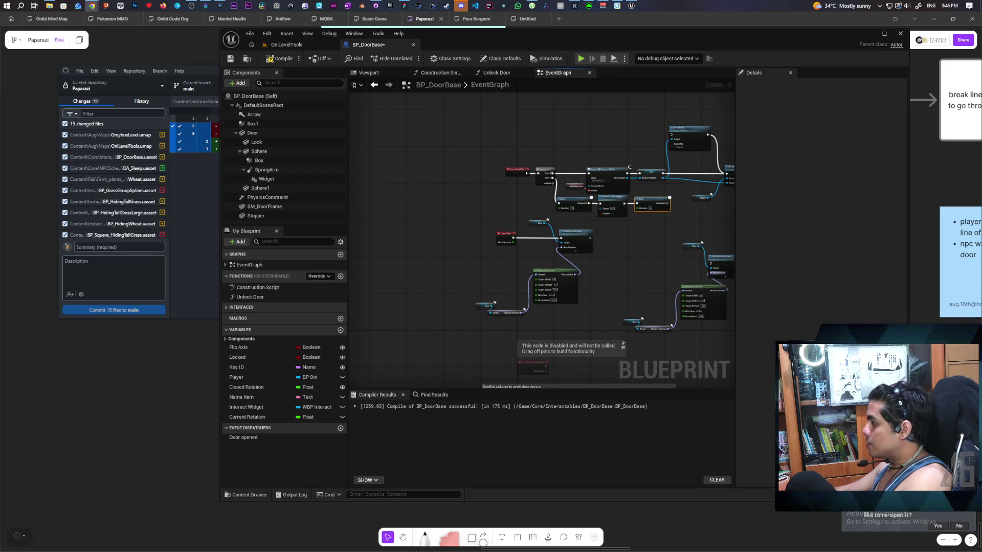
mouse_move(598, 284)
mouse_down()
mouse_move(576, 287)
mouse_move(541, 269)
mouse_move(575, 278)
mouse_up()
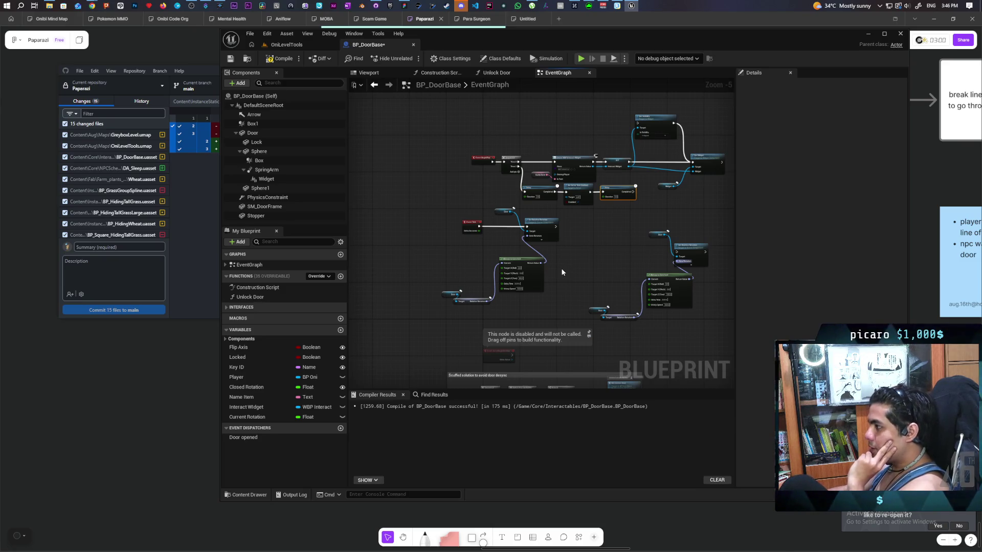
scroll(567, 268, up, 1)
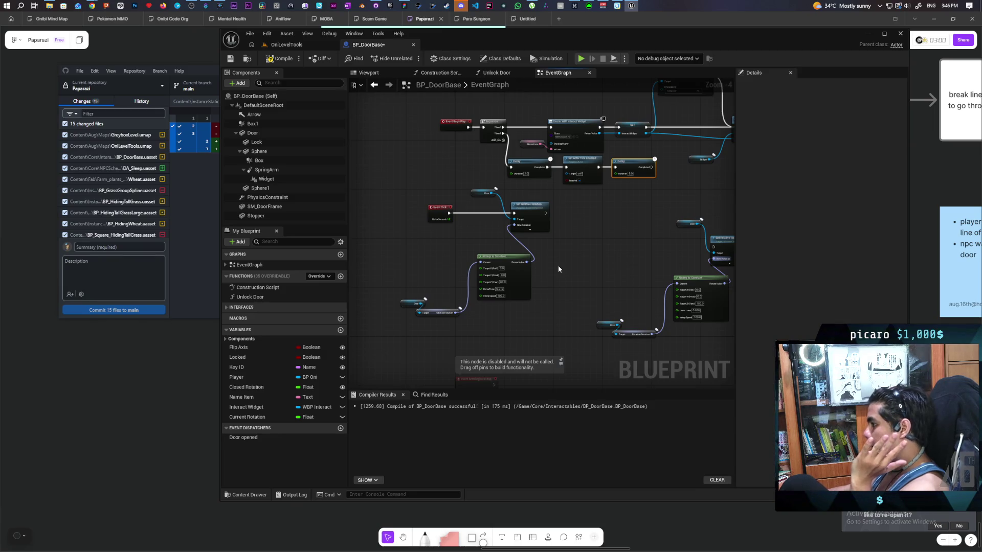
scroll(555, 248, up, 2)
scroll(555, 247, down, 1)
mouse_move(592, 296)
mouse_down()
mouse_move(556, 280)
mouse_move(523, 286)
mouse_move(543, 264)
mouse_up()
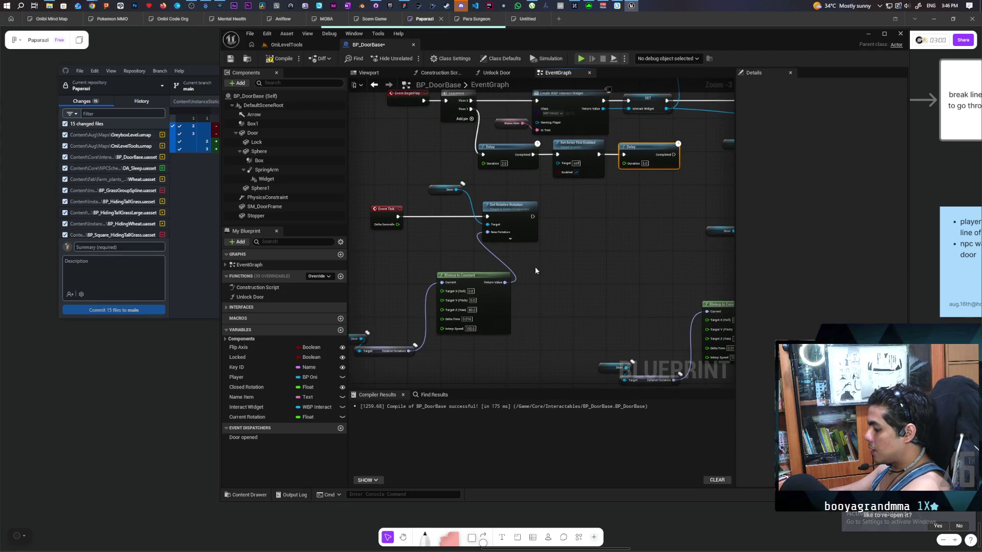
click(427, 243)
Insert a Branch after Event Tick, wiring True and False to the two rotation nodes.
mouse_move(452, 250)
mouse_down()
mouse_move(428, 218)
mouse_move(441, 211)
mouse_up()
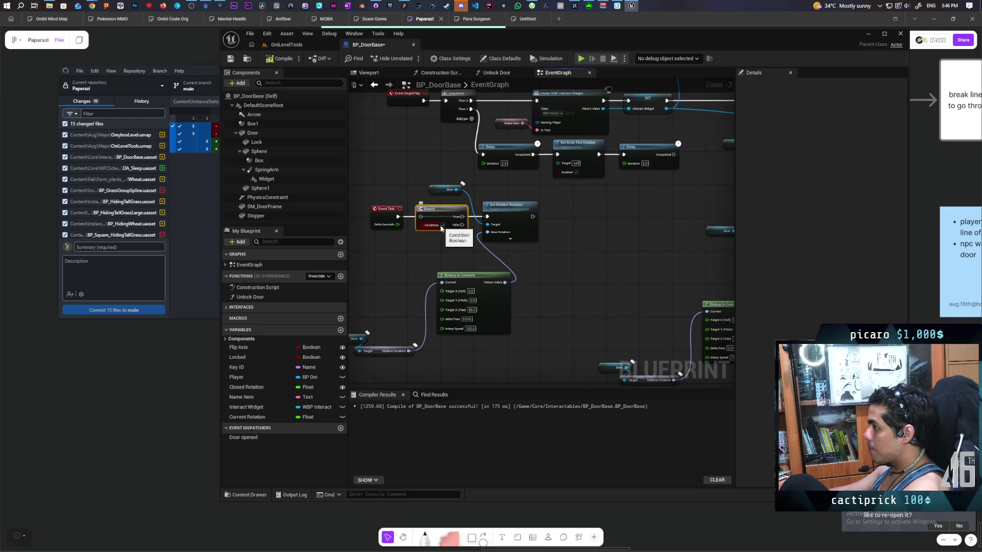
key(ctrl+s)
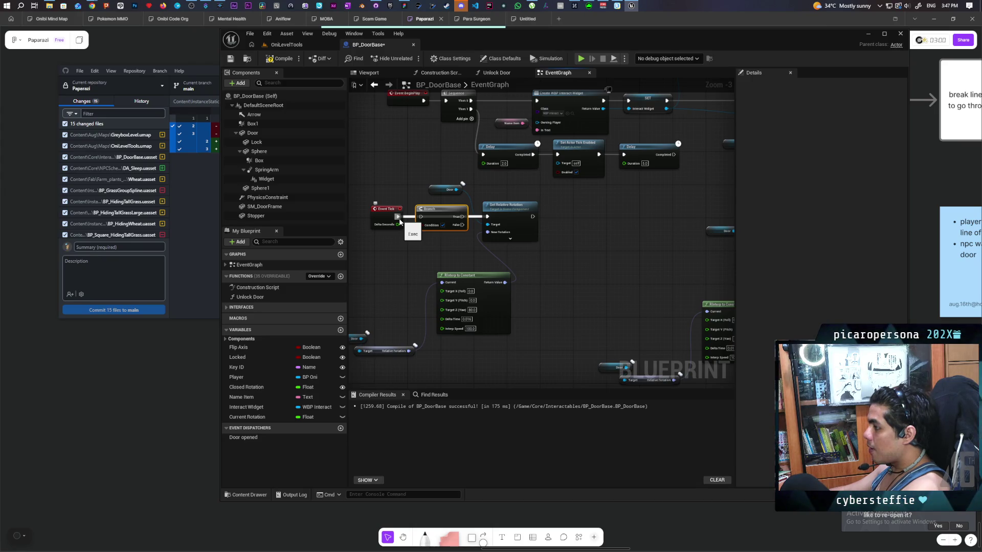
drag(399, 221, 489, 221)
mouse_move(412, 214)
mouse_down()
mouse_move(597, 277)
mouse_move(708, 258)
mouse_up()
mouse_move(521, 242)
mouse_down()
mouse_move(552, 271)
mouse_move(595, 283)
mouse_up()
click(438, 278)
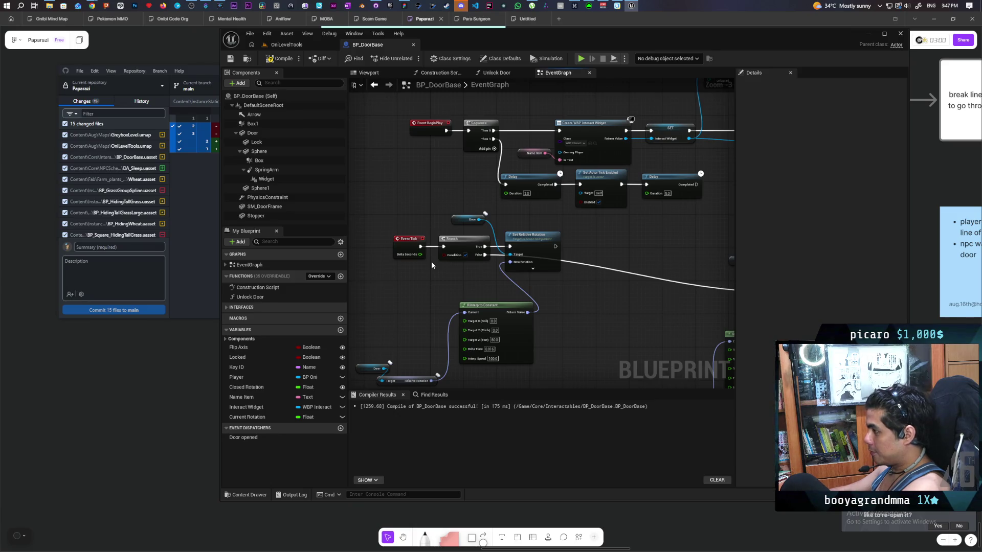
Promote the Branch Condition to a Condition variable and set it after the second Delay.
drag(446, 257, 435, 291)
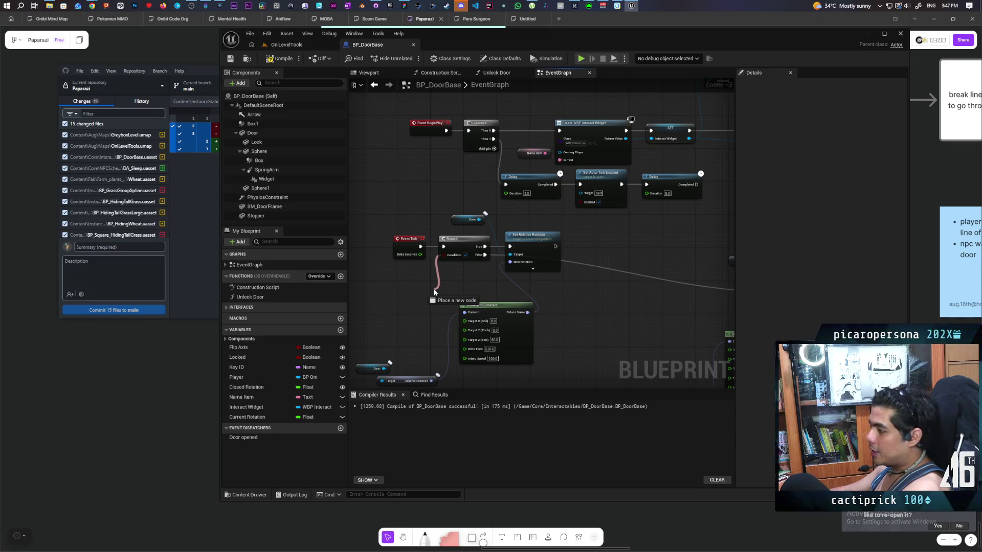
drag(434, 291, 434, 292)
click(413, 290)
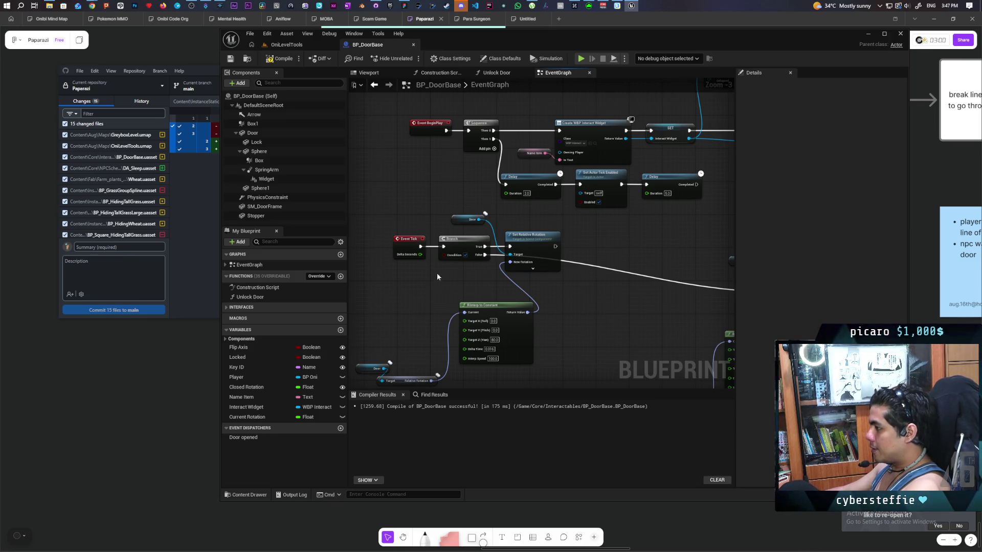
drag(442, 255, 435, 287)
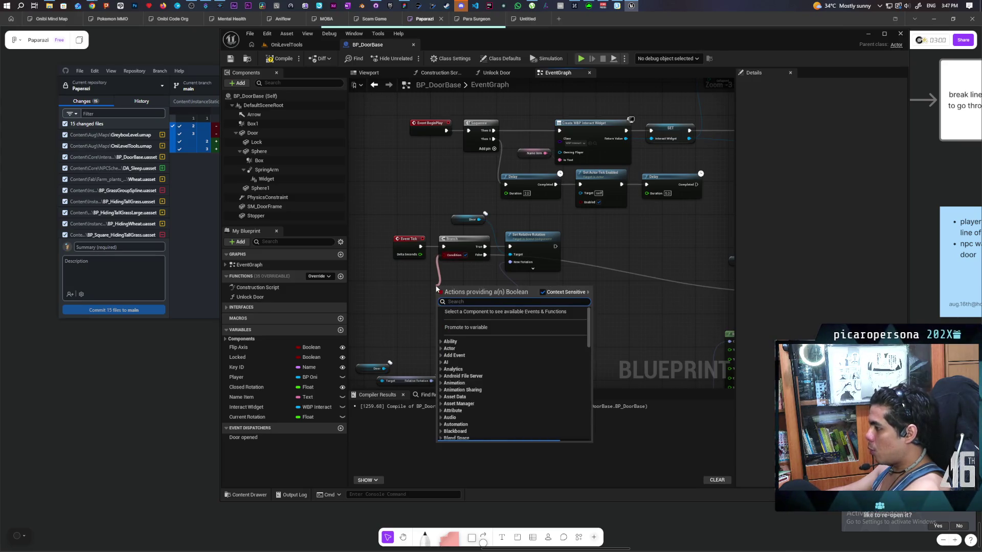
click(466, 328)
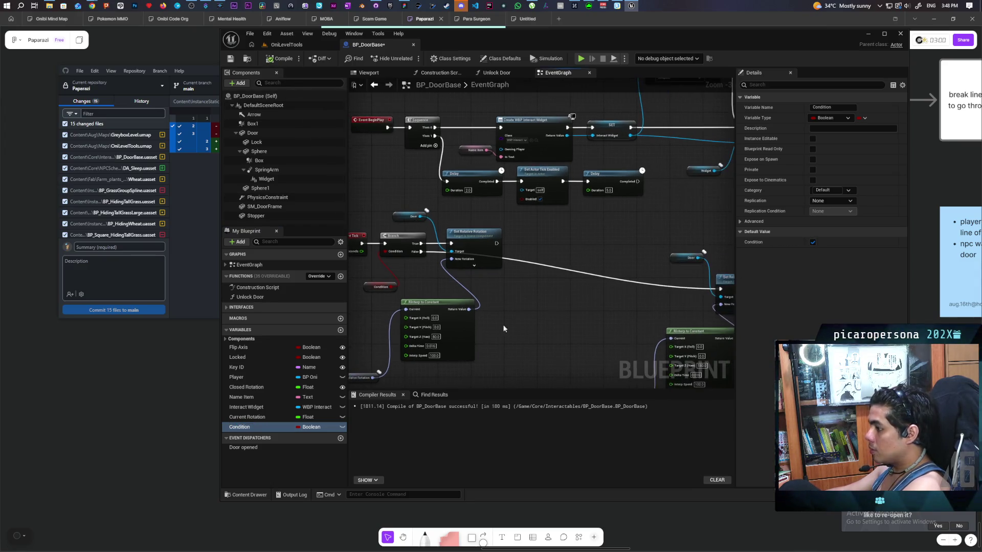
mouse_move(255, 427)
mouse_down()
mouse_move(652, 186)
mouse_move(675, 184)
mouse_move(662, 181)
mouse_up()
Compile and save BP_DoorBase, then return to the OniLevelTools level view.
click(283, 58)
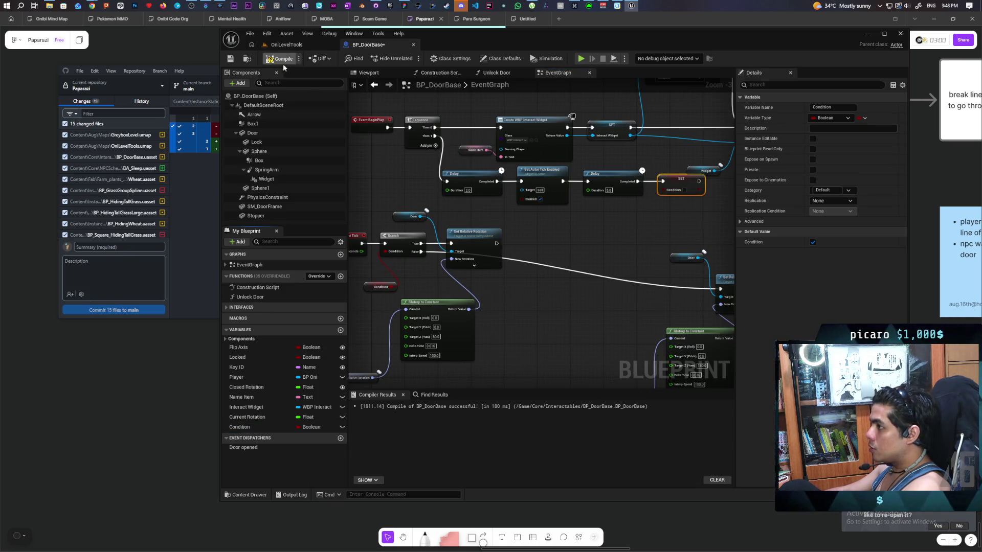
key(ctrl+s)
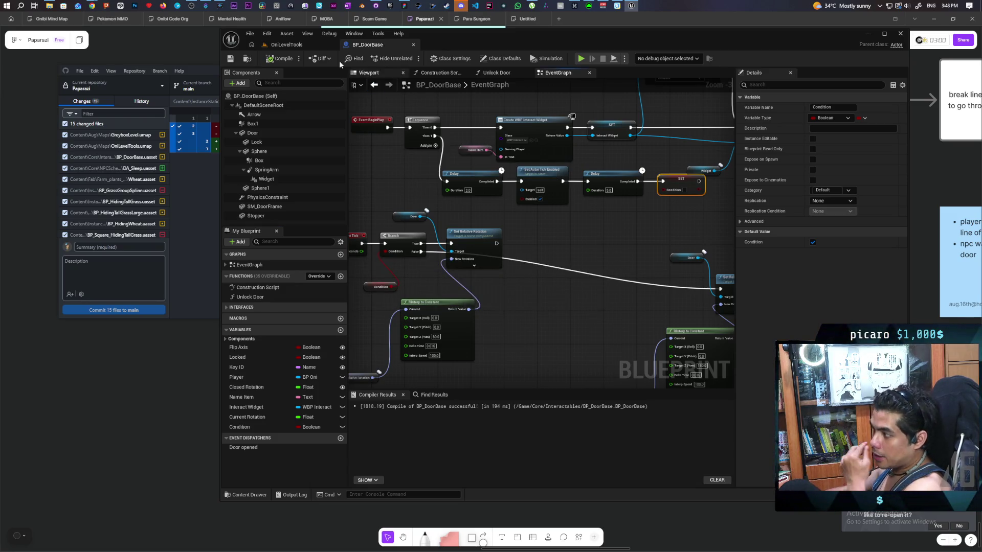
click(286, 44)
mouse_move(475, 309)
mouse_down()
mouse_move(440, 358)
mouse_move(460, 352)
mouse_up()
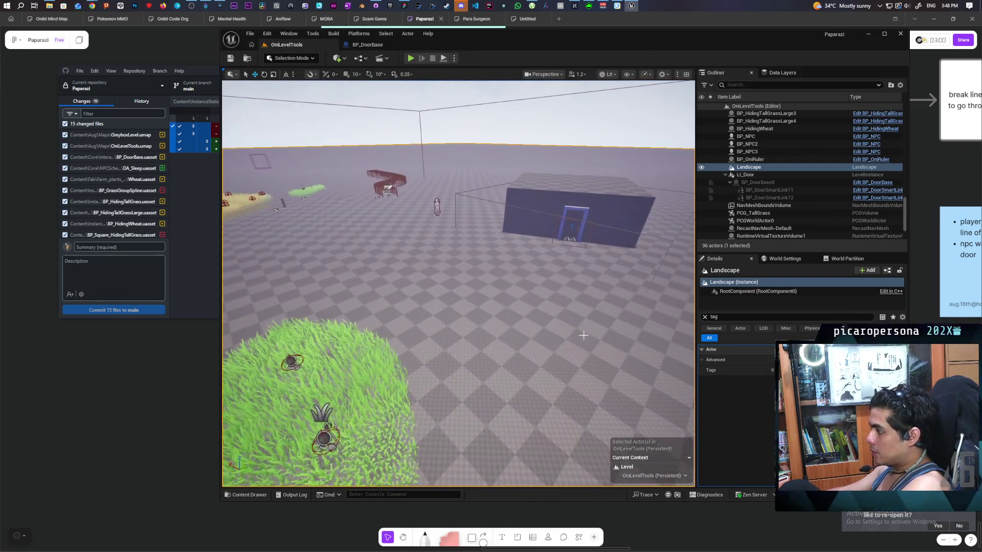
Play from this spot, walk the character to the door and along the wall, then end the session.
right_click(574, 96)
click(599, 353)
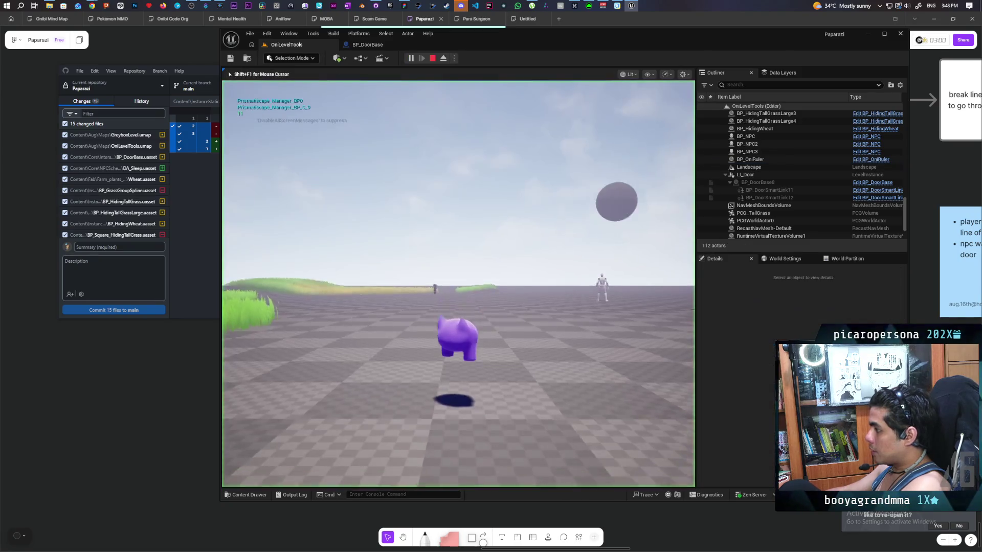
key(w)
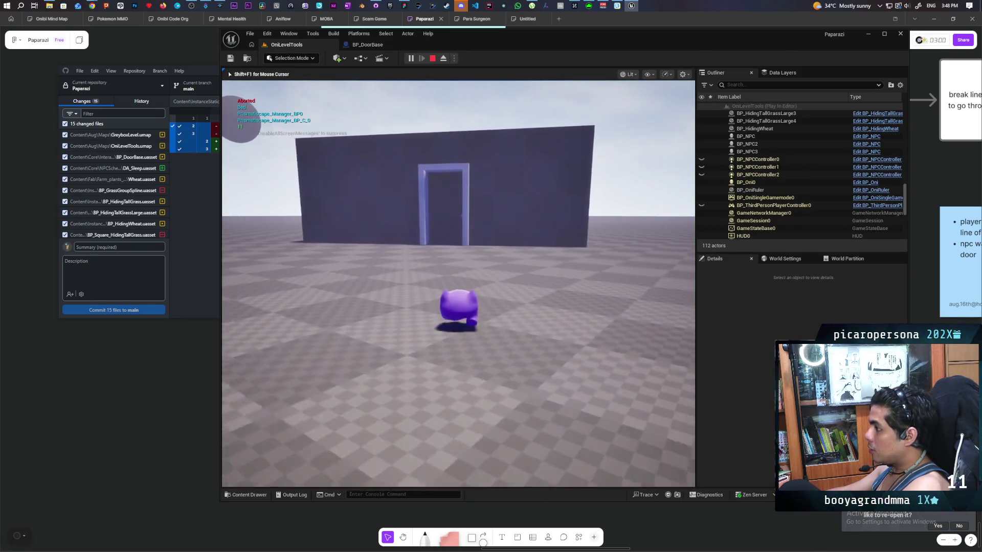
key(a)
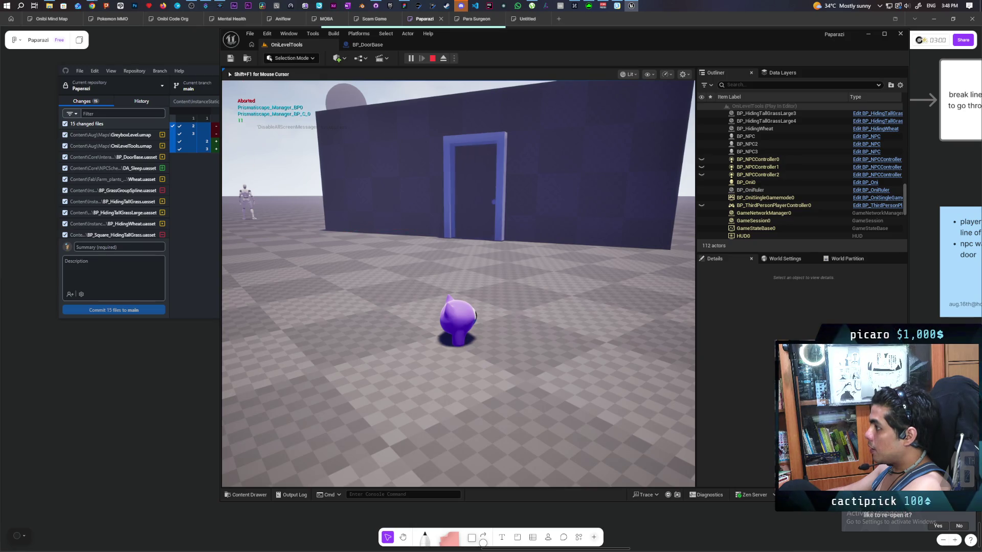
key(d)
key(w)
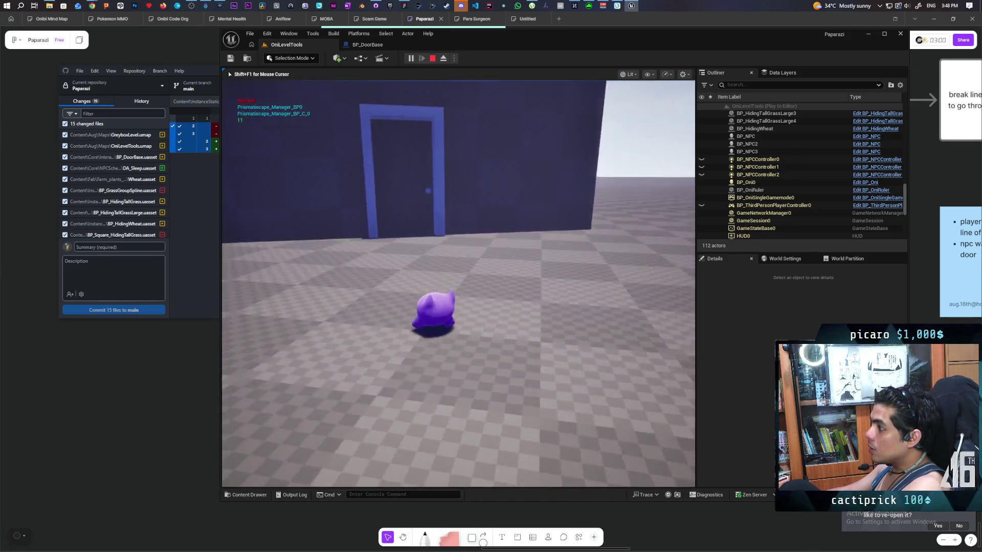
key(d)
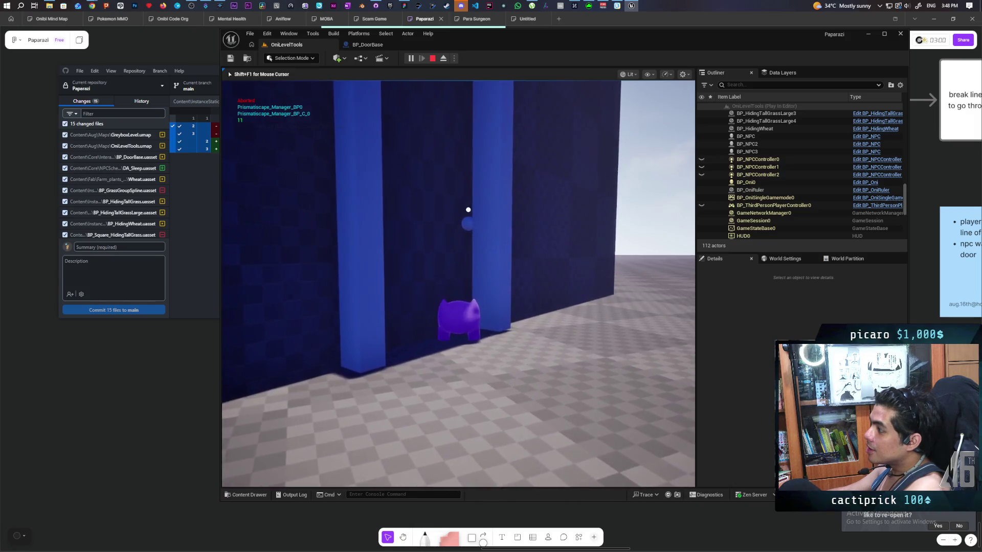
key(a)
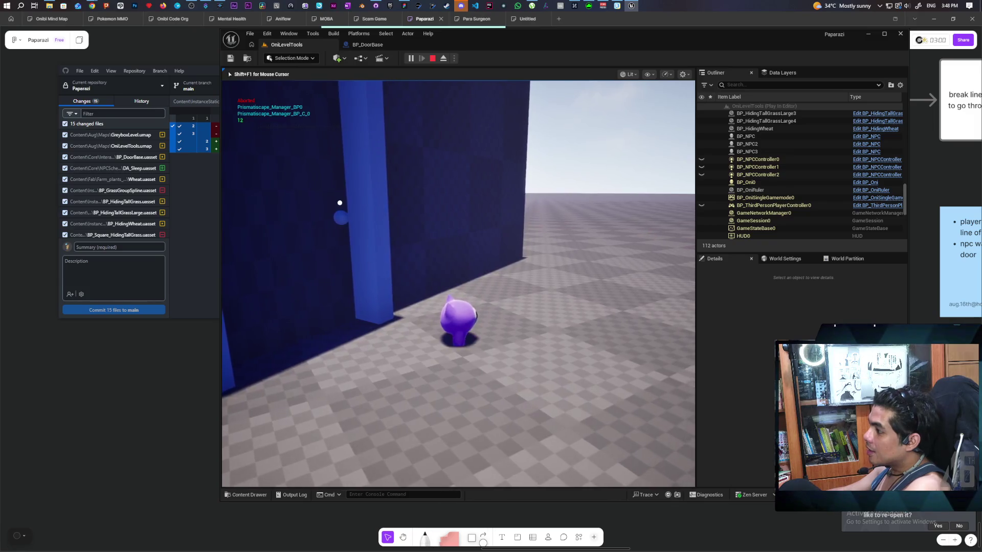
key(Escape)
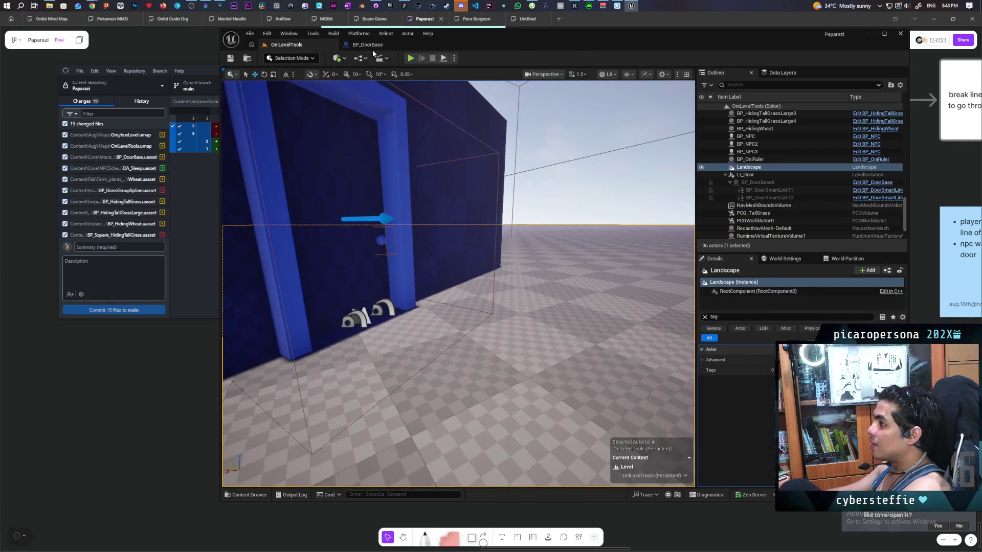
In BP_DoorBase, move Event Tick left and place a new Sequence node after it.
click(367, 45)
scroll(524, 308, down, 1)
mouse_move(537, 219)
mouse_down()
mouse_move(499, 219)
mouse_move(515, 256)
mouse_move(495, 169)
mouse_move(523, 240)
mouse_up()
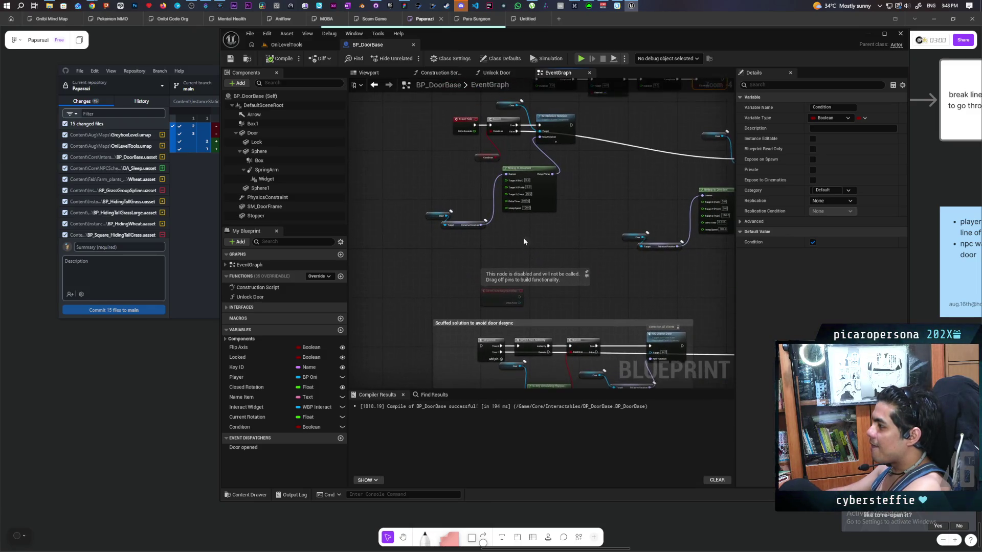
drag(460, 126, 392, 125)
click(411, 157)
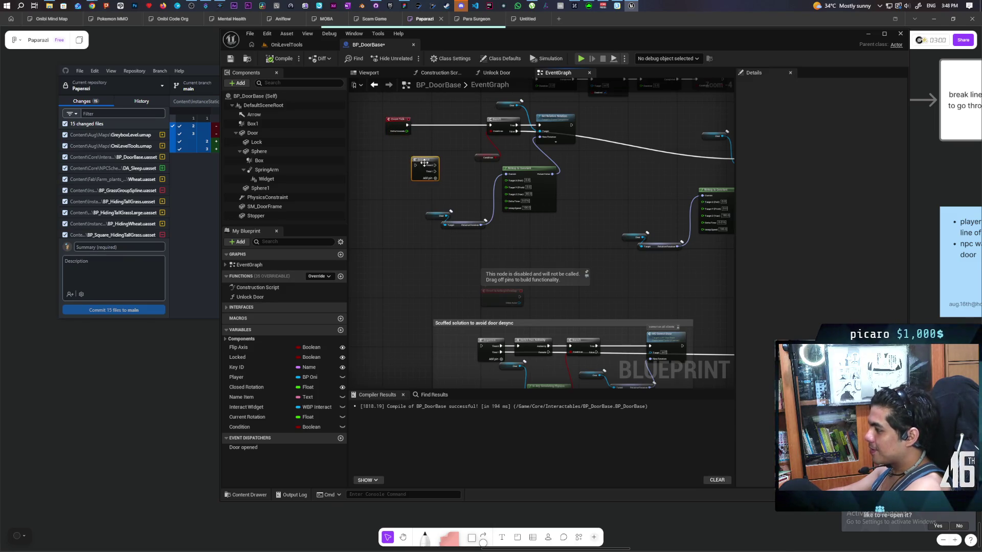
mouse_move(421, 175)
mouse_down()
mouse_move(436, 126)
mouse_move(427, 128)
mouse_move(490, 129)
mouse_move(489, 347)
mouse_move(499, 352)
mouse_up()
Compile and save the blueprint, then go back to the OniLevelTools level.
click(280, 59)
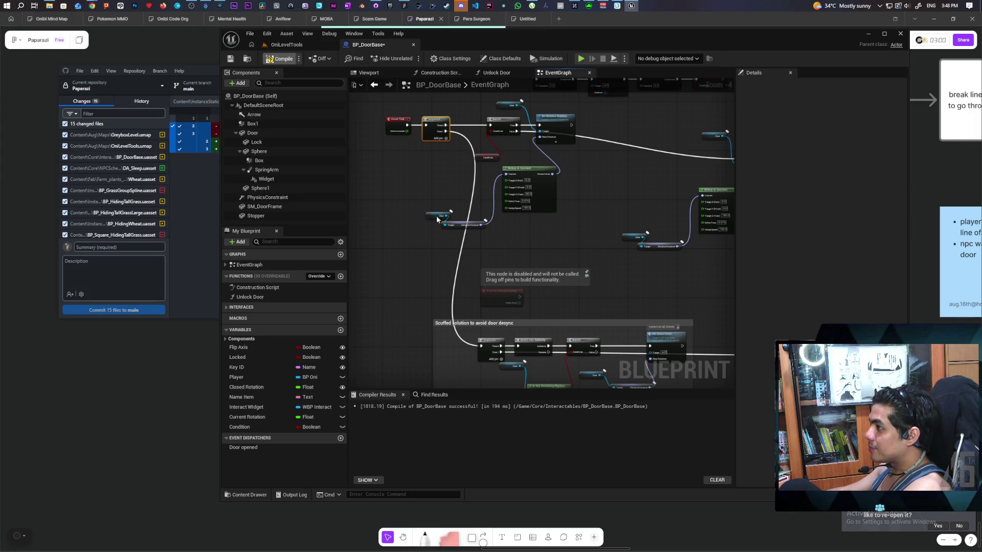
key(ctrl+s)
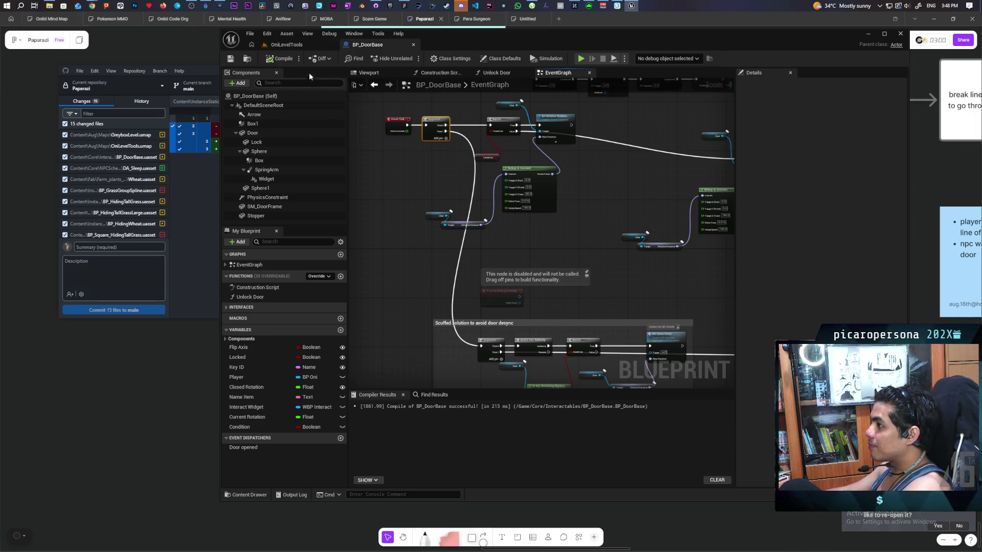
click(299, 45)
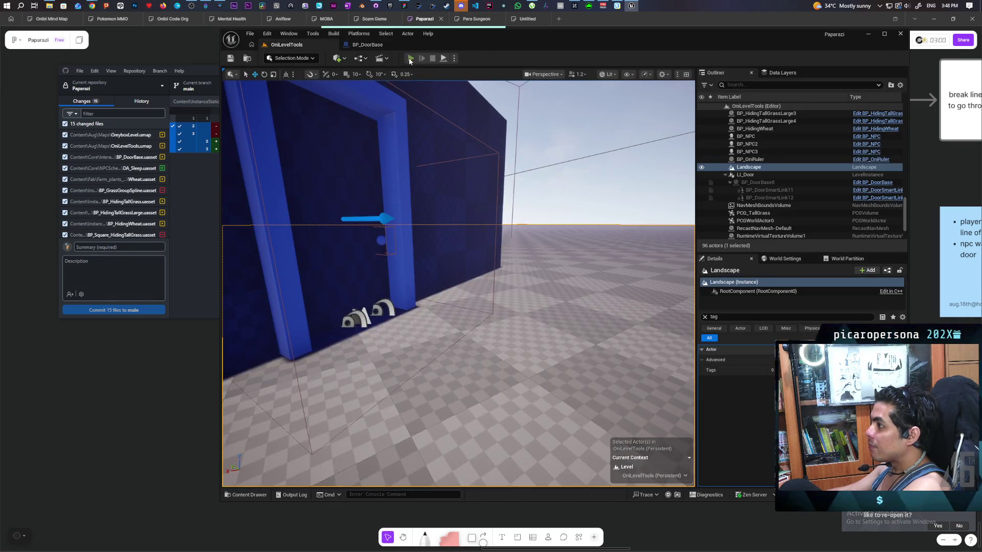
Play the level, walk the character toward the blue doorway, then stop the session.
click(409, 58)
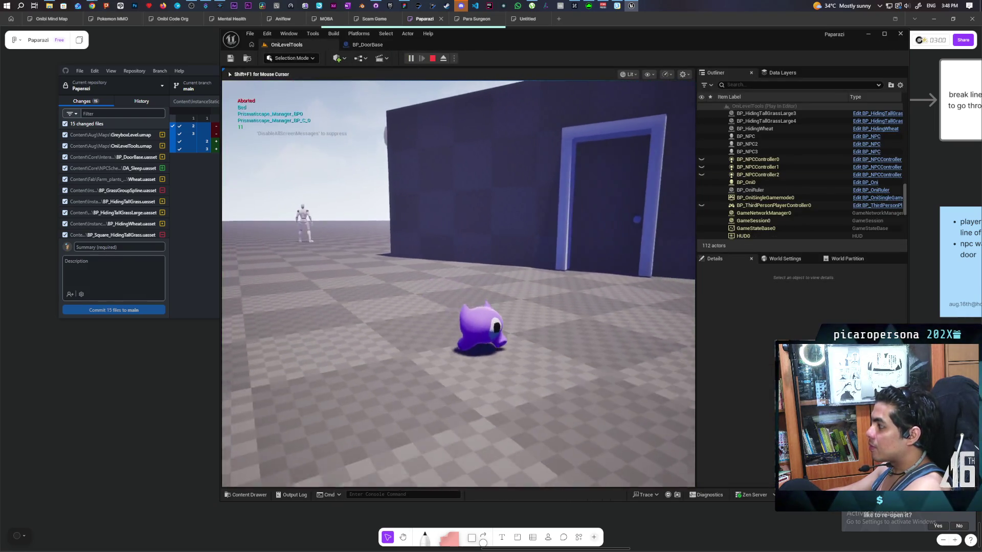
key(w)
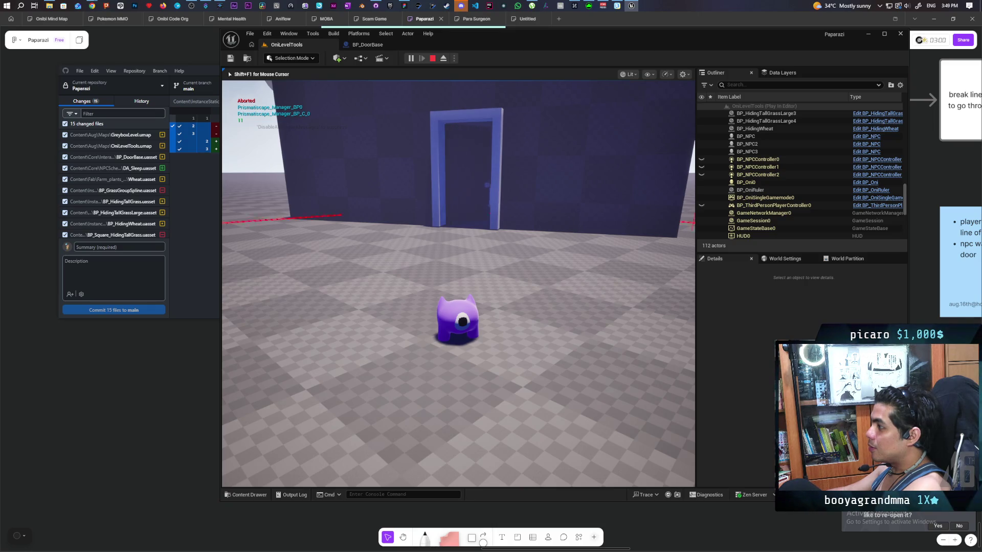
key(a)
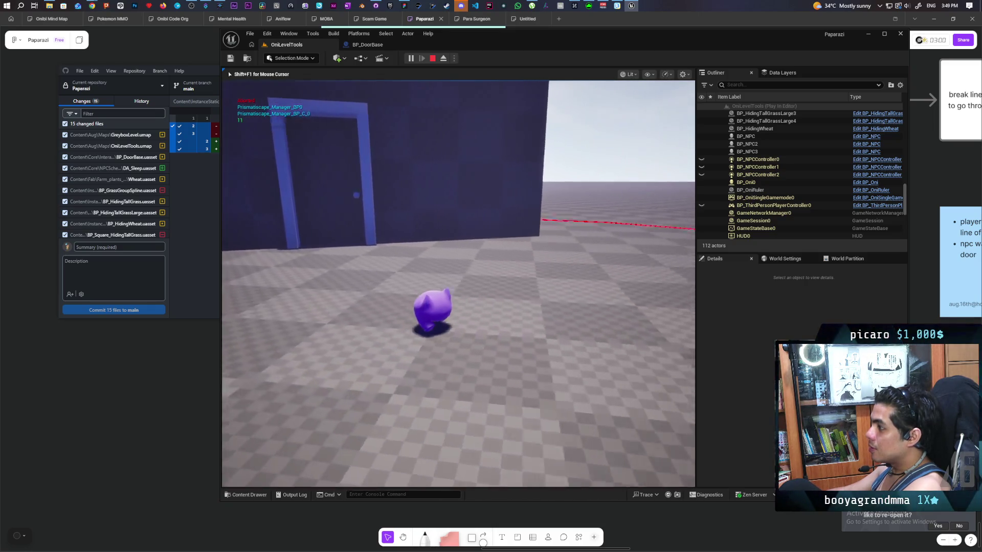
key(w)
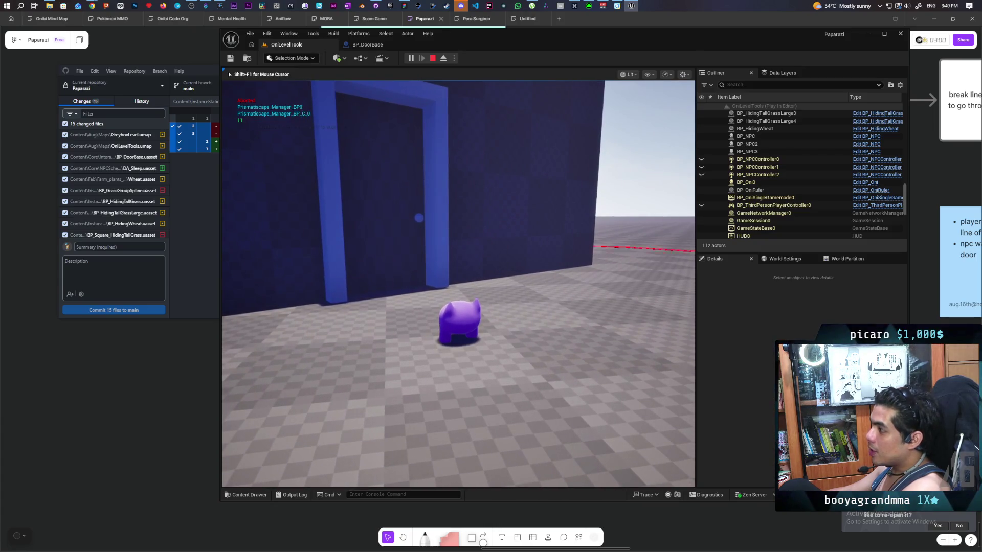
key(Escape)
click(656, 286)
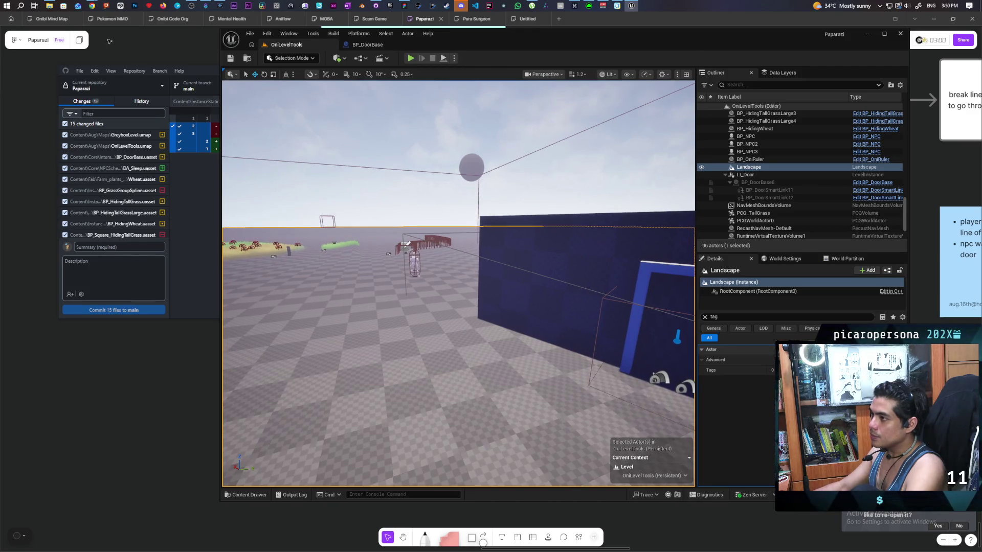
Finish the play test and return to the OniLevelTools level editor.
mouse_move(93, 4)
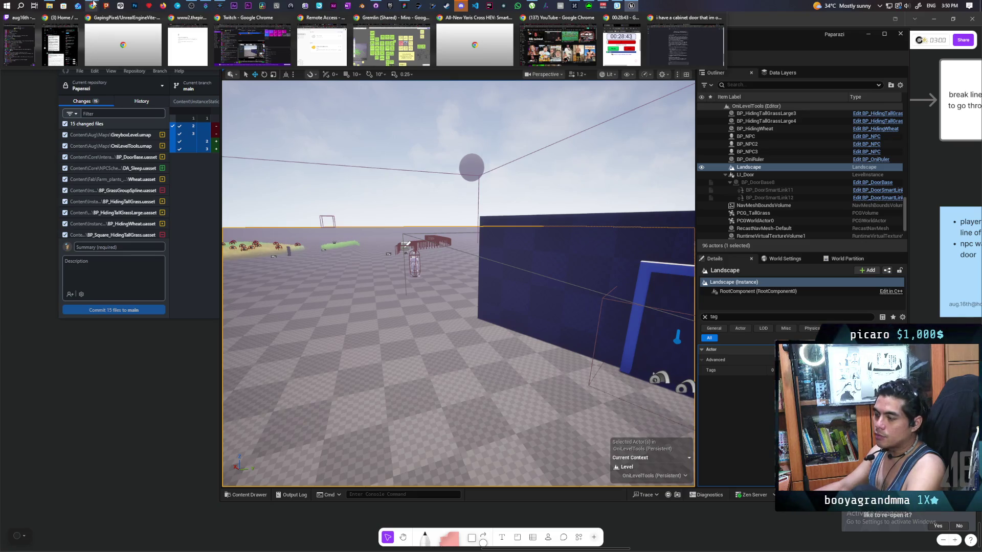
On the Miro planning board, check the Prototype milestone's date on the timeline.
click(392, 45)
scroll(410, 263, up, 5)
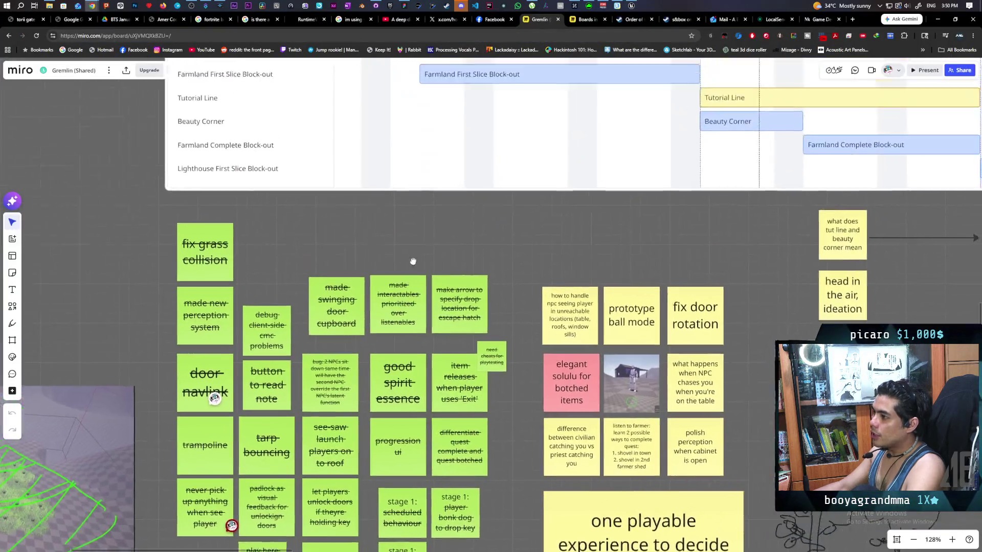
scroll(395, 265, up, 3)
scroll(396, 265, right, 5)
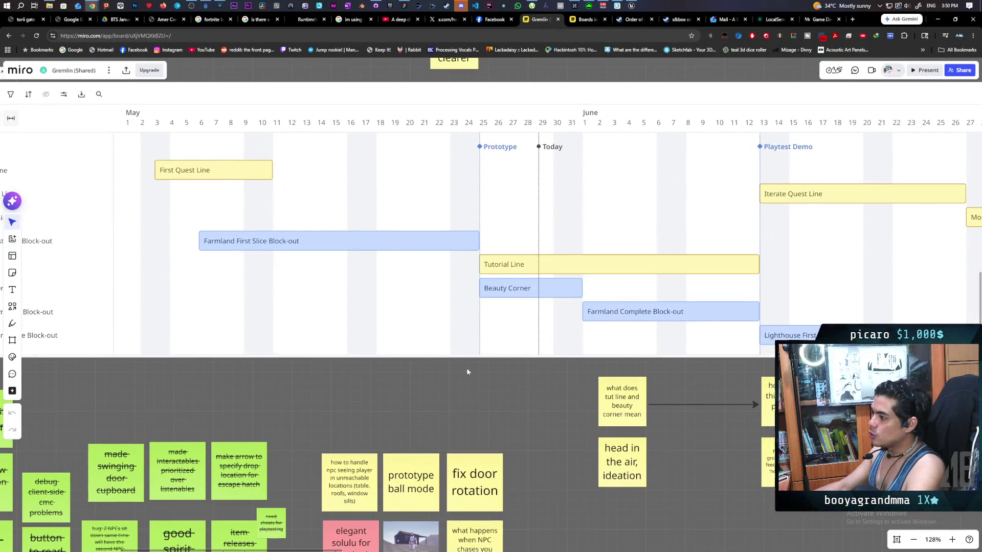
drag(468, 370, 382, 388)
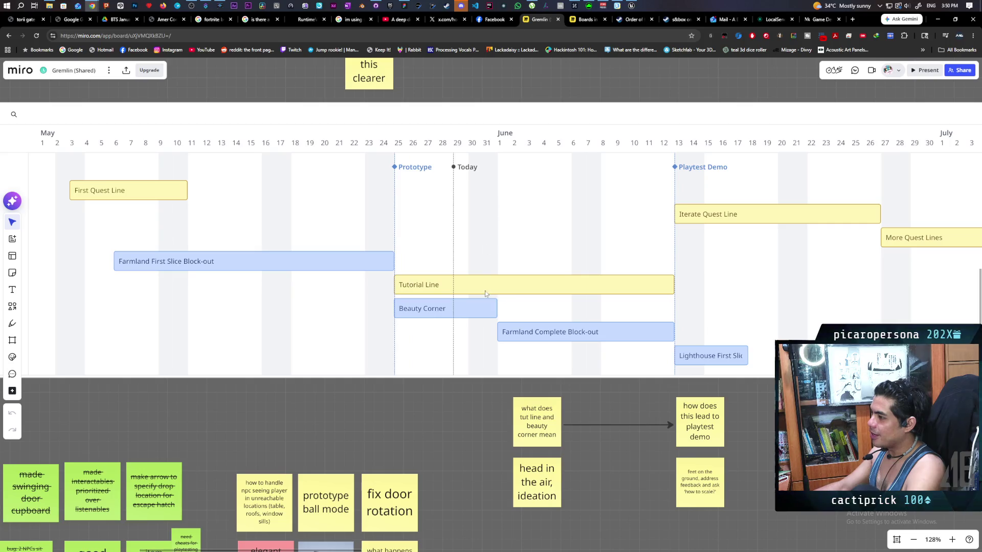
click(394, 167)
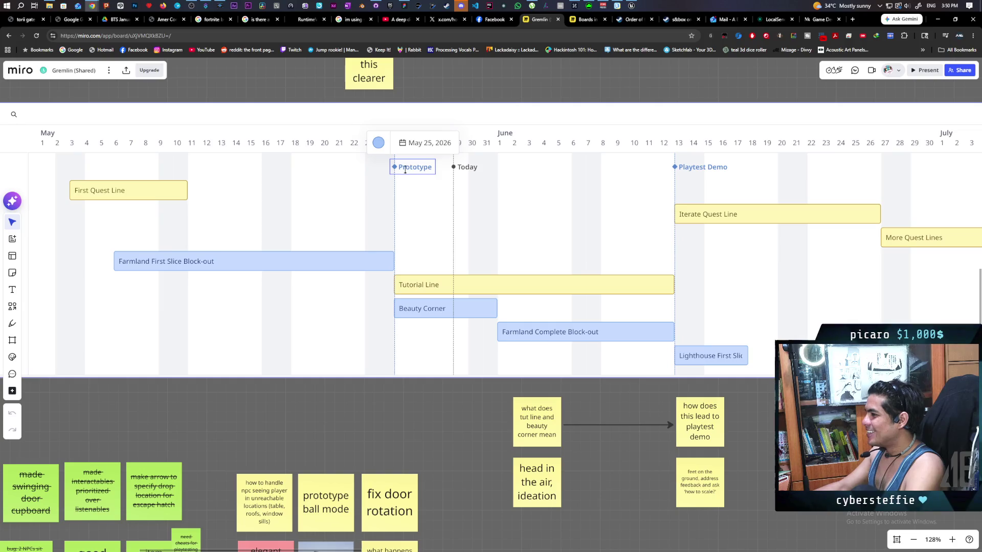
key(Escape)
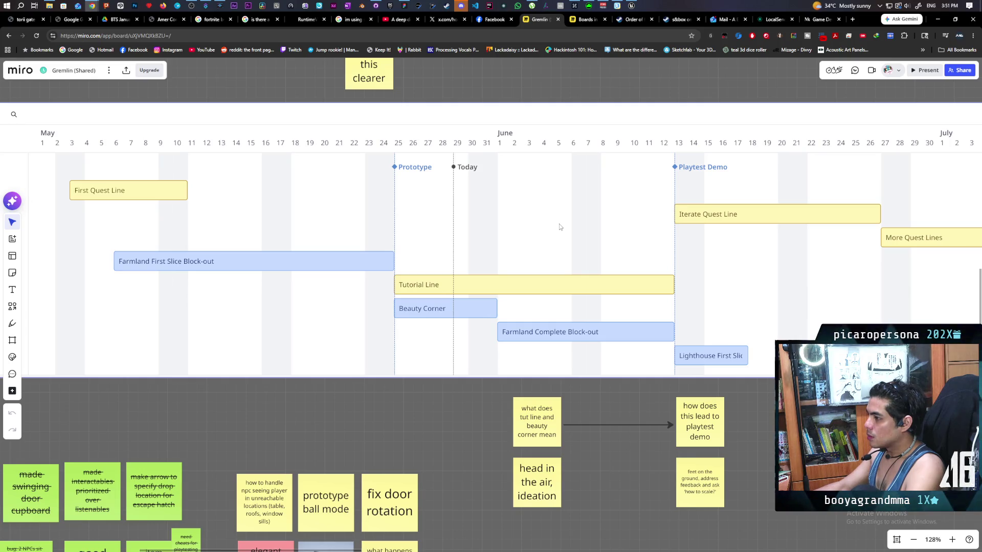
Fit the whole timeline into view, look at June's Playtest Demo, then return to Unreal.
scroll(471, 156, up, 2)
mouse_move(471, 156)
mouse_down()
mouse_move(646, 140)
mouse_move(576, 133)
mouse_move(690, 128)
mouse_move(564, 125)
mouse_move(591, 114)
mouse_move(605, 131)
mouse_move(511, 131)
mouse_move(403, 111)
mouse_move(333, 116)
mouse_move(567, 123)
mouse_up()
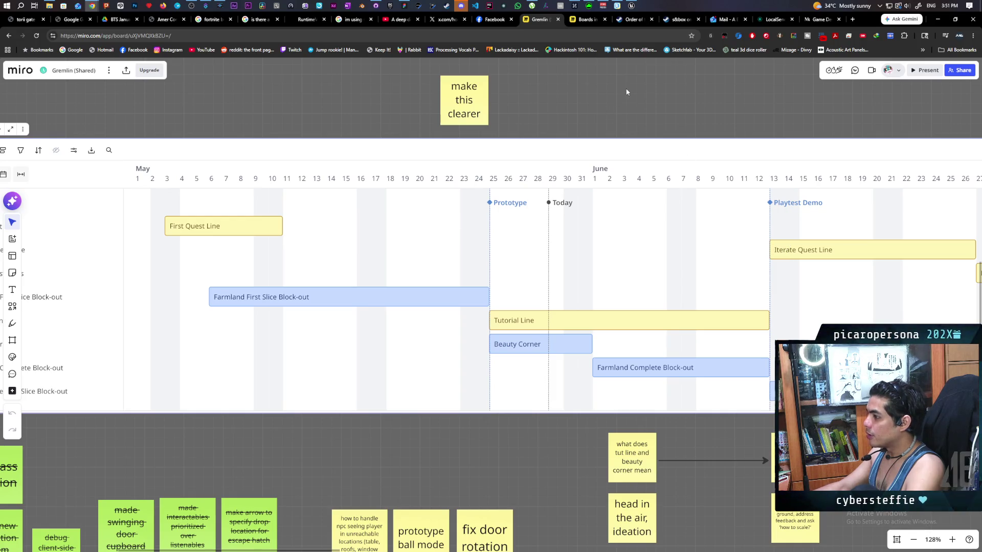
click(211, 292)
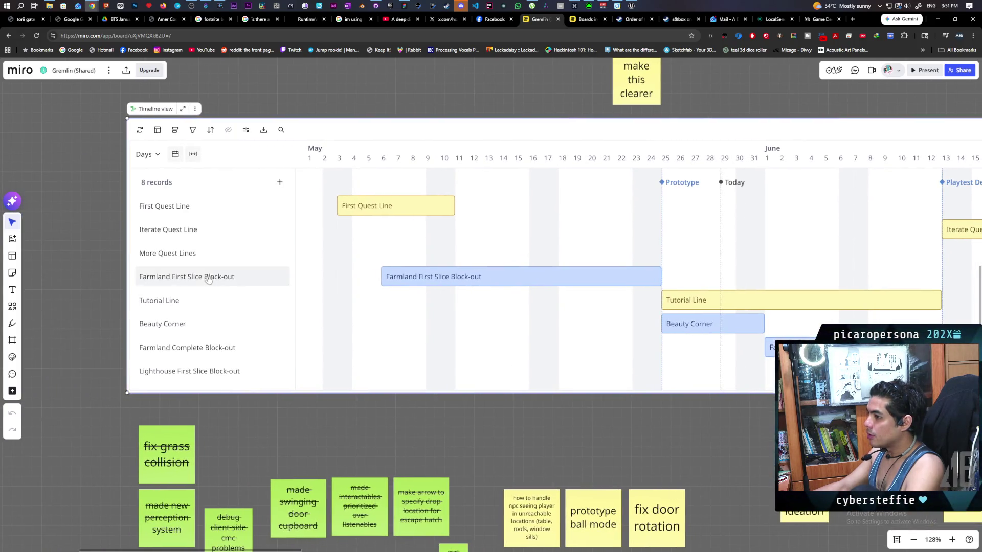
drag(777, 278, 591, 261)
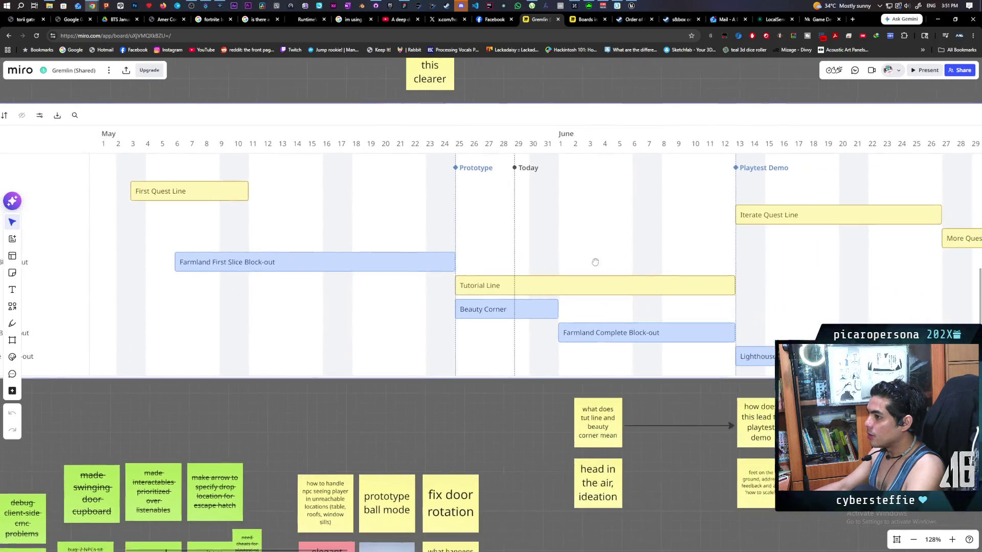
key(alt+Tab)
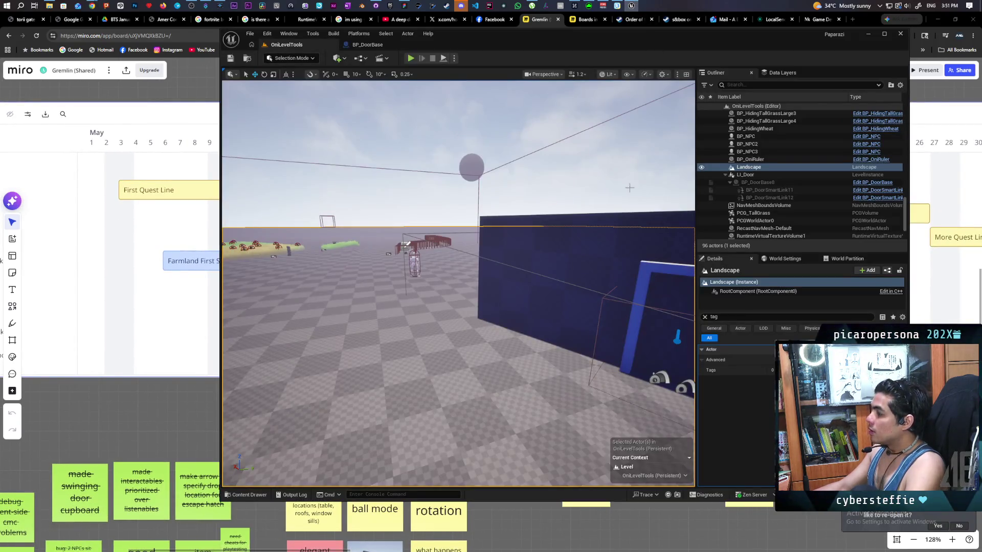
Add a Switch Has Authority node near BP_DoorBase's Tick and BeginPlay chains.
click(370, 44)
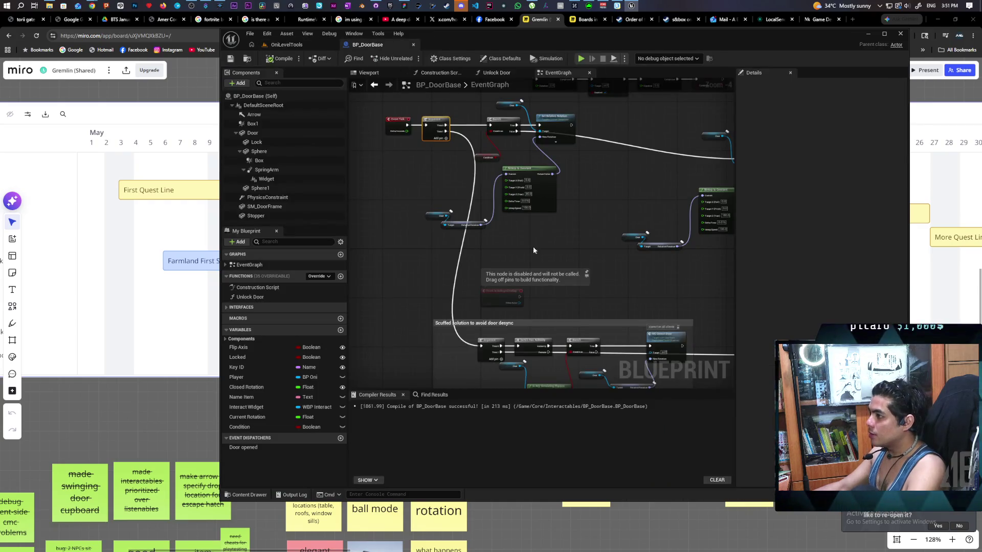
drag(587, 240, 574, 84)
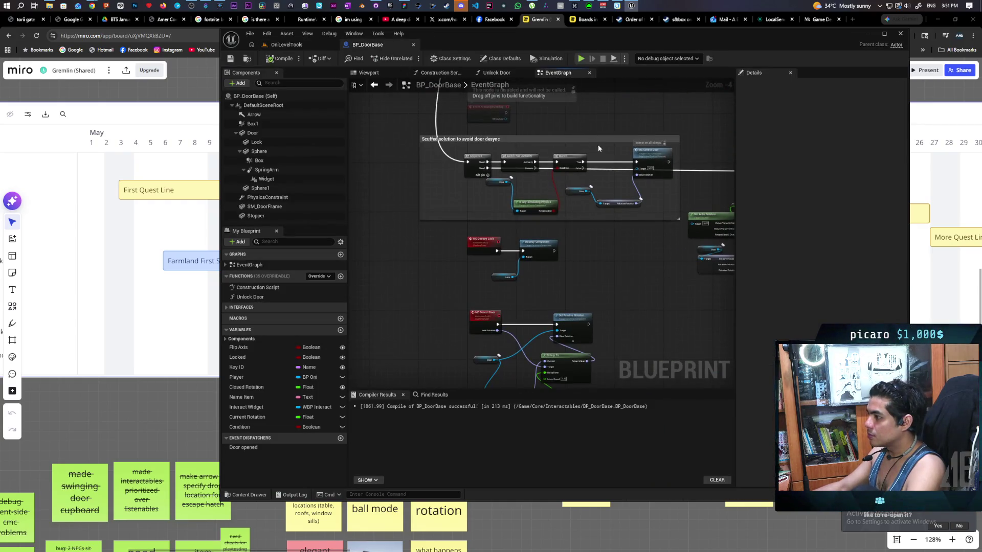
mouse_move(597, 283)
mouse_down()
mouse_move(565, 206)
mouse_move(565, 149)
mouse_move(551, 320)
mouse_up()
mouse_move(586, 151)
mouse_down()
mouse_move(602, 280)
mouse_move(612, 264)
mouse_move(678, 309)
mouse_move(532, 313)
mouse_move(501, 329)
mouse_move(581, 334)
mouse_move(558, 309)
mouse_move(643, 319)
mouse_move(634, 353)
mouse_up()
scroll(612, 264, up, 2)
scroll(611, 262, down, 1)
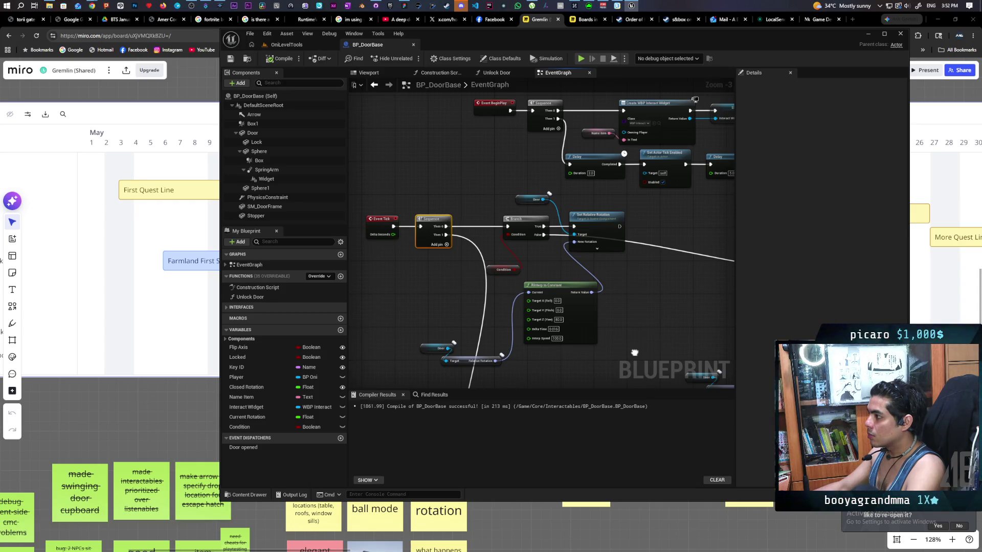
drag(634, 353, 609, 371)
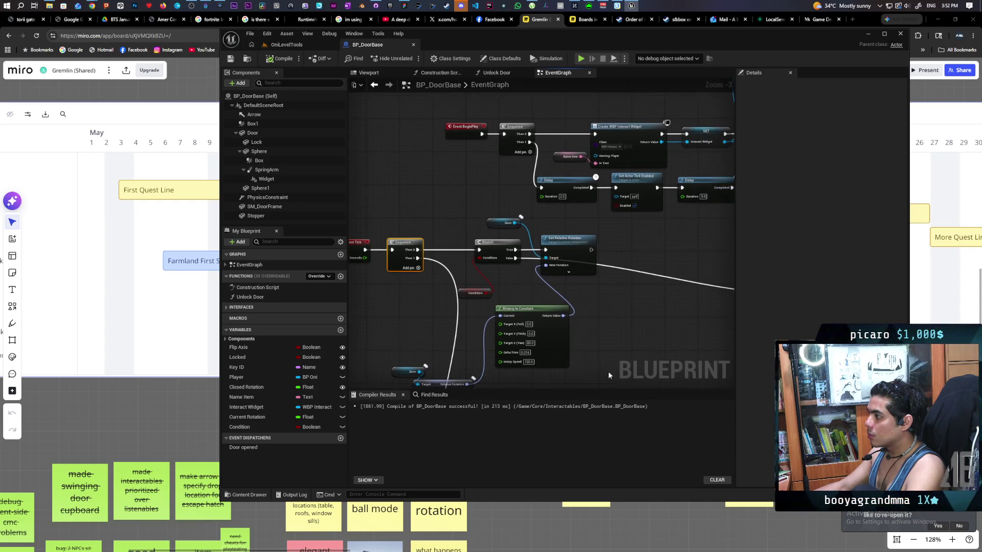
right_click(466, 172)
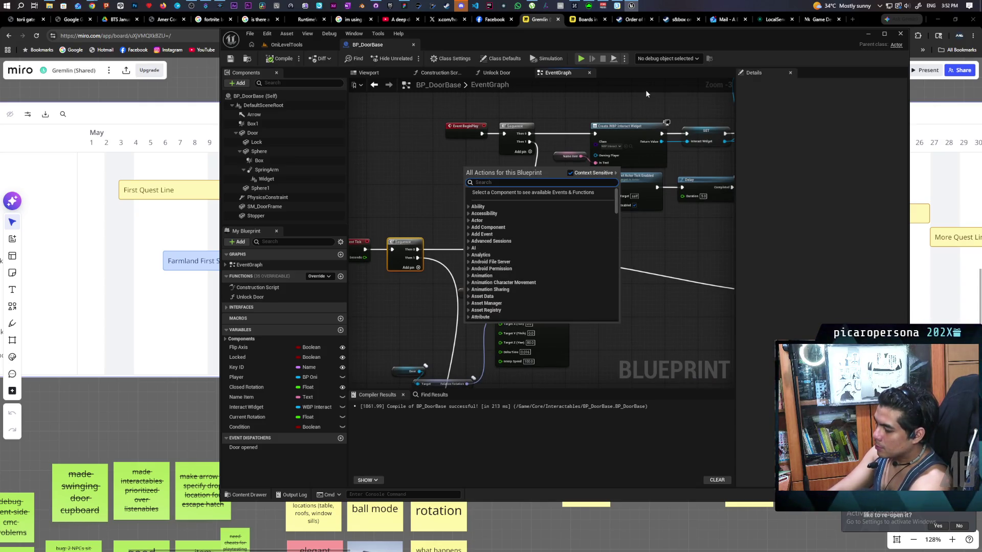
text(has autho)
key(Down)
key(Return)
Wire Sequence Then 1 into Switch Has Authority and its Authority output into the Delay.
scroll(508, 171, up, 2)
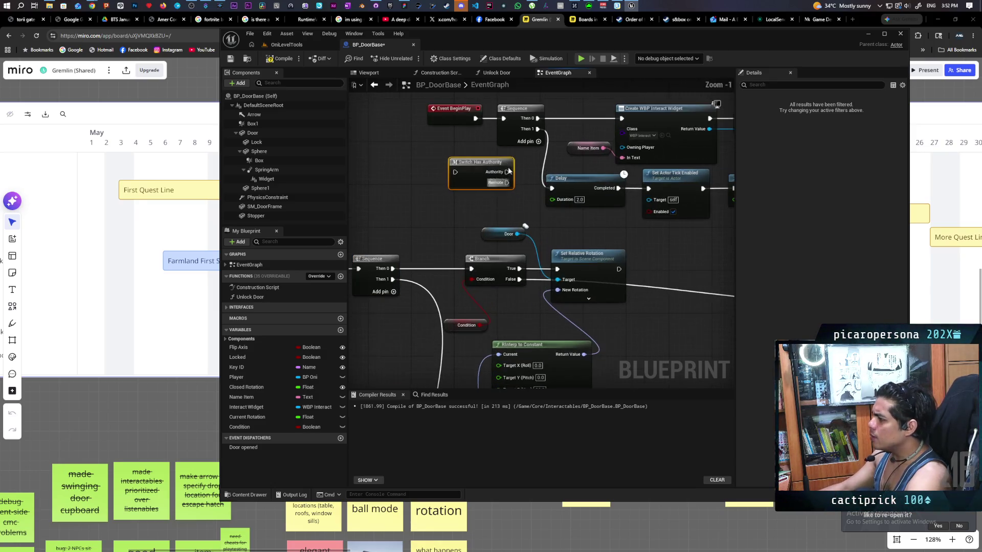
mouse_move(537, 128)
mouse_down()
mouse_move(511, 148)
mouse_move(445, 166)
mouse_move(551, 188)
mouse_up()
drag(481, 162, 481, 179)
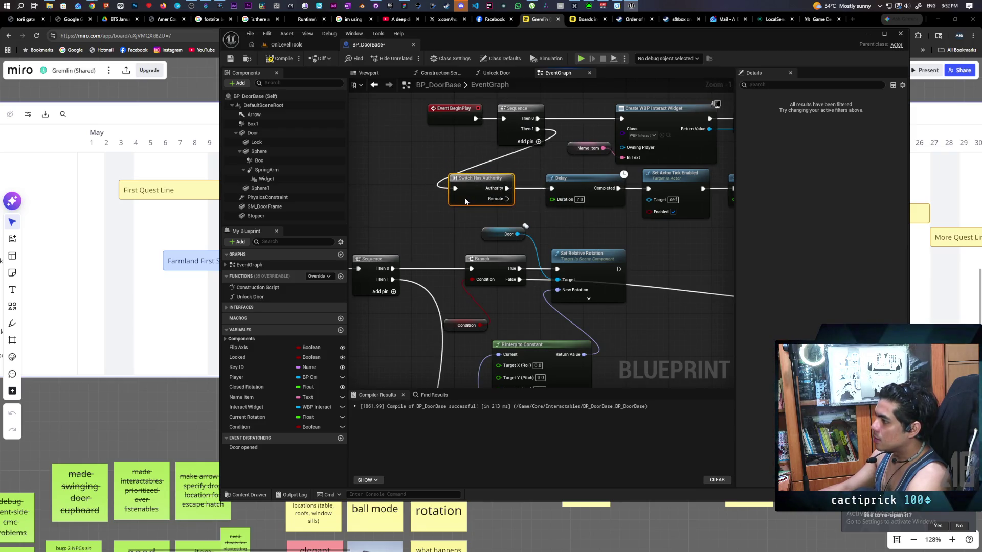
click(286, 44)
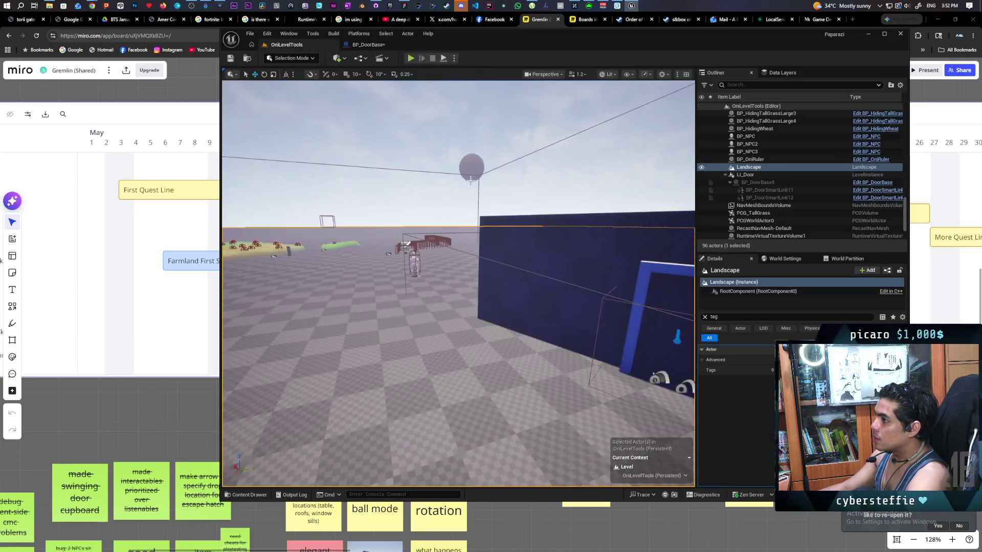
Play From Here beside the wall, walk the character to the blue doorway, and stop playing.
right_click(393, 174)
click(428, 428)
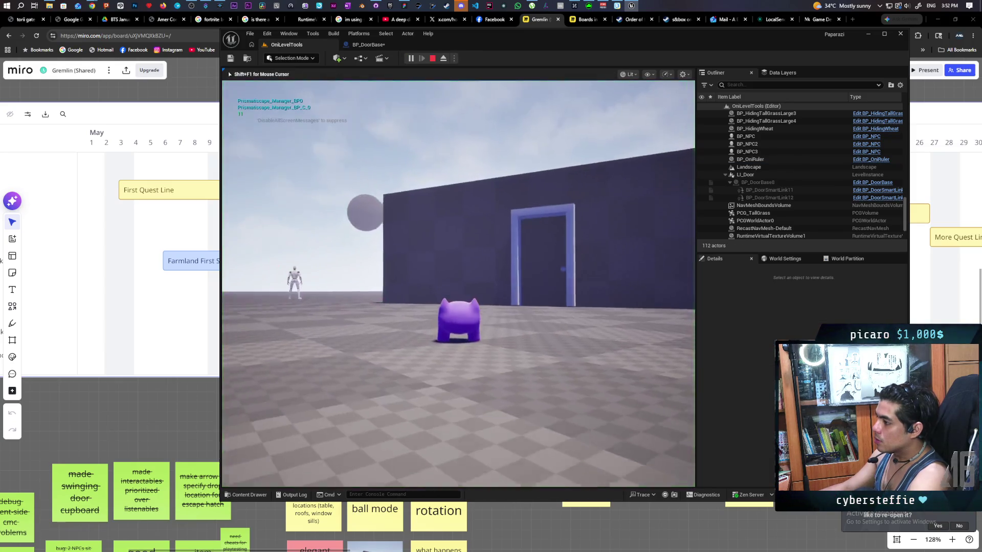
key(w)
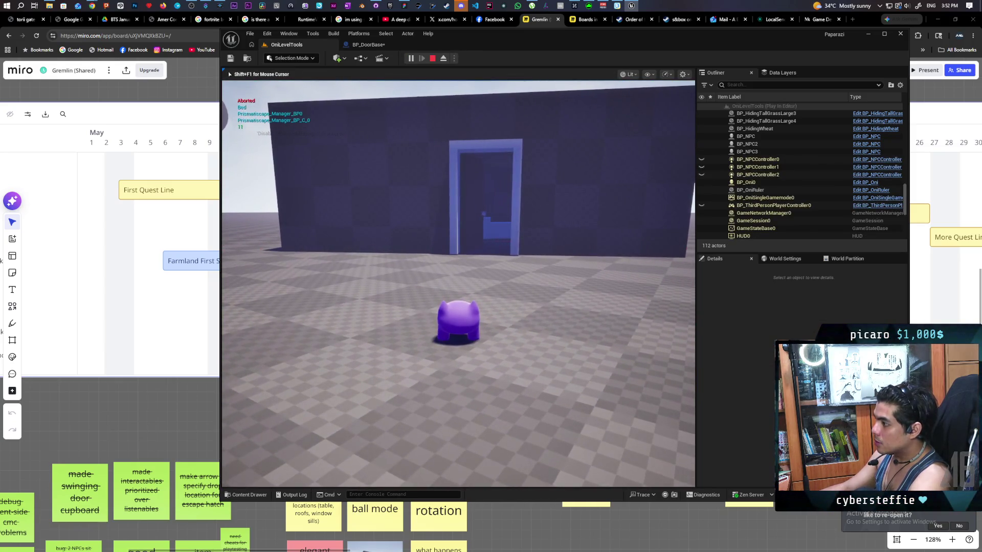
key(a)
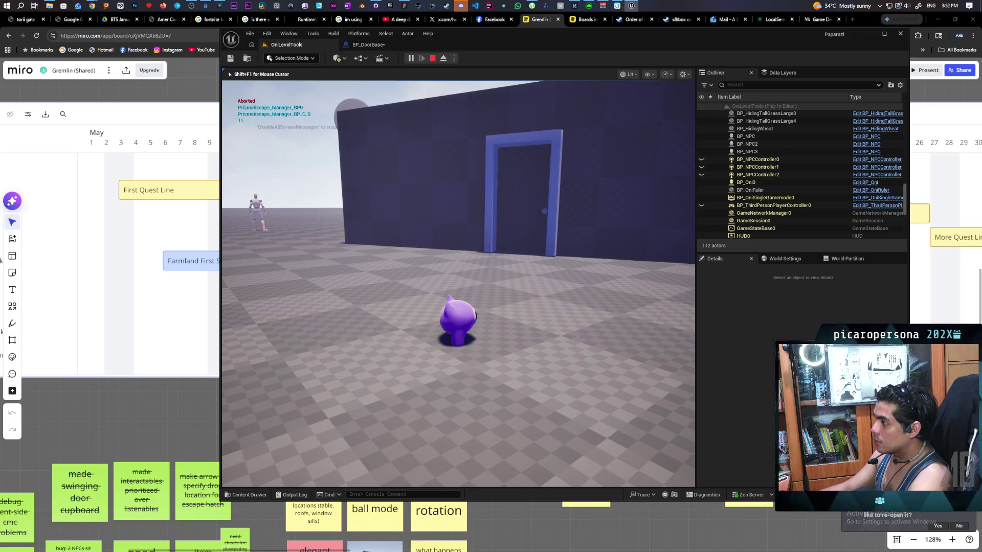
key(d)
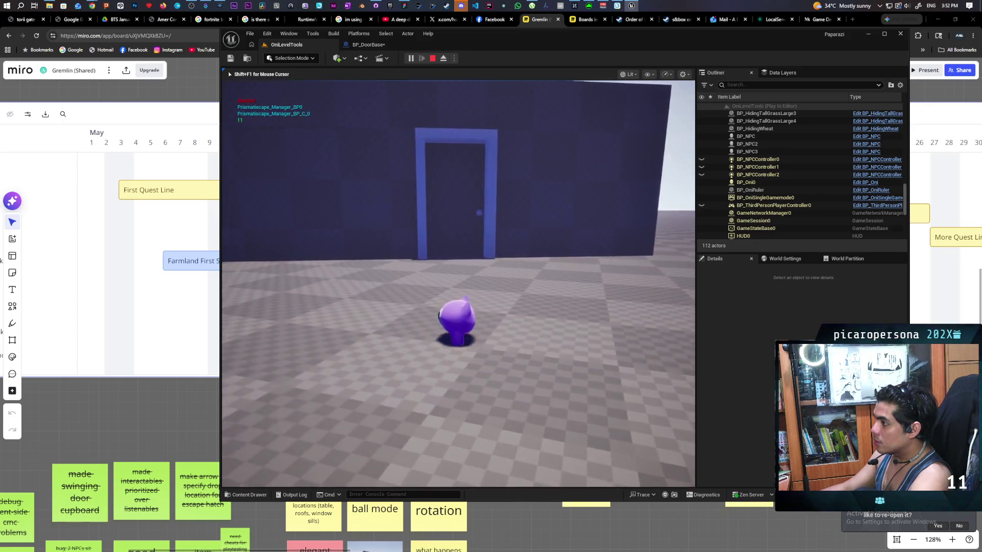
key(w)
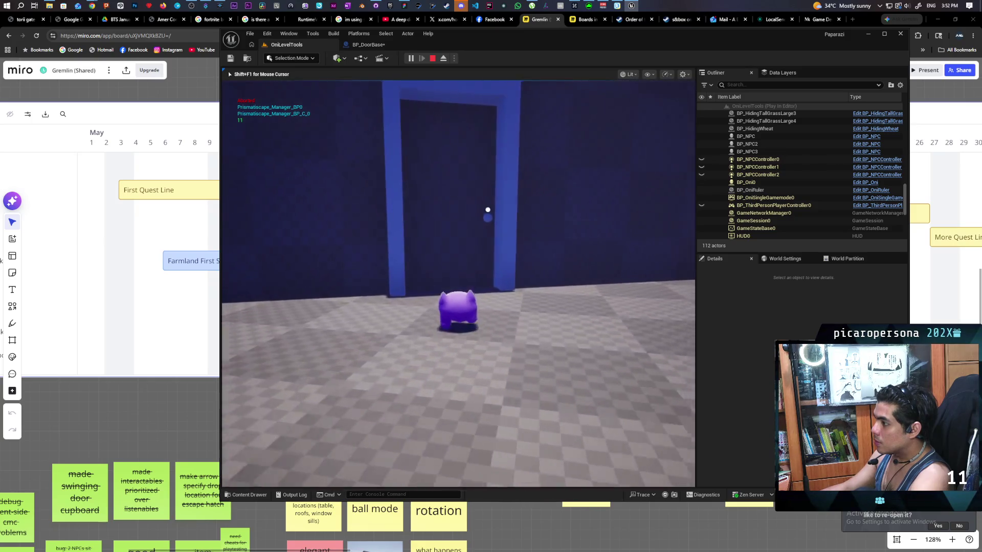
key(Escape)
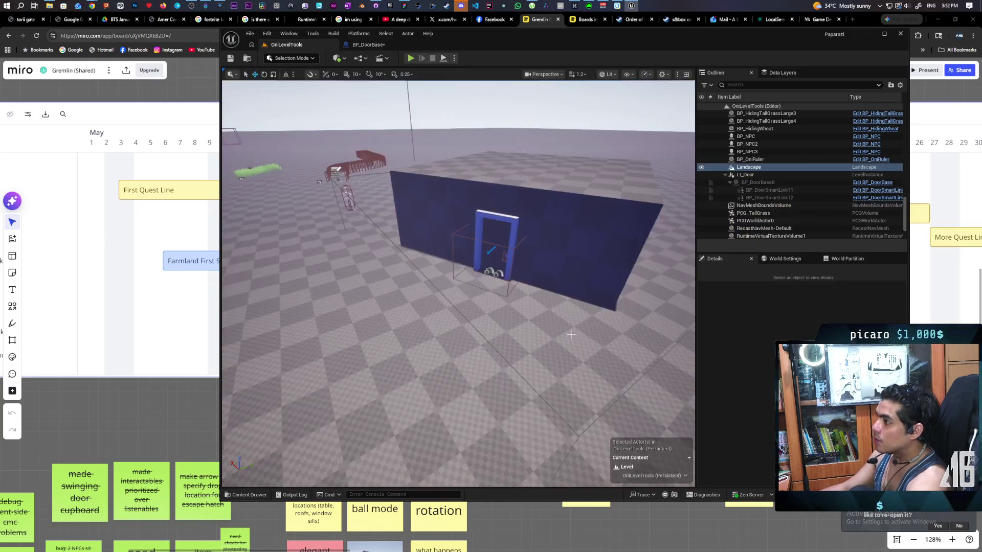
click(368, 45)
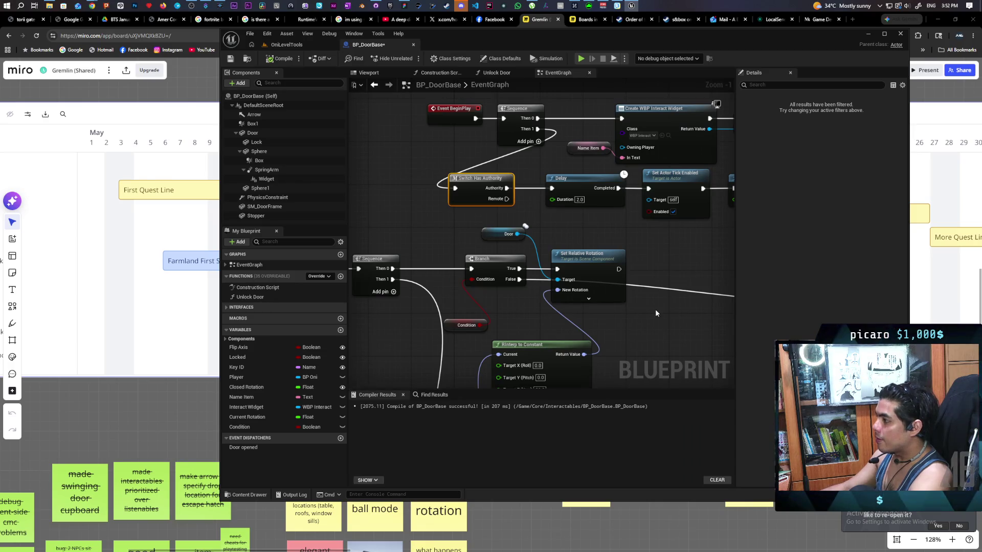
Wire Event Tick's Delta Seconds into Delta Time on both RInterp to Constant nodes.
scroll(649, 318, down, 7)
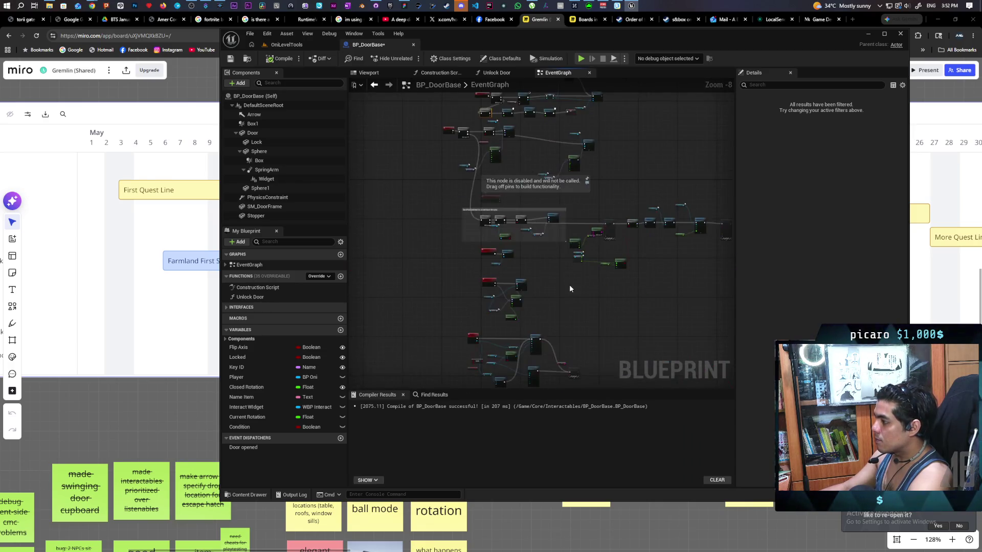
scroll(549, 261, up, 4)
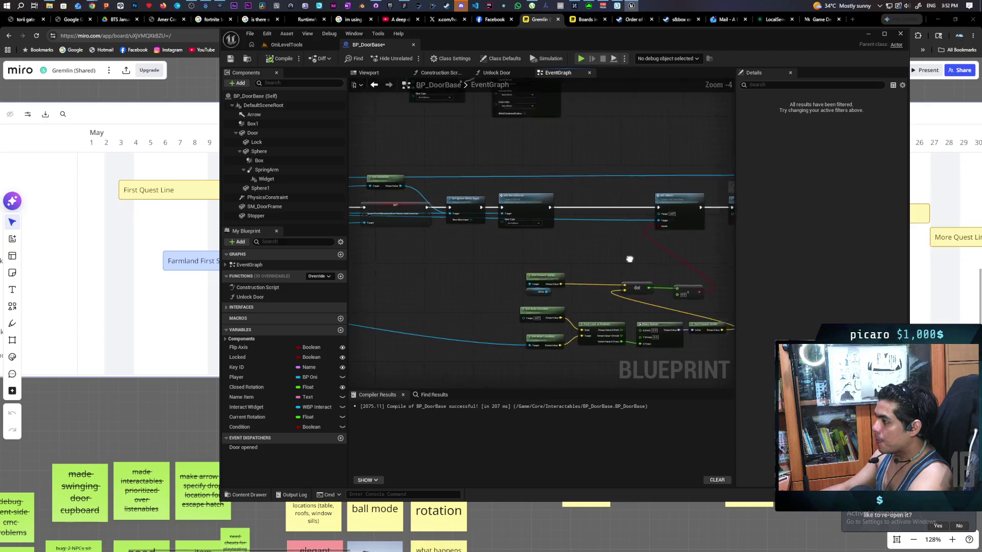
mouse_move(481, 265)
mouse_down()
mouse_move(444, 267)
mouse_move(520, 272)
mouse_move(581, 192)
mouse_move(567, 146)
mouse_move(559, 208)
mouse_up()
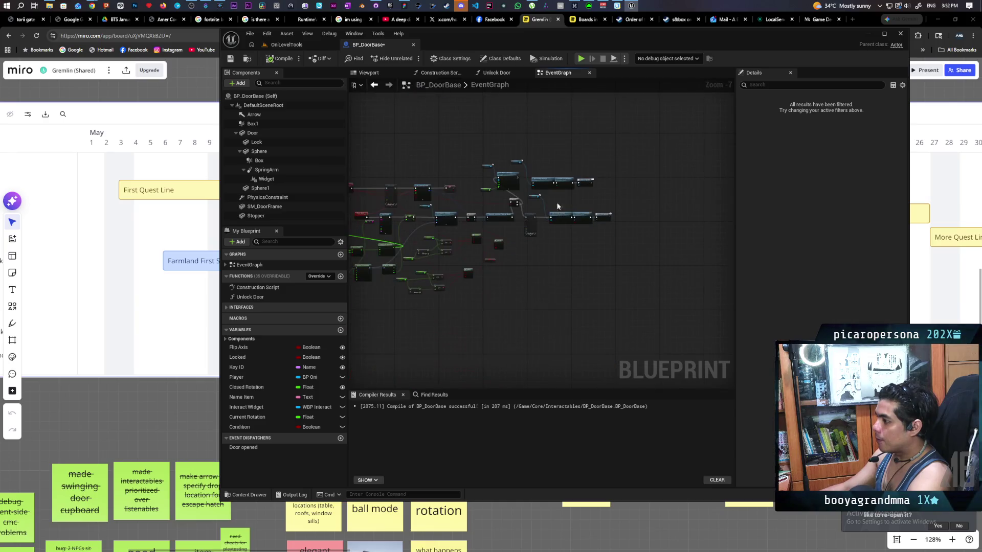
scroll(508, 213, up, 2)
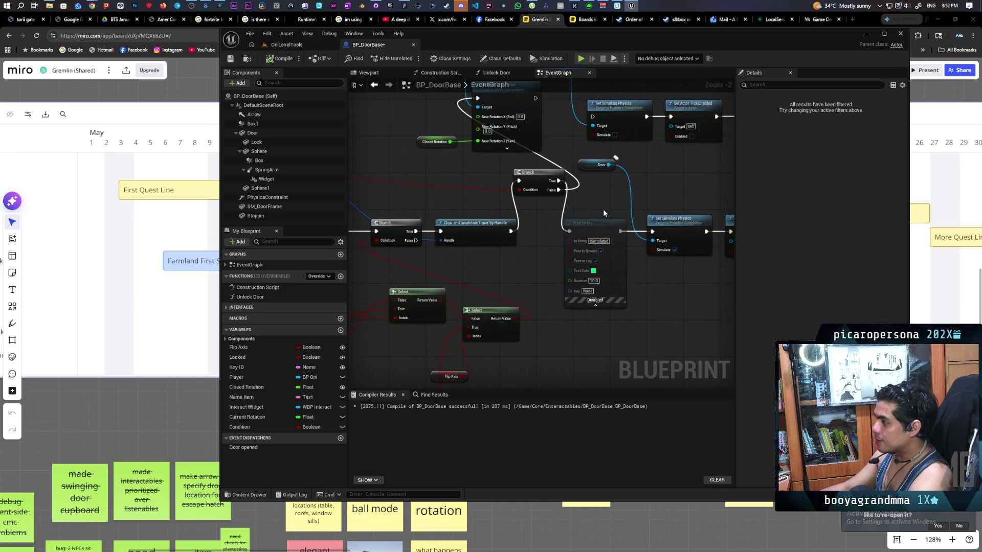
scroll(520, 254, down, 9)
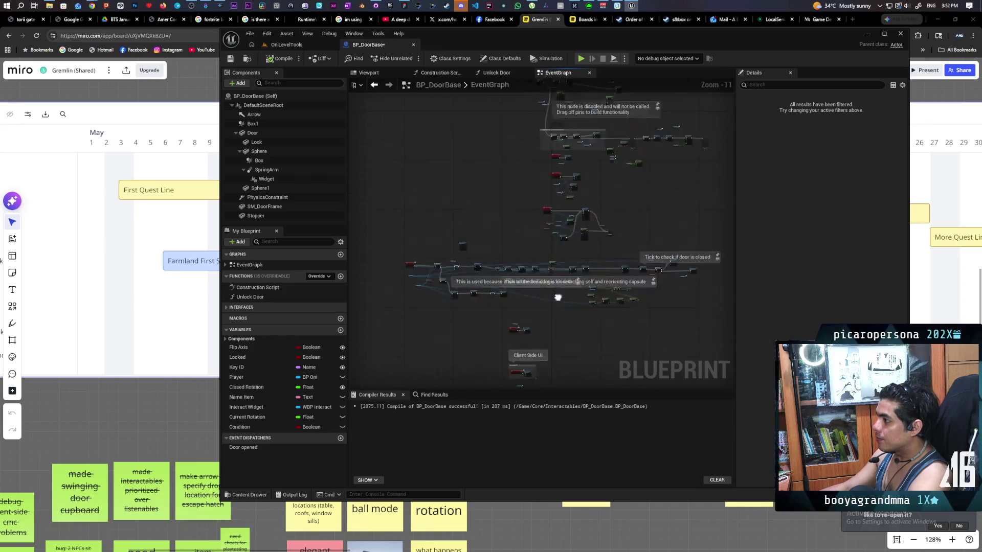
scroll(572, 167, up, 8)
mouse_move(587, 211)
mouse_down()
mouse_move(587, 342)
mouse_move(471, 329)
mouse_move(457, 226)
mouse_up()
mouse_move(393, 199)
mouse_down()
mouse_move(527, 306)
mouse_move(529, 293)
mouse_up()
mouse_move(393, 198)
mouse_down()
mouse_move(455, 256)
mouse_move(700, 353)
mouse_move(566, 333)
mouse_move(556, 320)
mouse_up()
Compile and save the BP_DoorBase blueprint.
scroll(583, 299, down, 2)
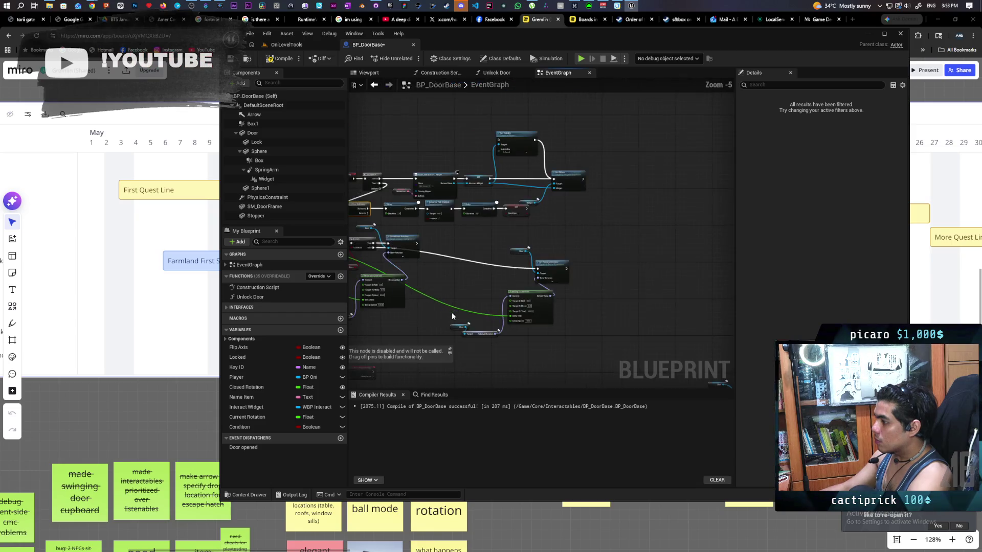
click(279, 58)
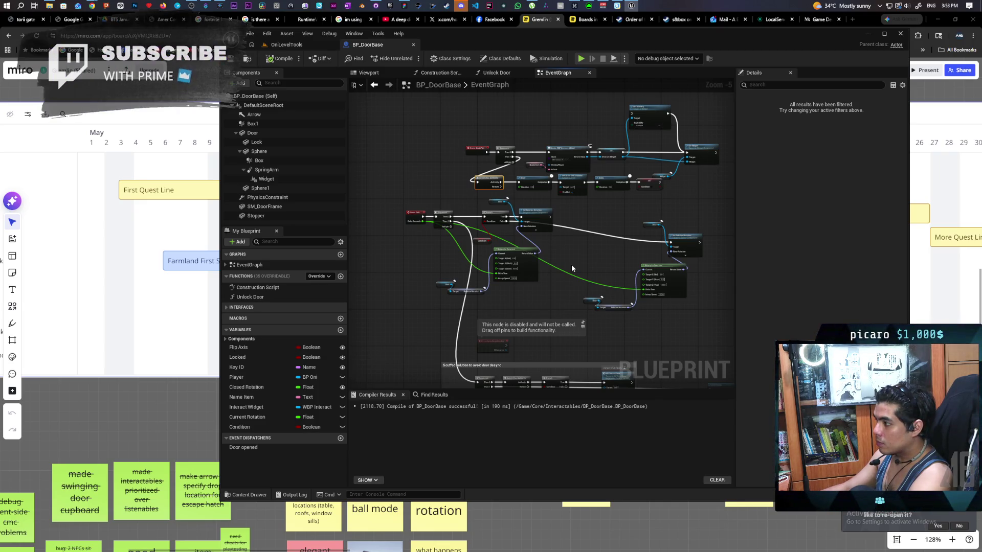
scroll(572, 266, down, 3)
mouse_move(560, 262)
mouse_down()
mouse_move(541, 210)
mouse_move(542, 299)
mouse_up()
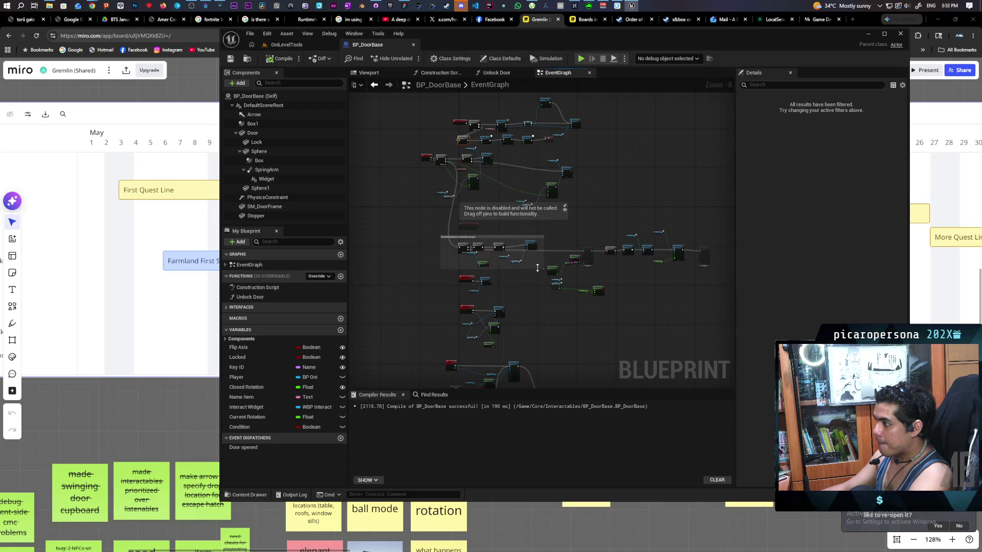
scroll(634, 269, up, 4)
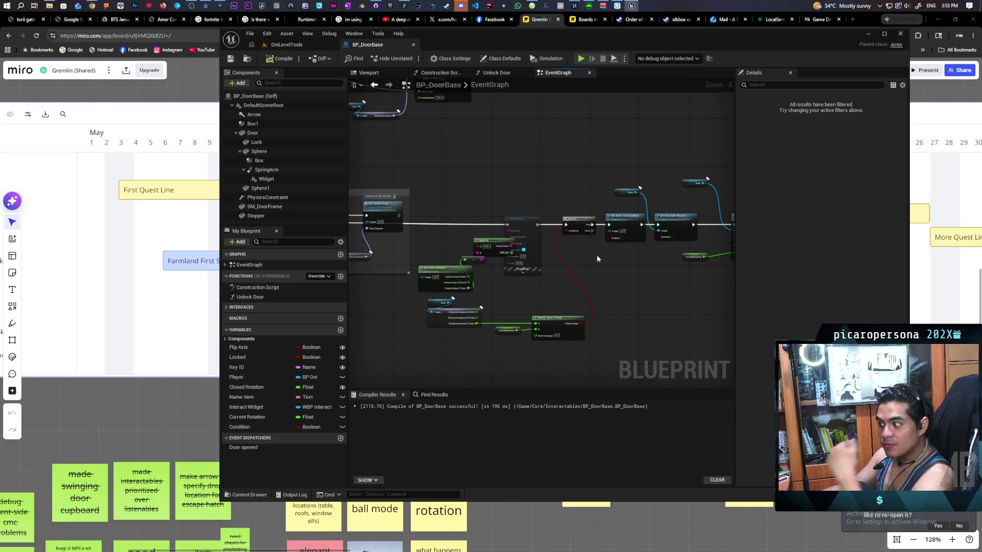
drag(593, 261, 720, 263)
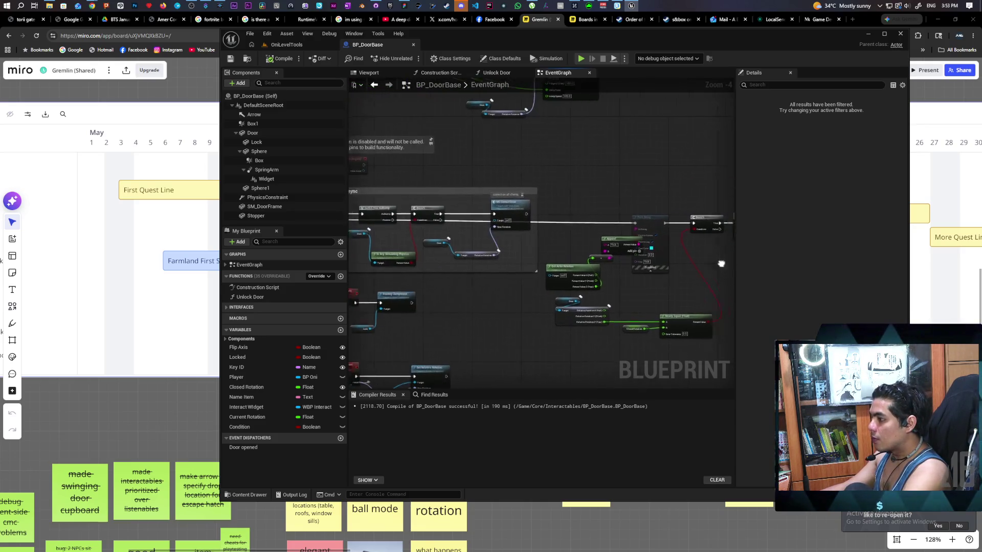
scroll(530, 148, down, 3)
scroll(572, 174, up, 3)
scroll(612, 201, down, 3)
scroll(428, 192, up, 4)
mouse_move(429, 192)
mouse_down()
mouse_move(435, 235)
mouse_move(458, 243)
mouse_up()
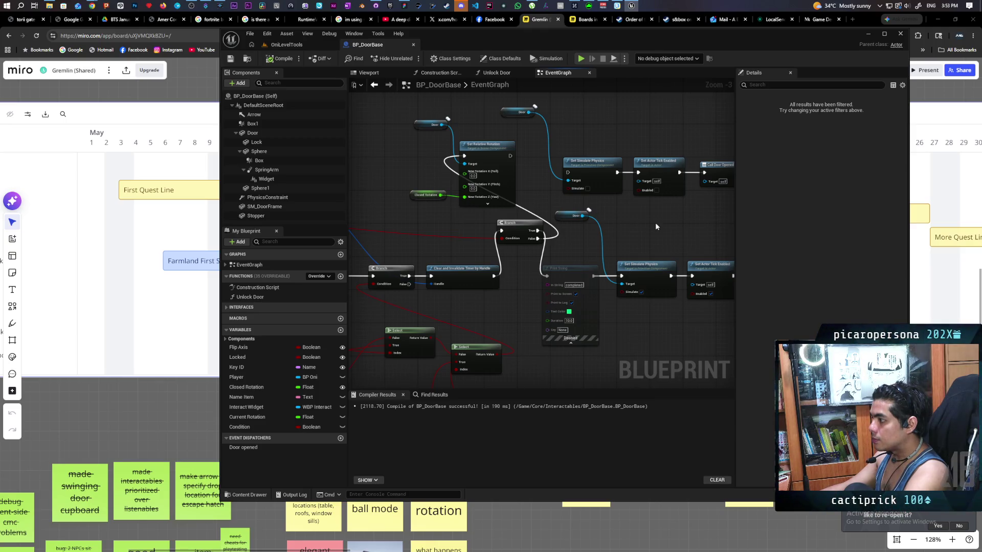
drag(656, 223, 577, 225)
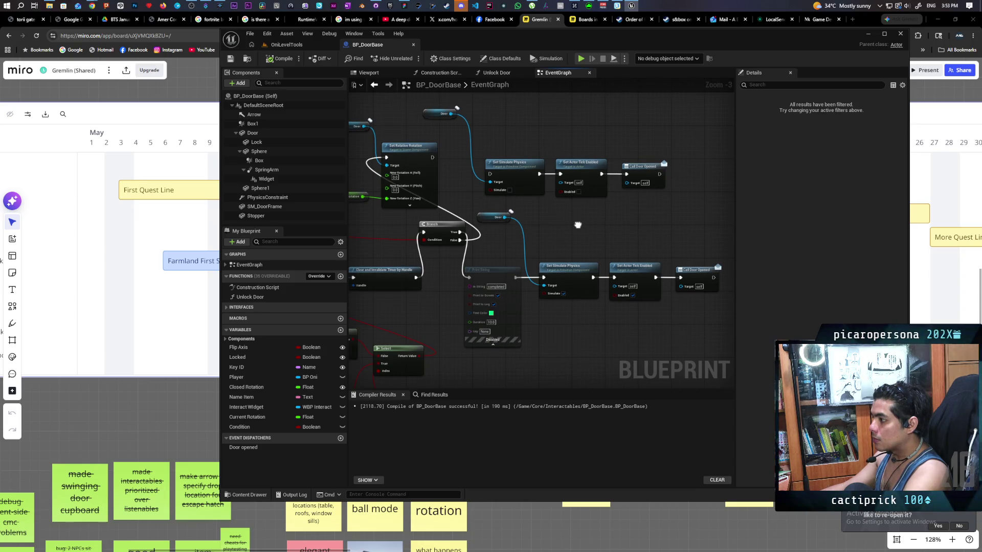
drag(578, 224, 655, 230)
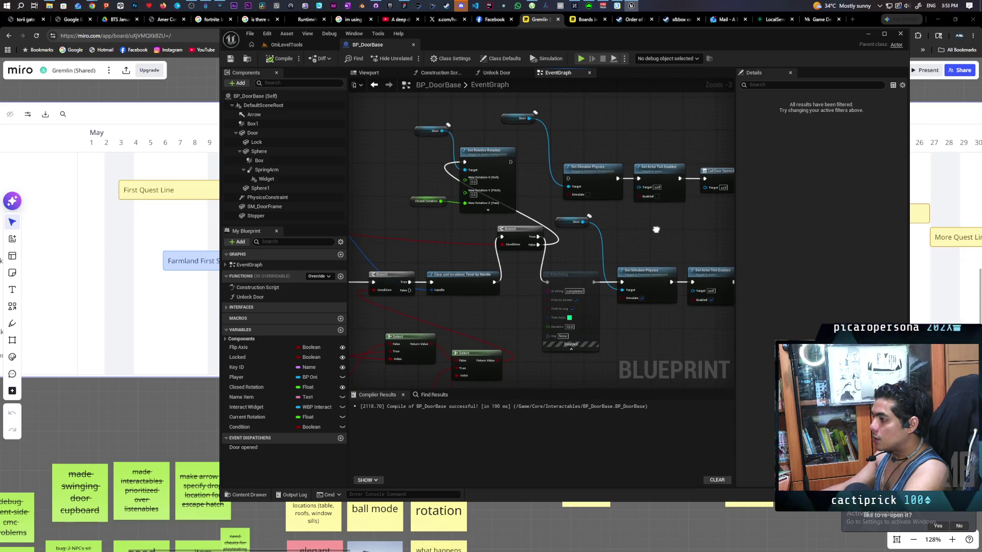
drag(656, 230, 652, 228)
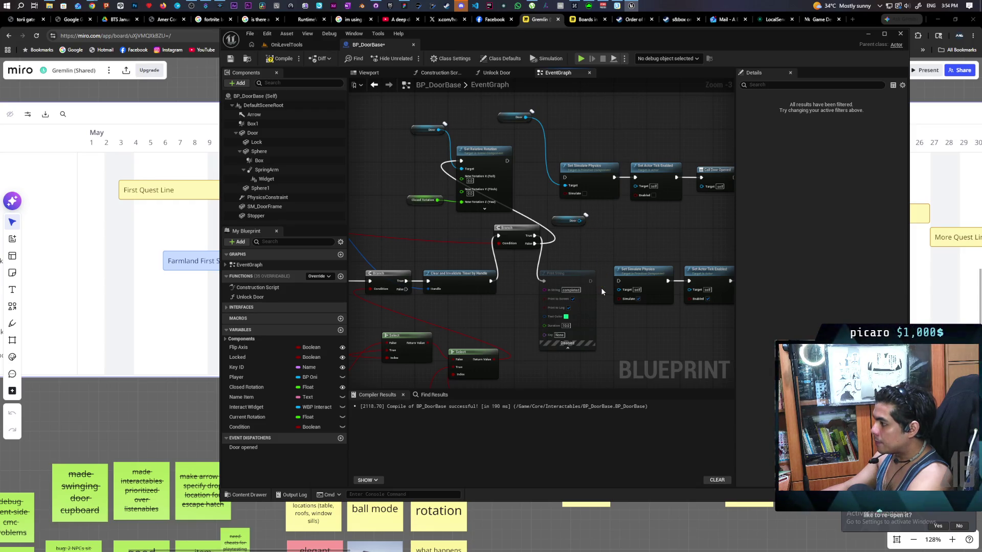
Connect the Door reference to Set Simulate Physics' Target and reposition the Door node.
drag(619, 288, 620, 284)
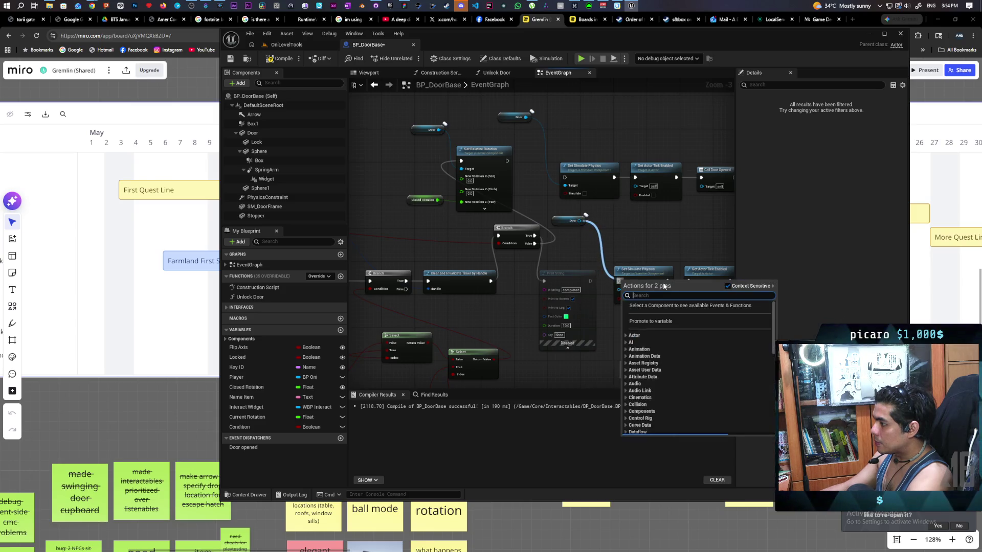
click(634, 246)
mouse_move(579, 220)
mouse_down()
mouse_move(602, 277)
mouse_move(619, 289)
mouse_up()
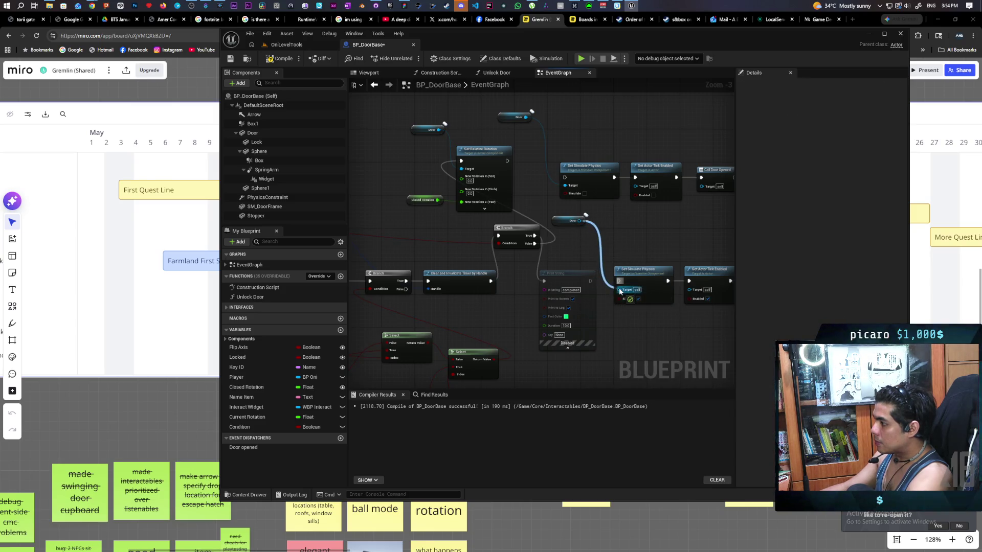
drag(570, 220, 608, 241)
ctrl+click(643, 269)
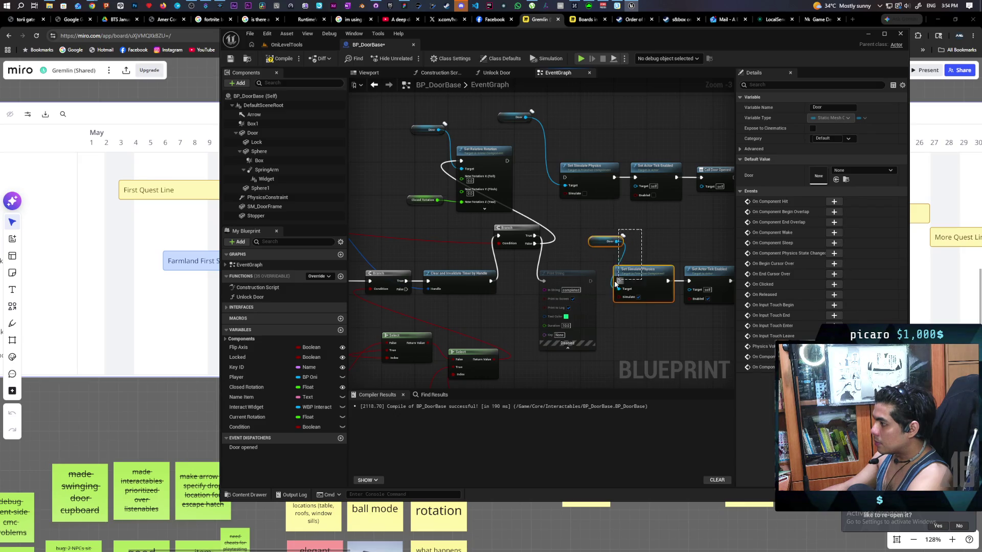
Paste the Set Simulate Physics node and move it up beside the Event Tick chain.
scroll(643, 246, down, 6)
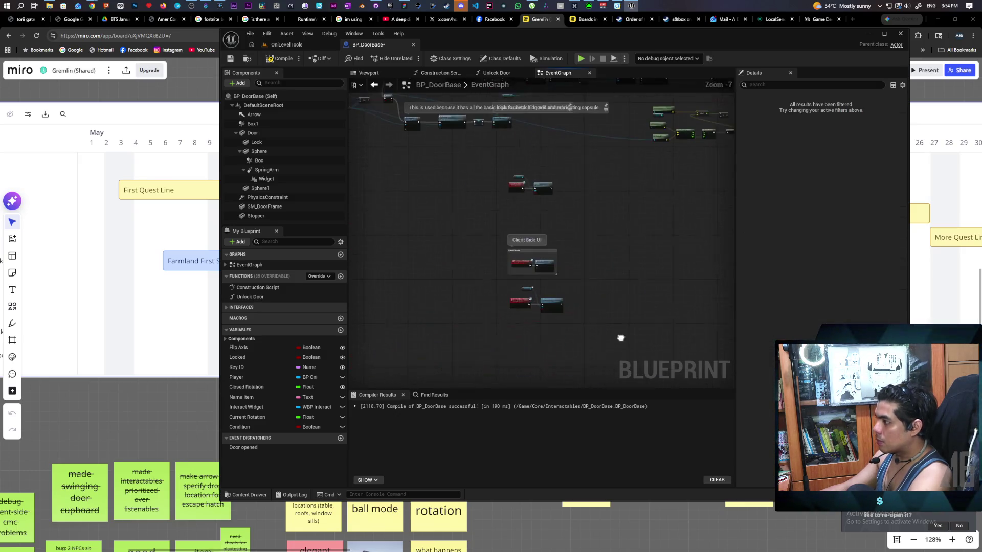
scroll(567, 296, up, 4)
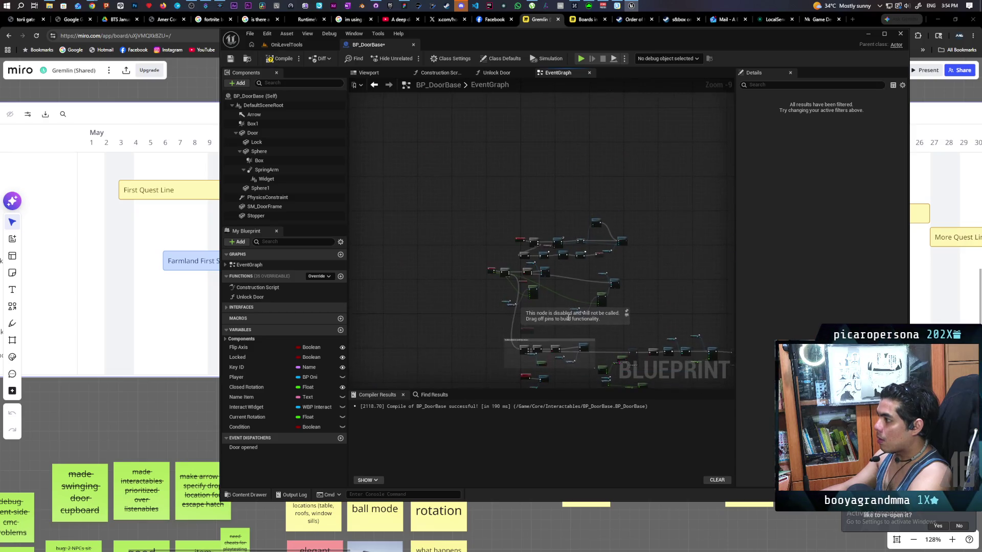
scroll(565, 275, up, 1)
mouse_move(565, 275)
mouse_down()
mouse_move(610, 231)
mouse_move(591, 230)
mouse_up()
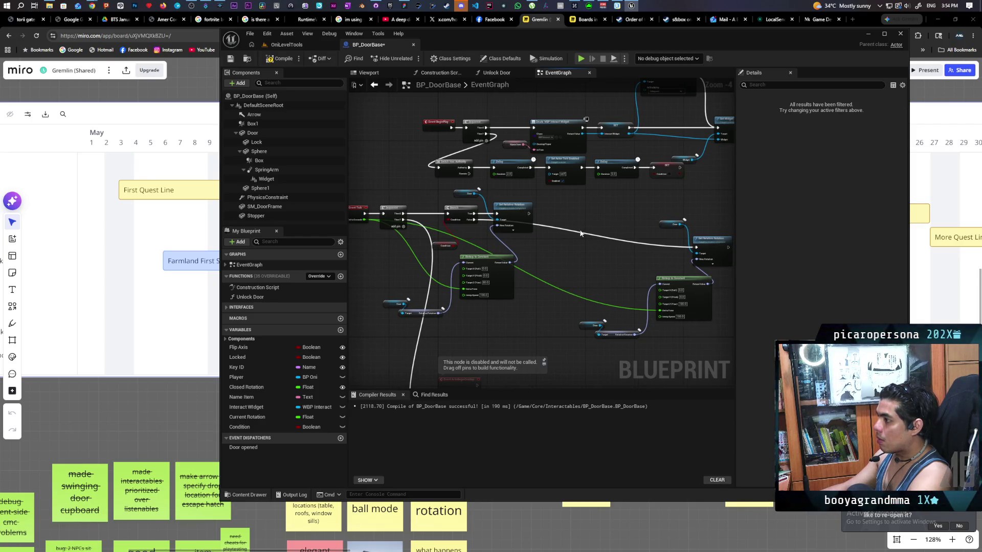
key(ctrl+v)
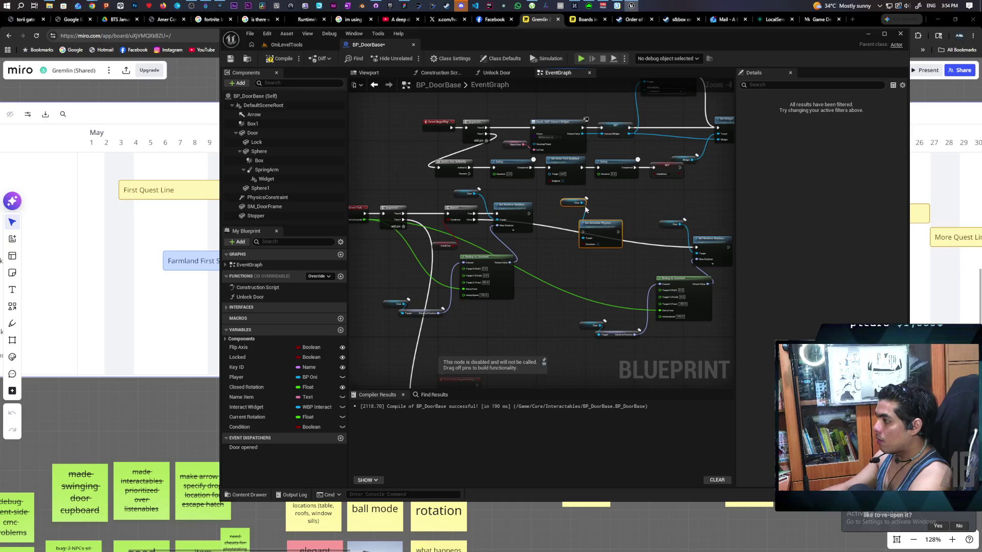
scroll(604, 229, up, 1)
click(604, 229)
drag(604, 229, 616, 213)
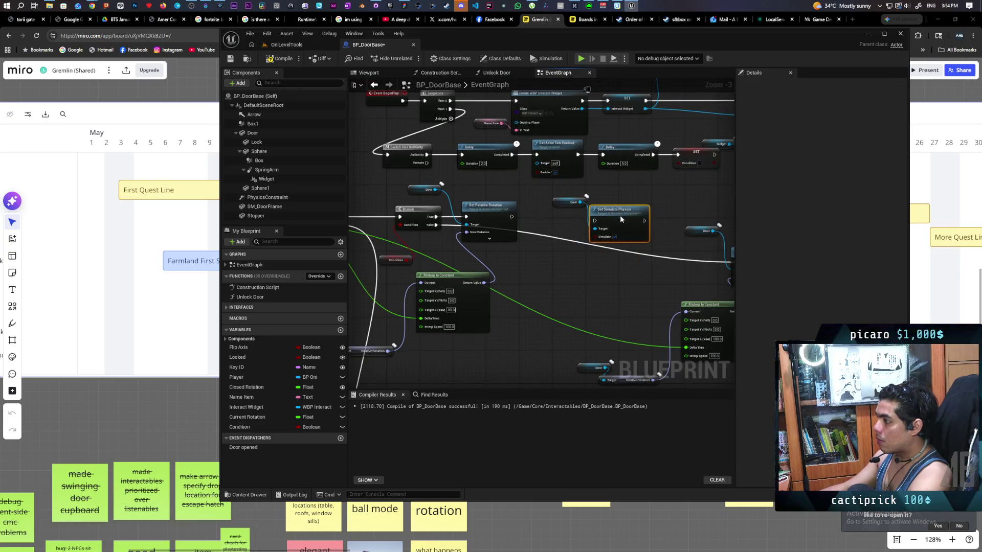
drag(559, 230, 635, 214)
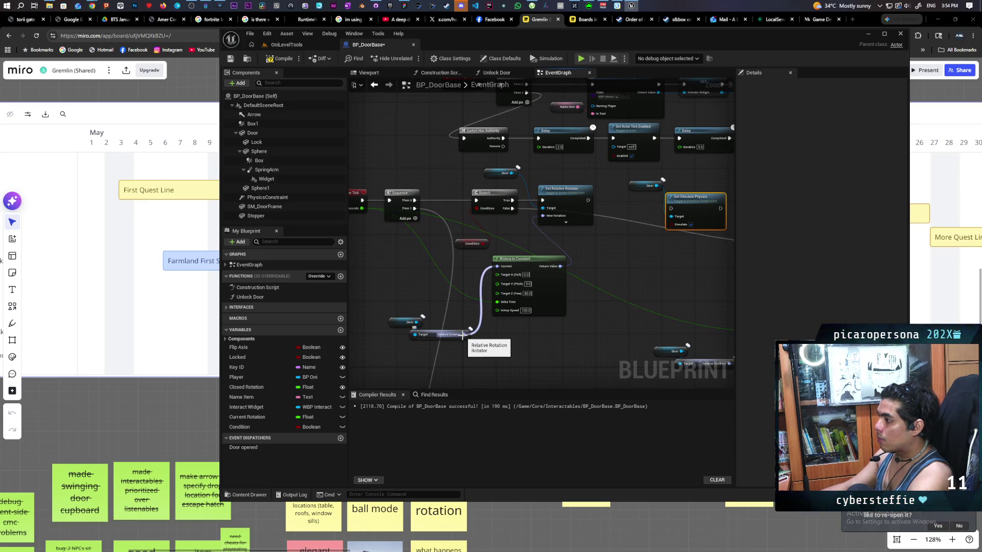
Compare the door's Relative Rotation with an Equal (Rotator) node set to Z 80.0.
drag(463, 335, 511, 337)
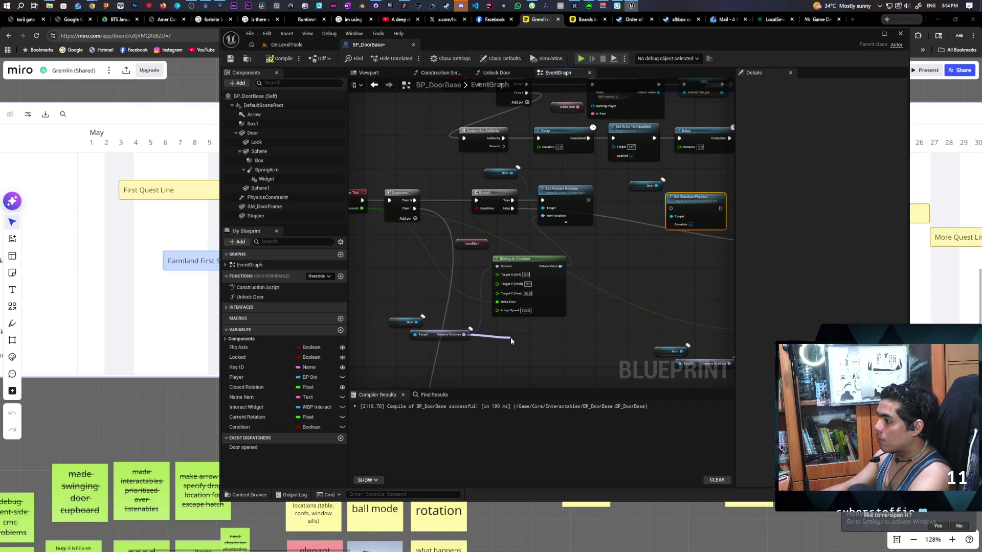
text(==)
key(Return)
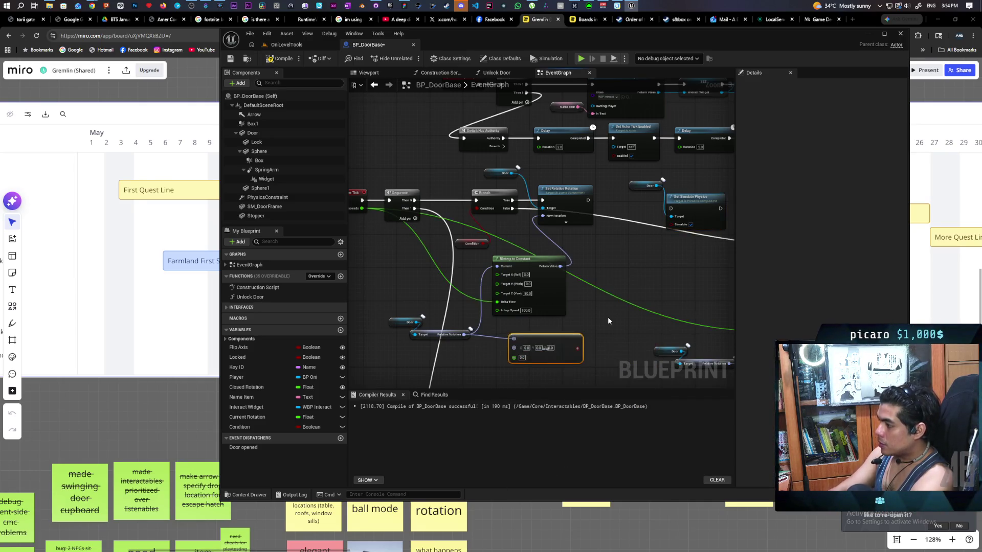
click(549, 348)
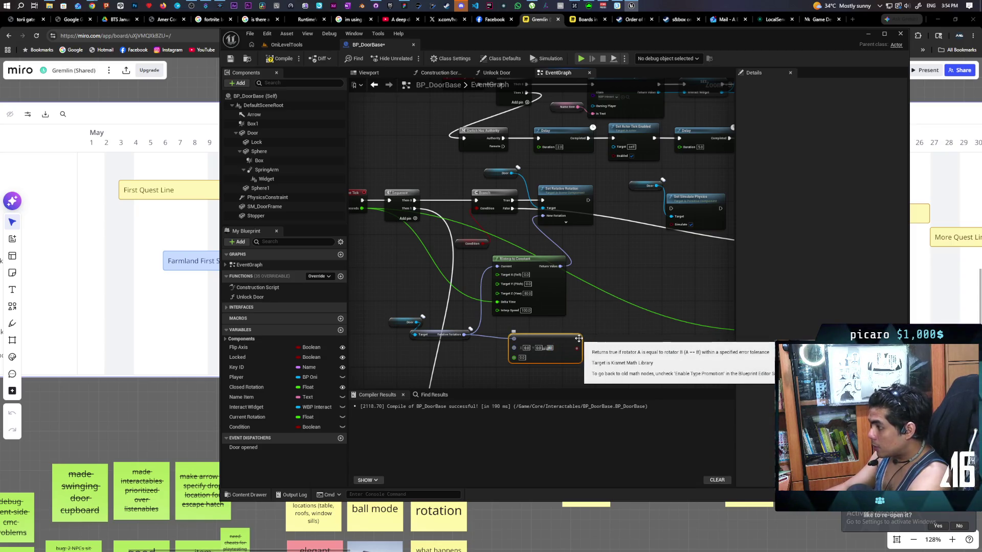
click(591, 353)
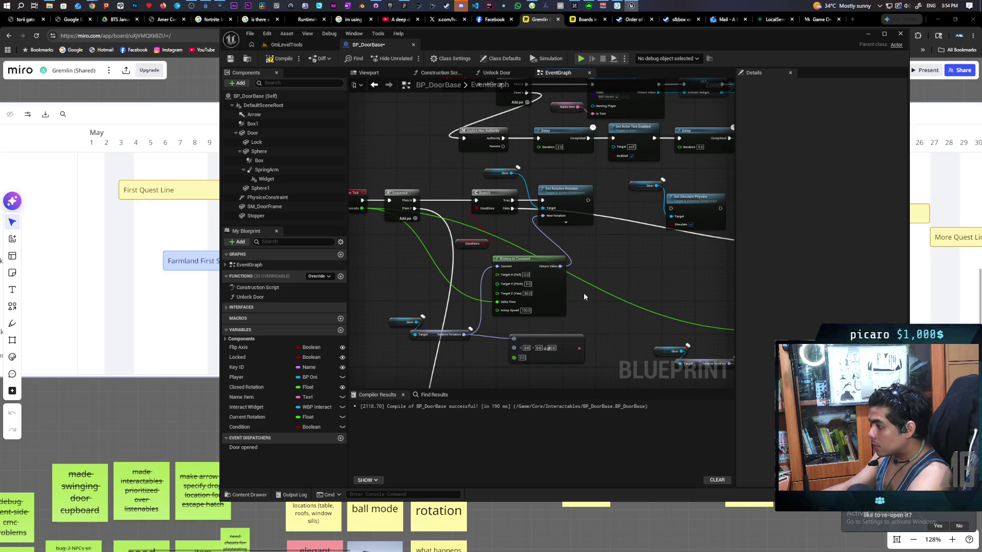
Add a Branch on the Equal result and wire its True output into Set Simulate Physics.
click(600, 266)
mouse_move(579, 348)
mouse_down()
mouse_move(623, 220)
mouse_move(613, 197)
mouse_move(670, 208)
mouse_up()
key(q)
click(685, 199)
key(q)
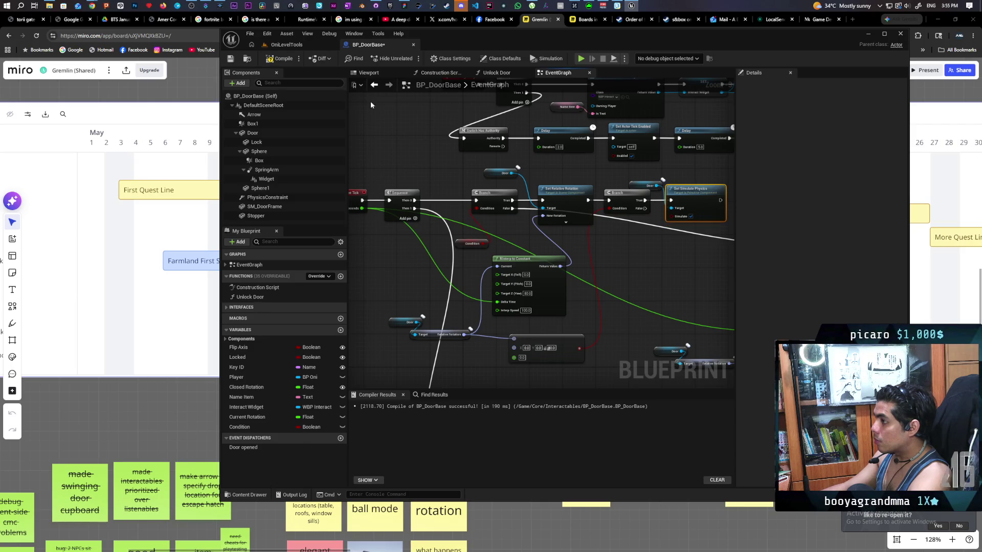
click(300, 45)
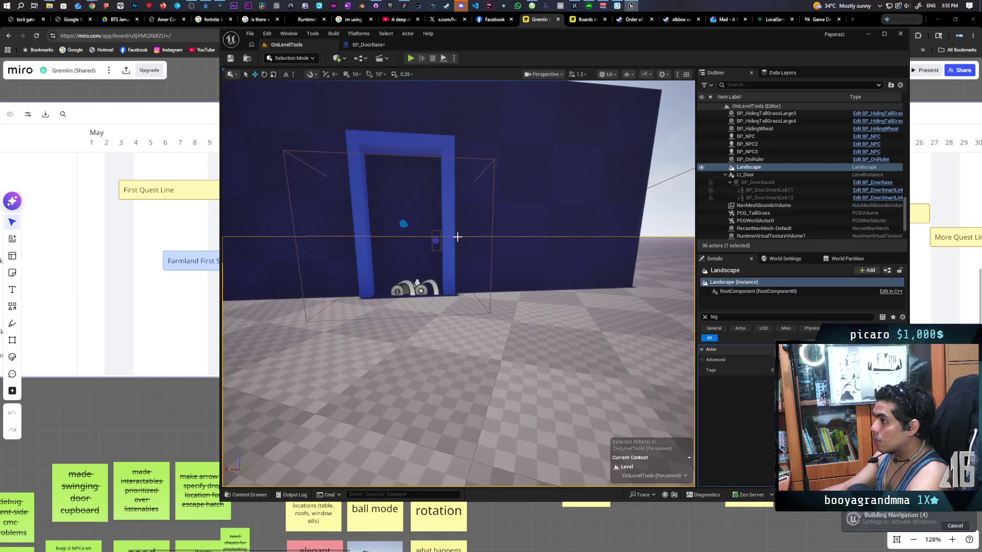
right_click(495, 346)
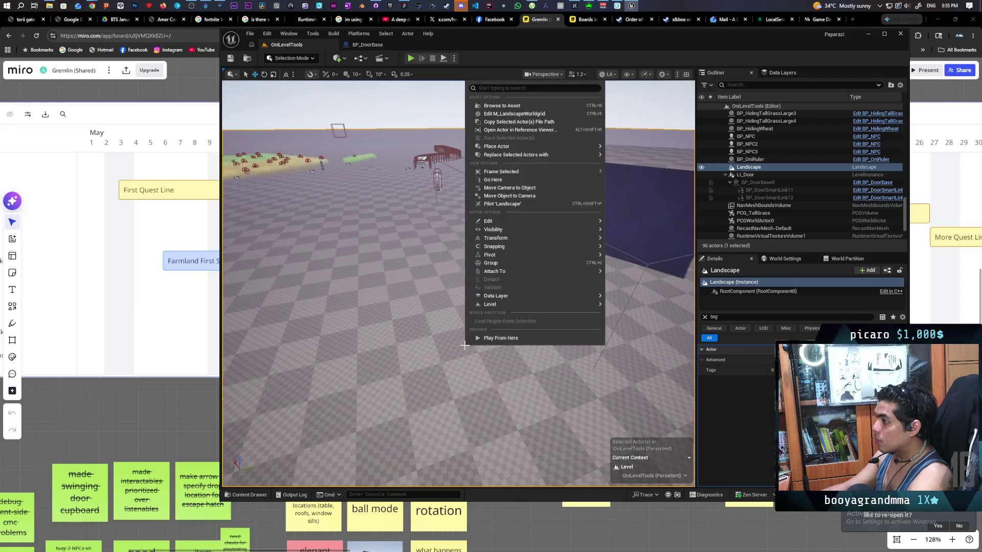
click(495, 338)
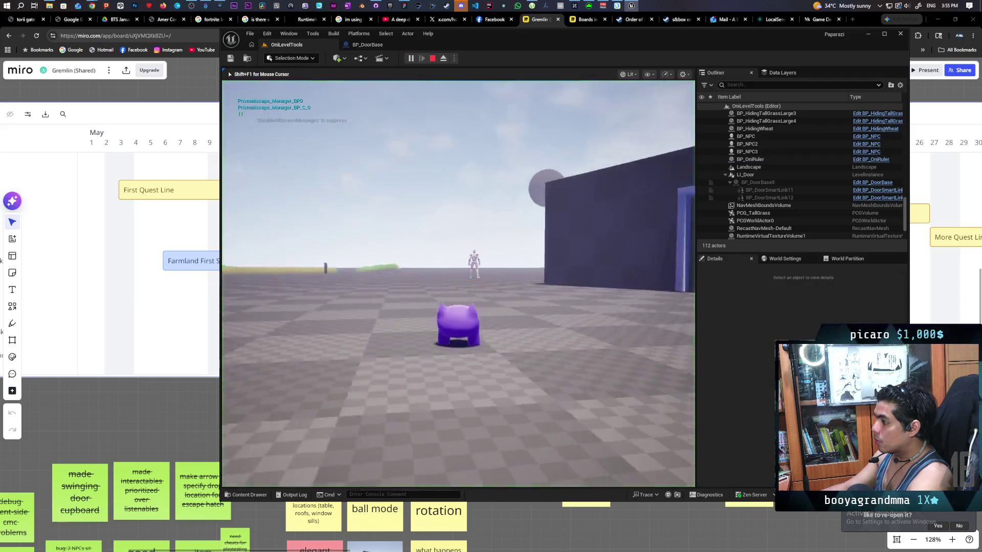
key(w)
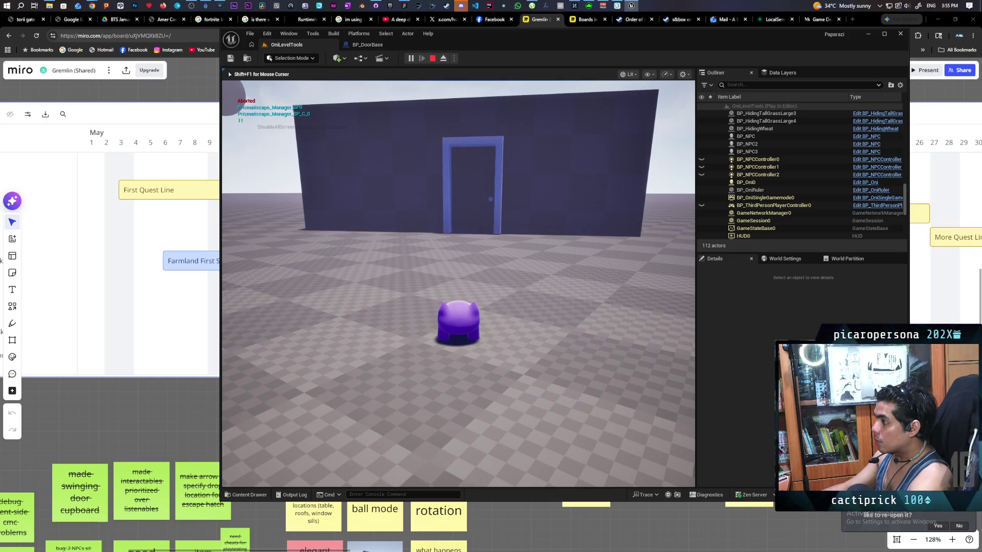
key(d)
key(w)
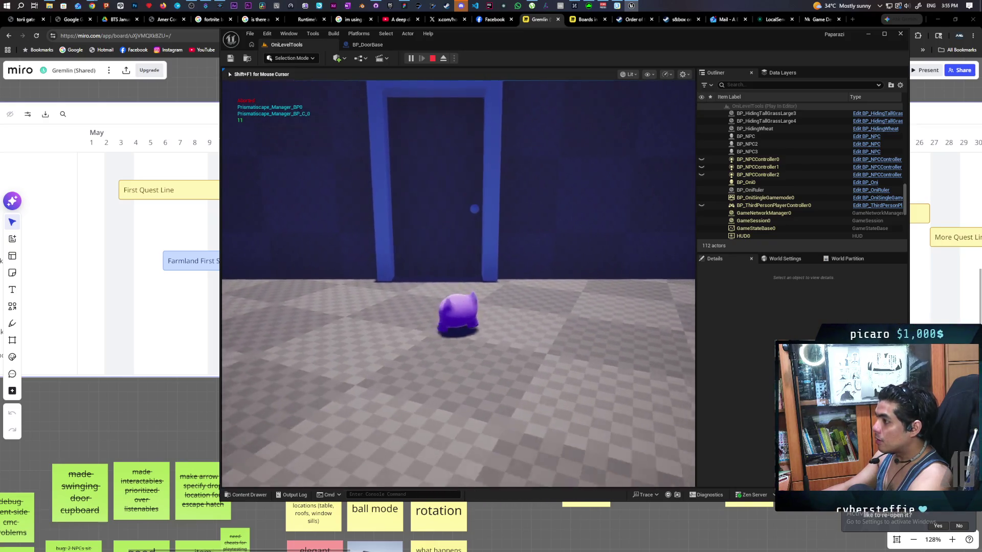
key(s)
key(Escape)
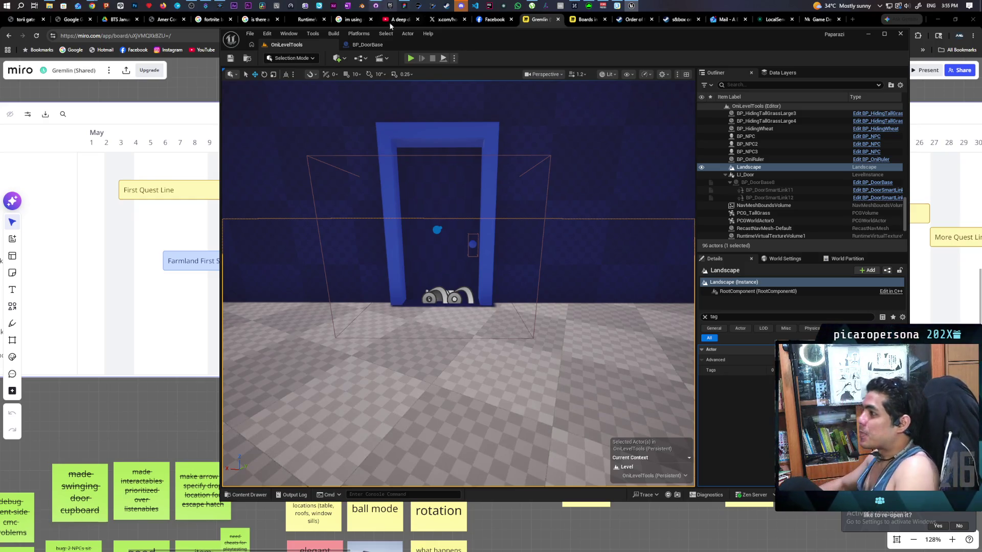
click(367, 45)
Delete the Condition variable getter feeding the first Event Tick Branch.
scroll(429, 173, up, 3)
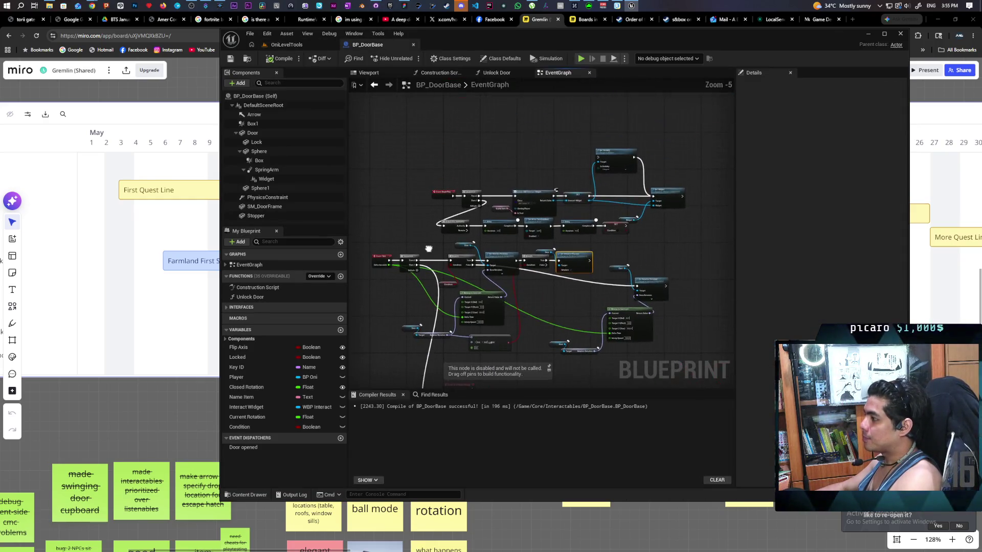
mouse_move(657, 235)
mouse_down()
mouse_move(570, 238)
mouse_move(656, 237)
mouse_up()
drag(434, 198, 274, 174)
click(608, 176)
click(552, 244)
mouse_move(552, 244)
mouse_down()
mouse_move(507, 266)
mouse_move(574, 253)
mouse_move(470, 251)
mouse_move(483, 270)
mouse_move(500, 256)
mouse_up()
click(562, 257)
key(Delete)
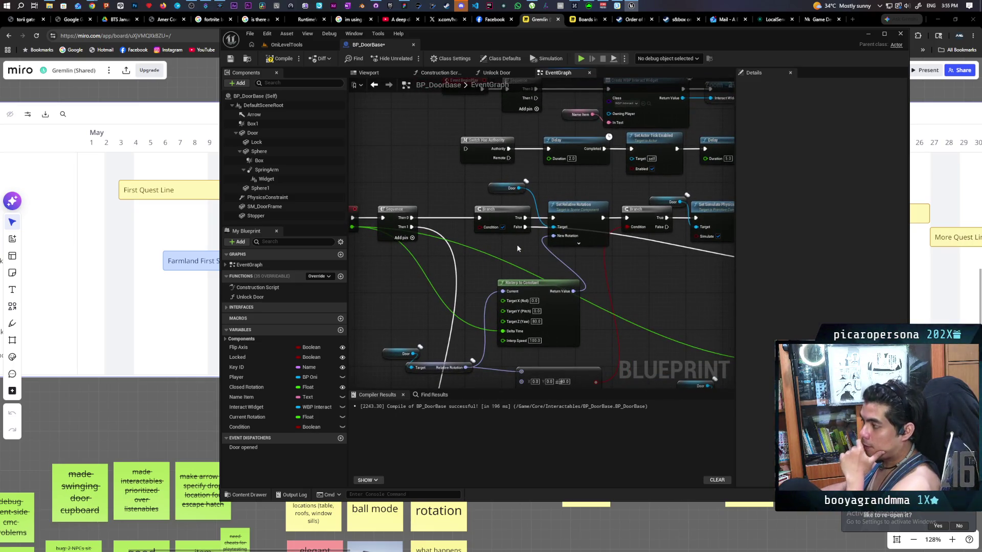
scroll(519, 249, down, 2)
scroll(519, 249, up, 2)
scroll(521, 249, down, 1)
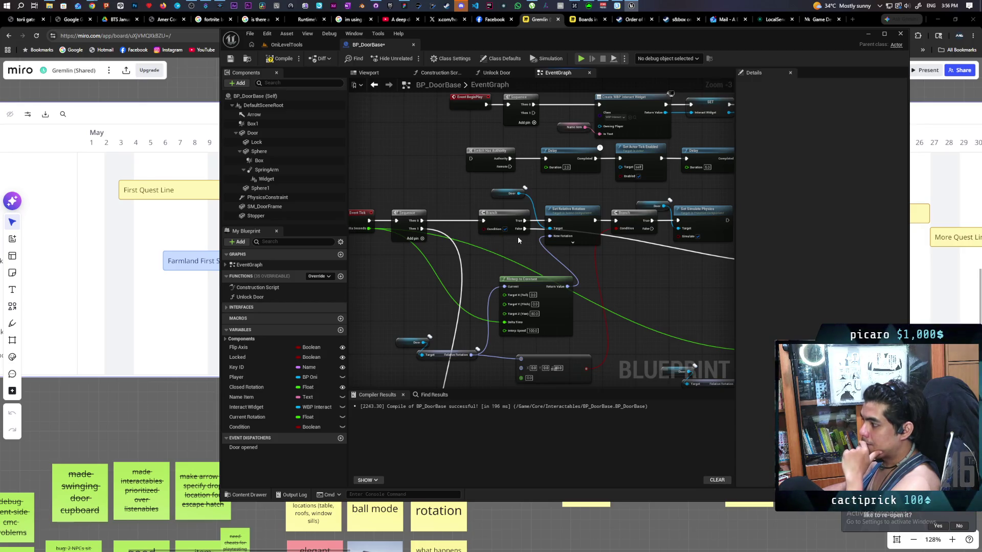
mouse_move(518, 237)
mouse_down()
mouse_move(564, 228)
mouse_move(566, 213)
mouse_move(542, 194)
mouse_move(511, 286)
mouse_move(511, 162)
mouse_move(512, 278)
mouse_up()
mouse_move(419, 189)
mouse_down()
mouse_move(453, 252)
mouse_move(479, 257)
mouse_move(506, 153)
mouse_move(511, 146)
mouse_move(543, 155)
mouse_move(498, 141)
mouse_move(419, 144)
mouse_move(560, 171)
mouse_up()
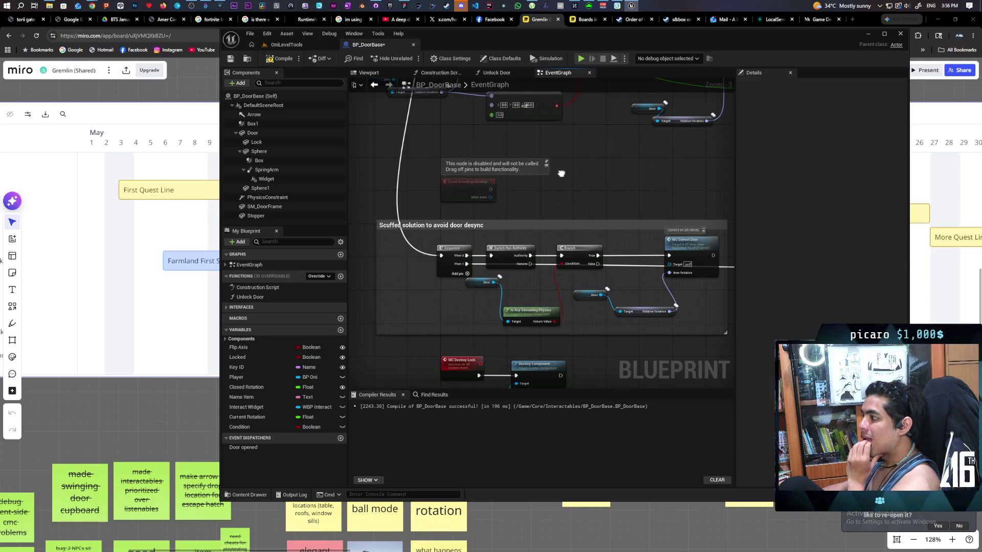
Review the RInterp and Event BeginPlay nodes, then compile and save BP_DoorBase.
mouse_move(560, 173)
mouse_down()
mouse_move(550, 214)
mouse_move(570, 227)
mouse_up()
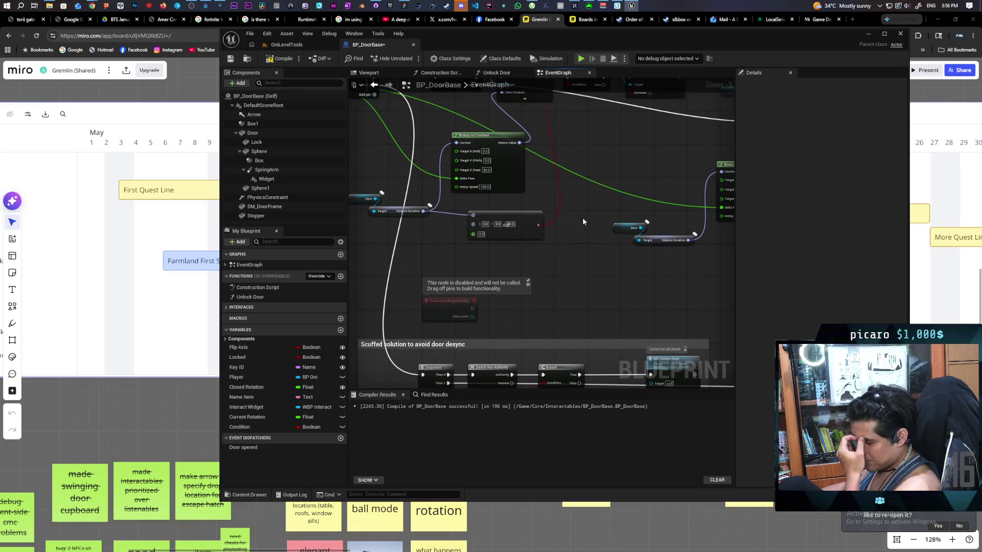
scroll(582, 218, down, 2)
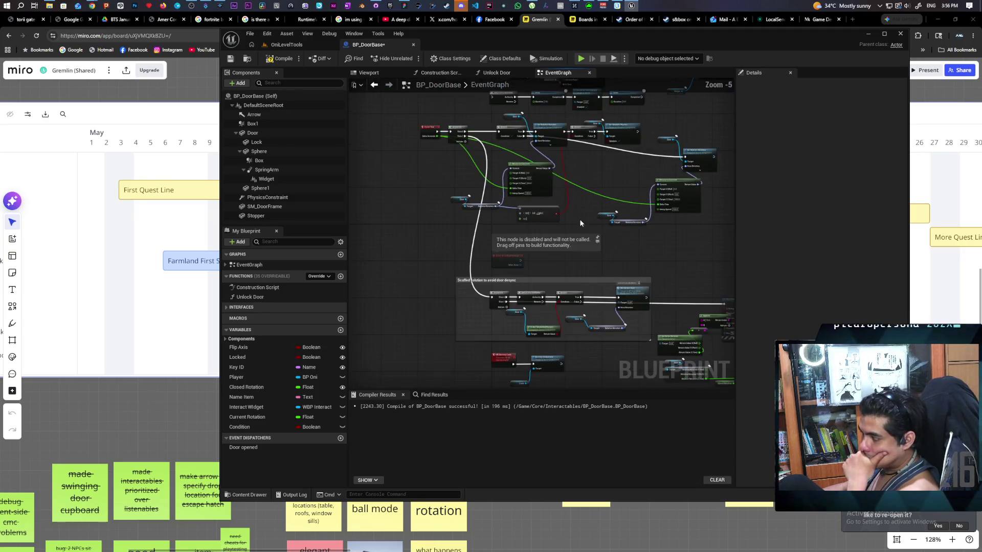
scroll(535, 212, up, 1)
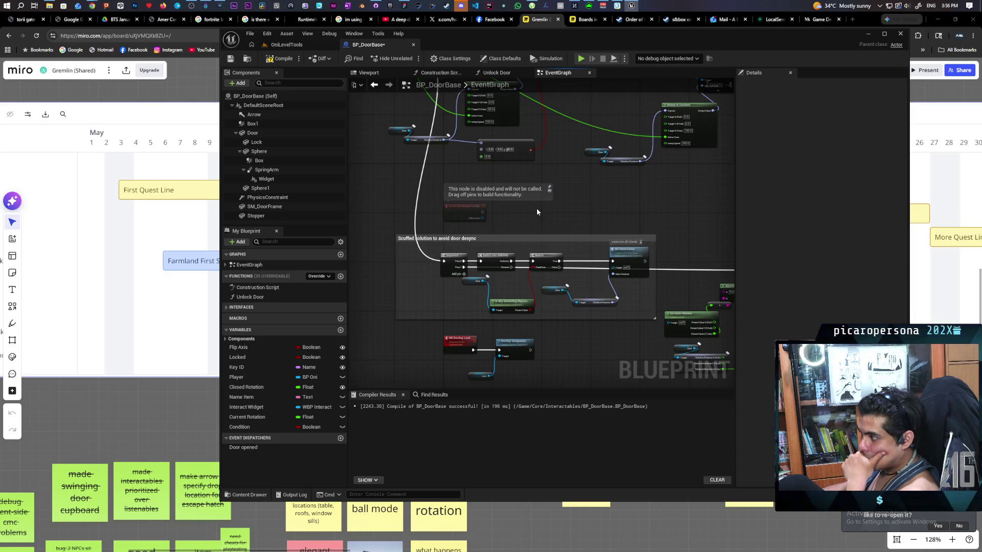
mouse_move(544, 201)
mouse_down()
mouse_move(555, 268)
mouse_move(519, 274)
mouse_move(573, 276)
mouse_up()
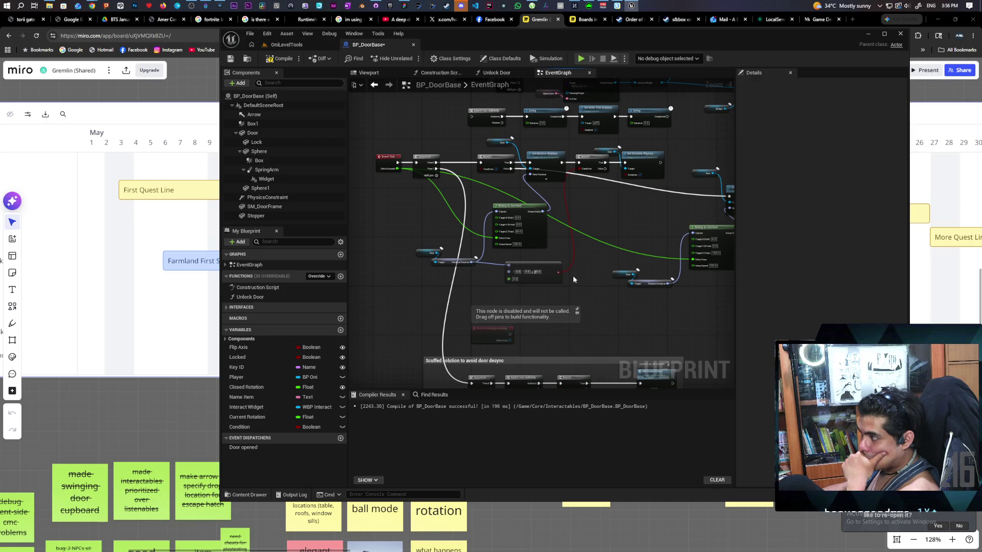
drag(577, 269, 562, 327)
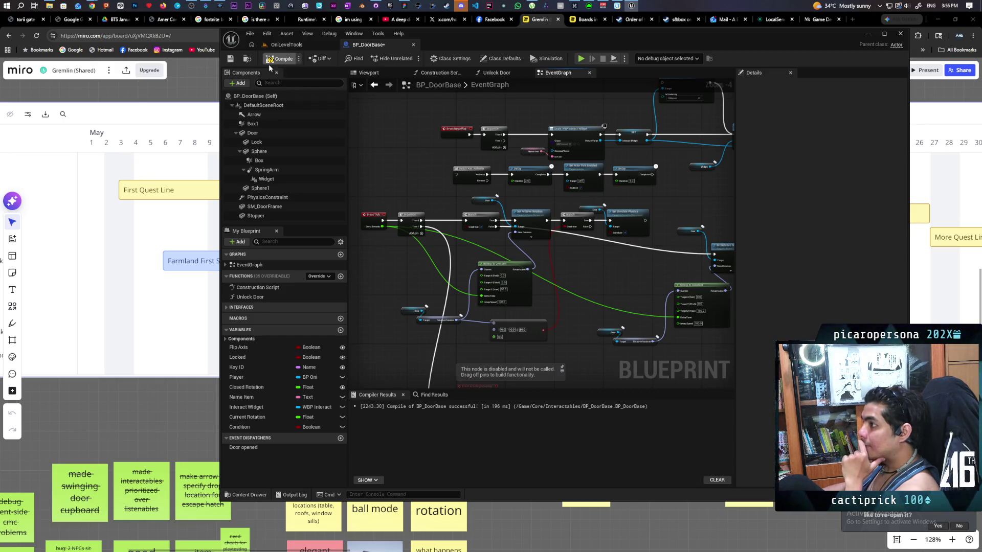
click(231, 60)
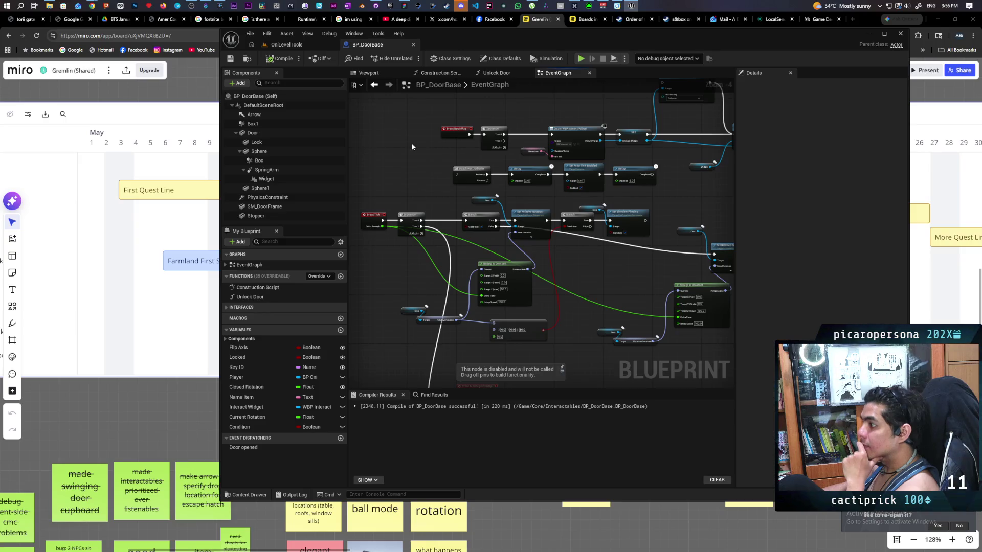
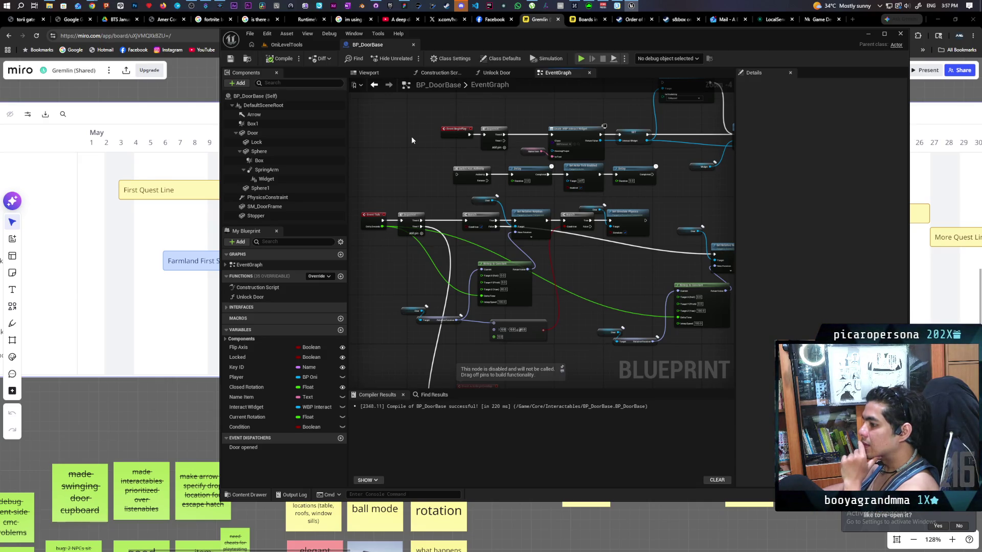
Drag the Event Tick and Sequence nodes down beside the 'Scuffed solution to avoid door desync' comment.
scroll(411, 136, up, 1)
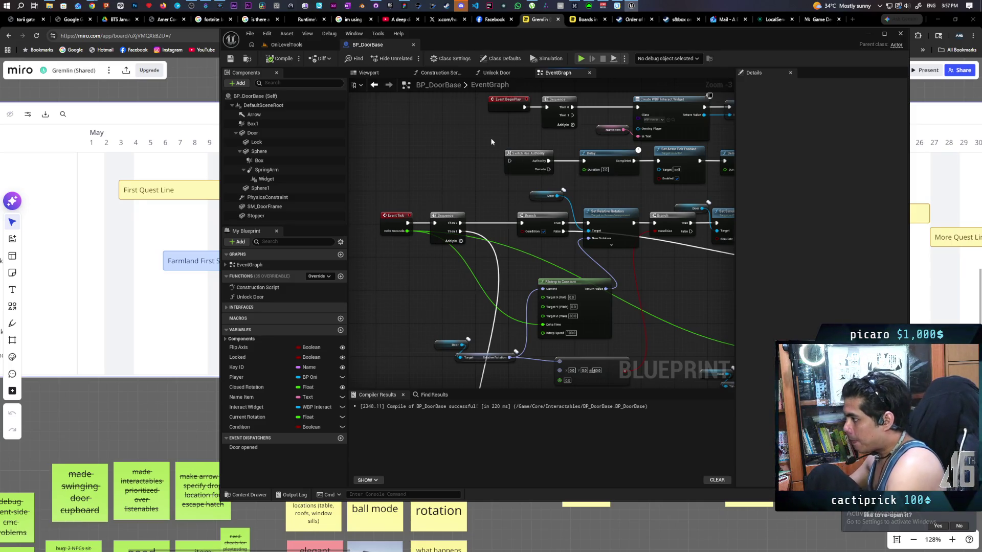
mouse_move(513, 199)
mouse_down()
mouse_move(462, 189)
mouse_move(484, 108)
mouse_up()
drag(467, 142, 462, 203)
mouse_move(382, 154)
mouse_down()
mouse_move(453, 177)
mouse_move(375, 271)
mouse_move(370, 348)
mouse_up()
mouse_move(447, 355)
mouse_down()
mouse_move(485, 237)
mouse_move(538, 247)
mouse_up()
drag(448, 237, 459, 342)
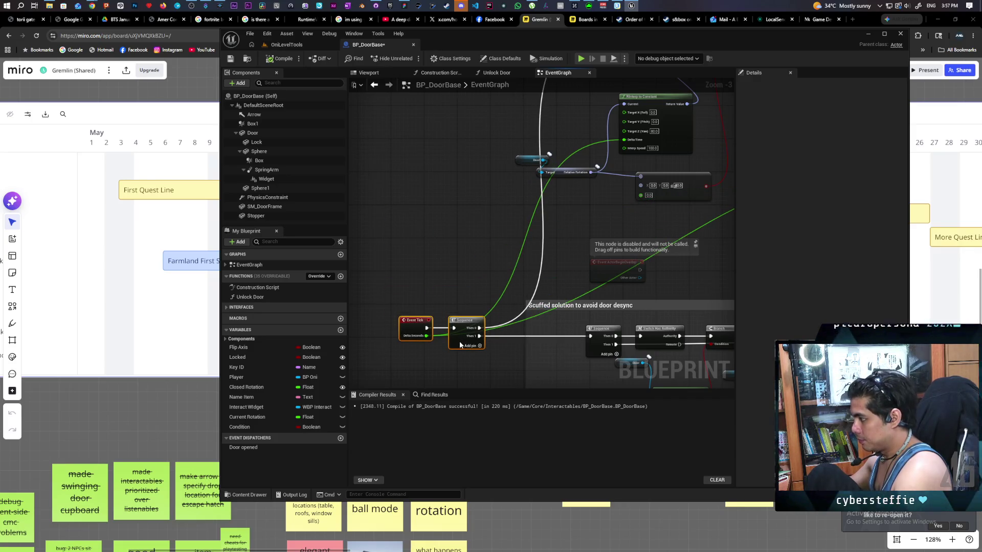
mouse_move(434, 278)
mouse_down()
mouse_move(340, 206)
mouse_move(355, 174)
mouse_move(374, 189)
mouse_move(375, 204)
mouse_move(431, 213)
mouse_move(289, 193)
mouse_up()
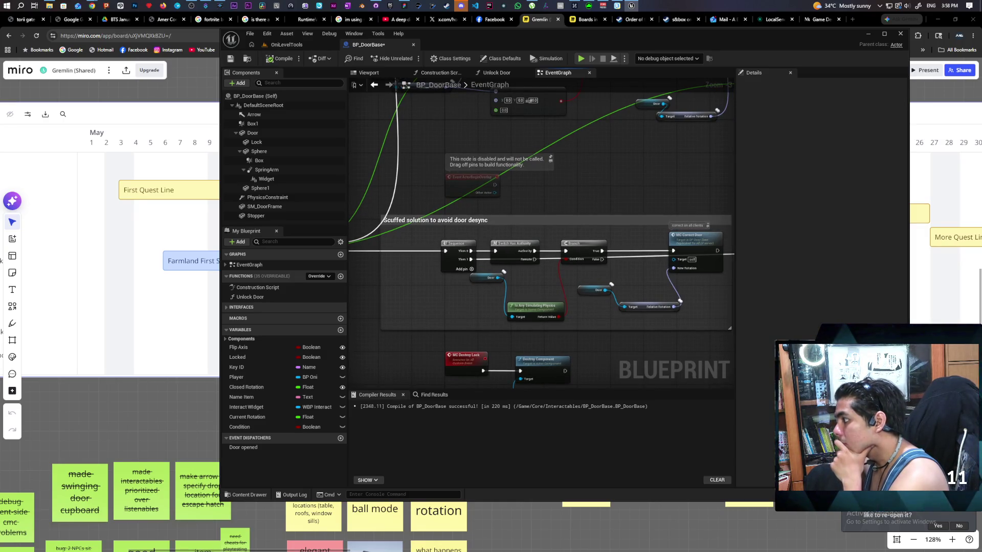
mouse_move(290, 193)
mouse_down()
mouse_move(404, 192)
mouse_move(305, 187)
mouse_up()
drag(407, 193, 358, 189)
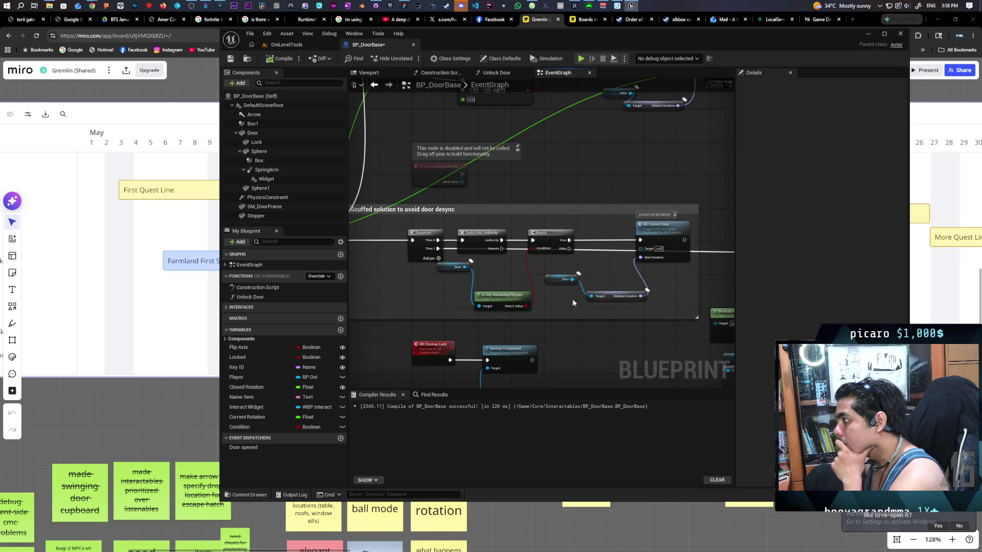
Review BP_DoorBase's Class Defaults, then save and compile the blueprint.
click(511, 61)
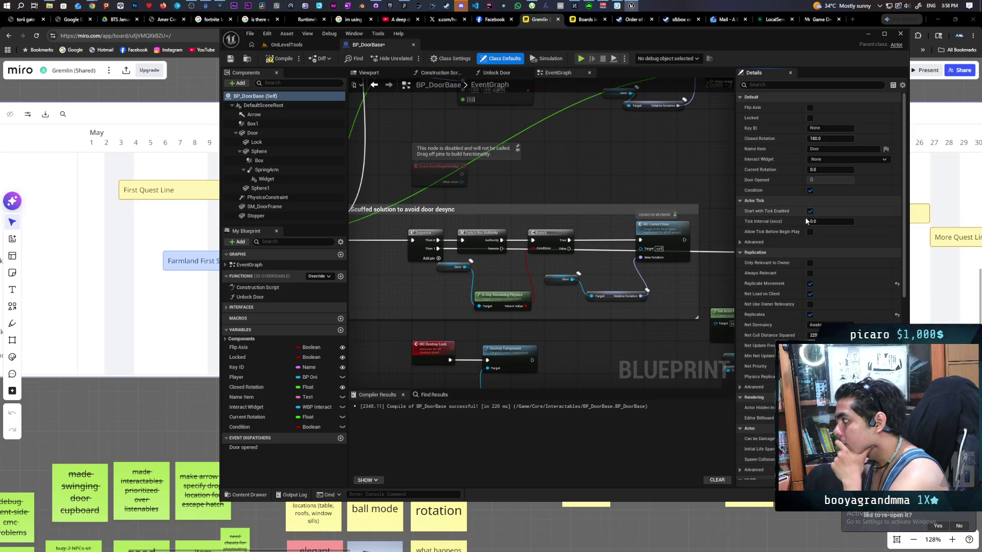
click(230, 59)
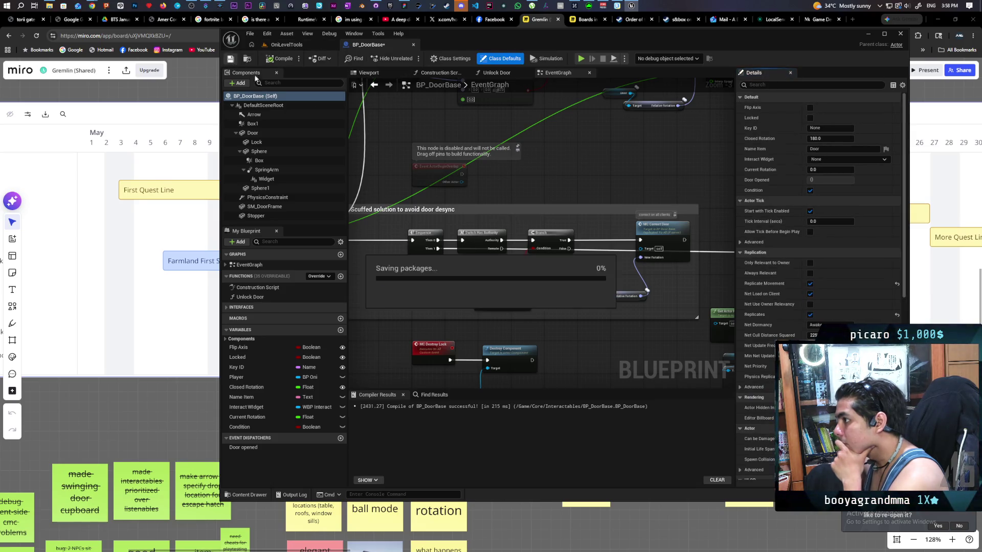
scroll(549, 173, down, 5)
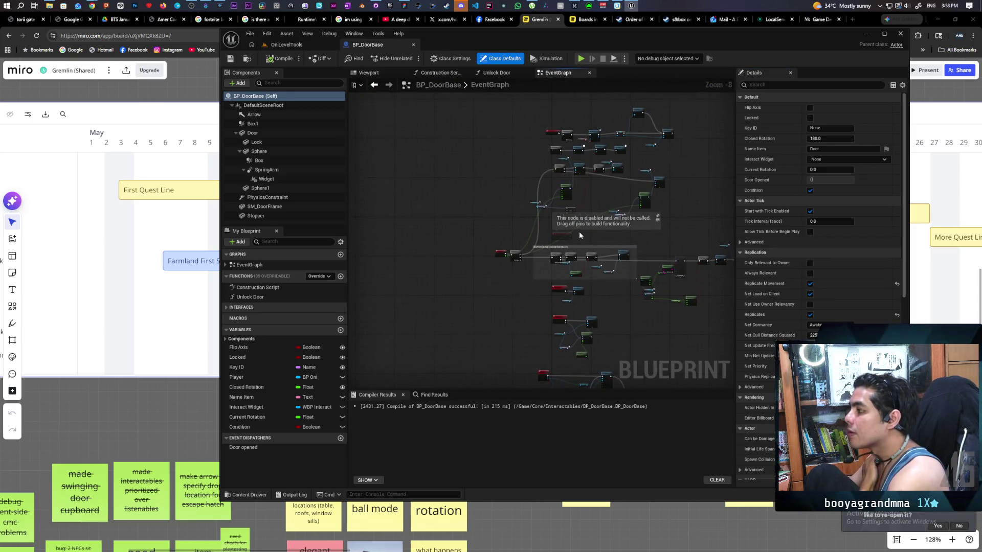
scroll(579, 231, up, 3)
Marquee-select the Event Tick and Sequence nodes to reposition them.
mouse_move(427, 253)
mouse_down()
mouse_move(456, 282)
mouse_move(464, 107)
mouse_move(461, 155)
mouse_up()
scroll(461, 154, down, 3)
scroll(535, 210, up, 6)
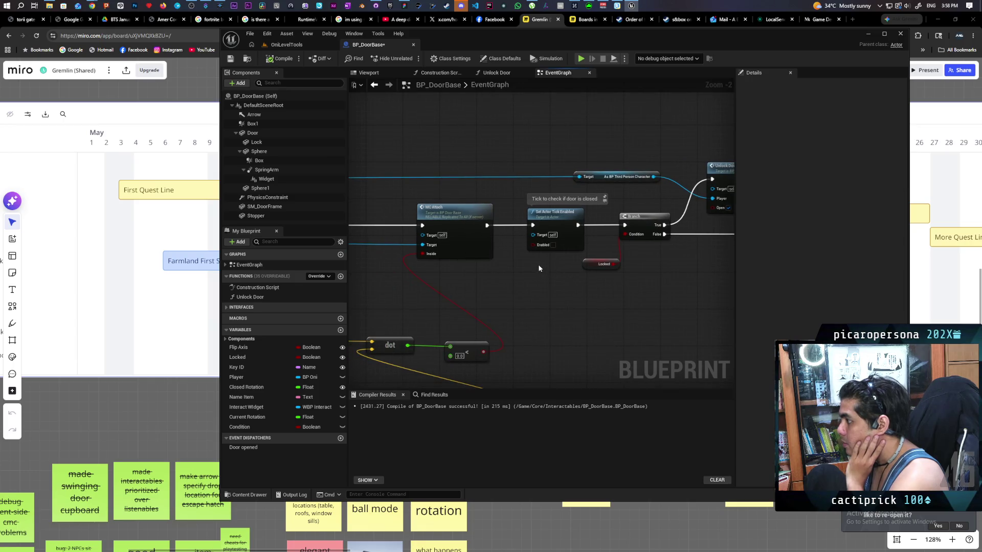
scroll(539, 268, down, 7)
Locate and select the Set Actor Tick Enabled node following MC Attach.
mouse_move(654, 241)
mouse_down()
mouse_move(551, 219)
mouse_move(552, 153)
mouse_move(618, 287)
mouse_up()
scroll(612, 230, up, 1)
mouse_move(612, 230)
mouse_down()
mouse_move(494, 218)
mouse_move(579, 236)
mouse_move(560, 224)
mouse_move(568, 249)
mouse_move(576, 247)
mouse_move(543, 254)
mouse_move(654, 250)
mouse_up()
scroll(465, 227, up, 4)
scroll(541, 252, up, 2)
click(558, 182)
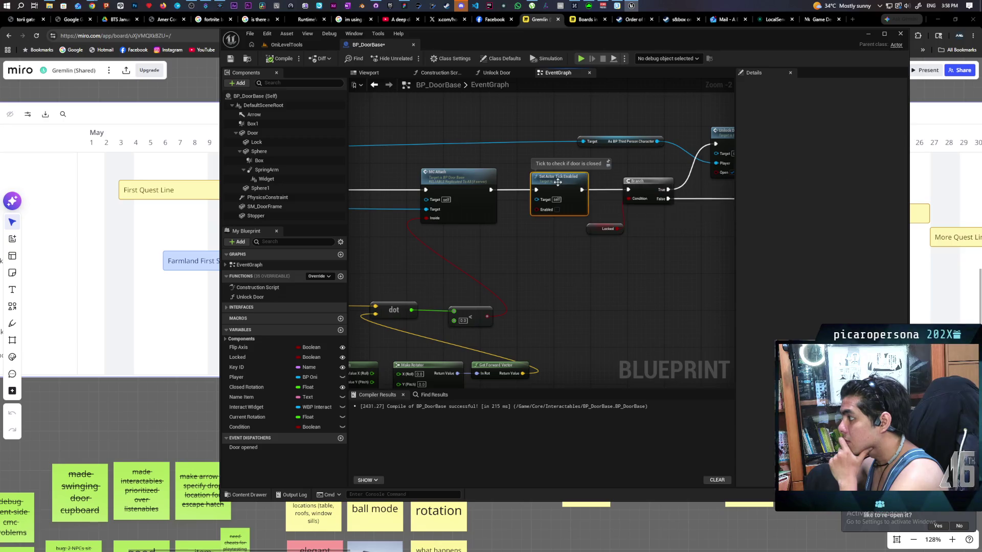
List every Set Actor Tick Enabled reference by class member and delete the first one.
right_click(565, 187)
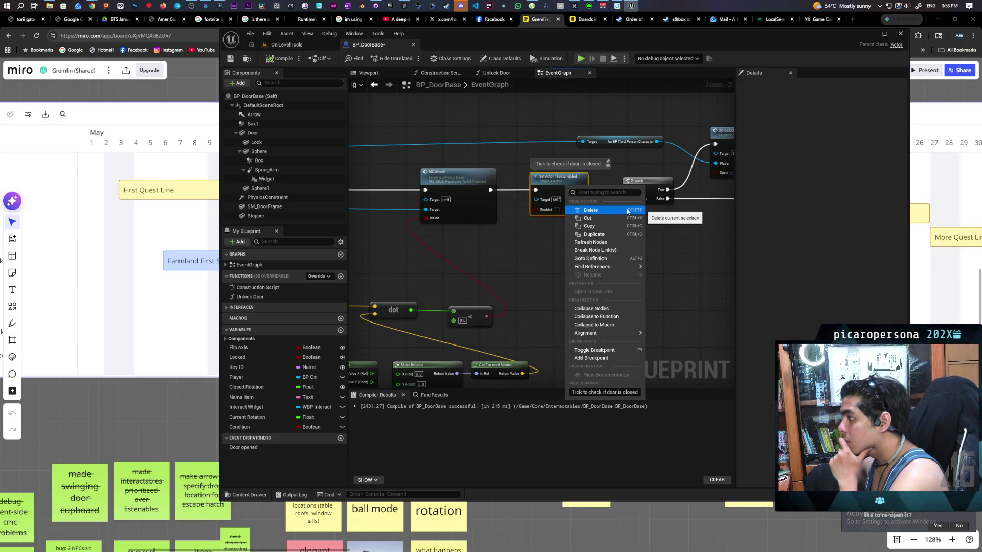
mouse_move(623, 265)
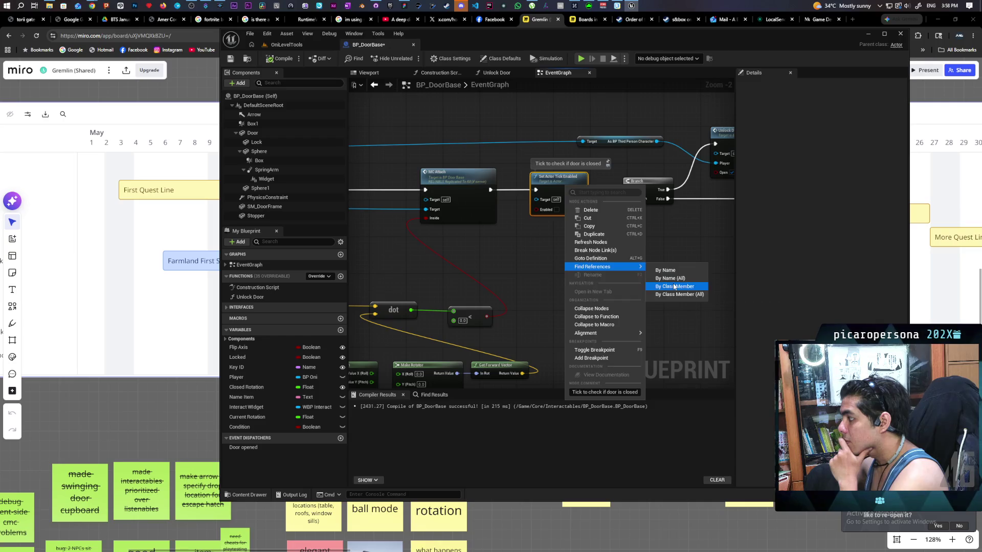
click(674, 287)
click(410, 427)
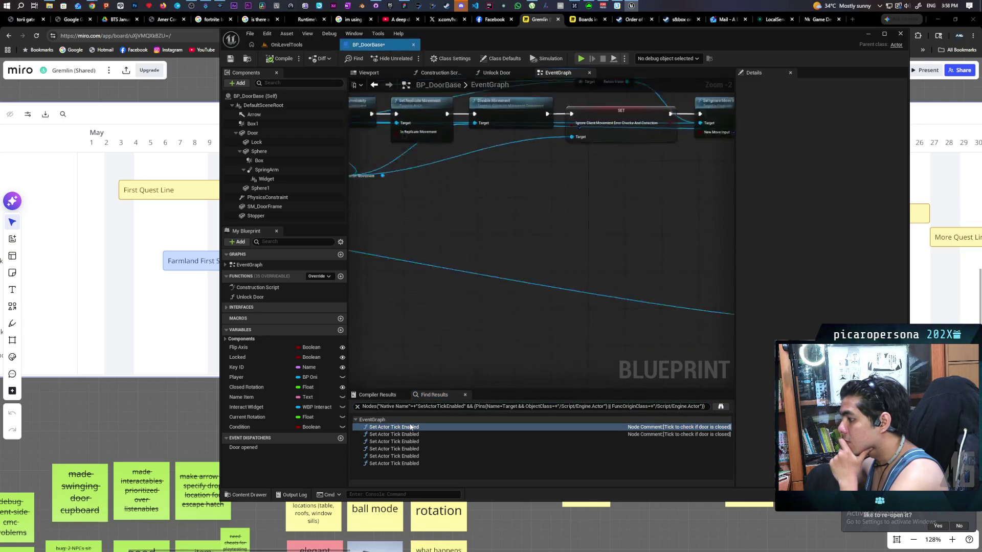
scroll(691, 307, down, 2)
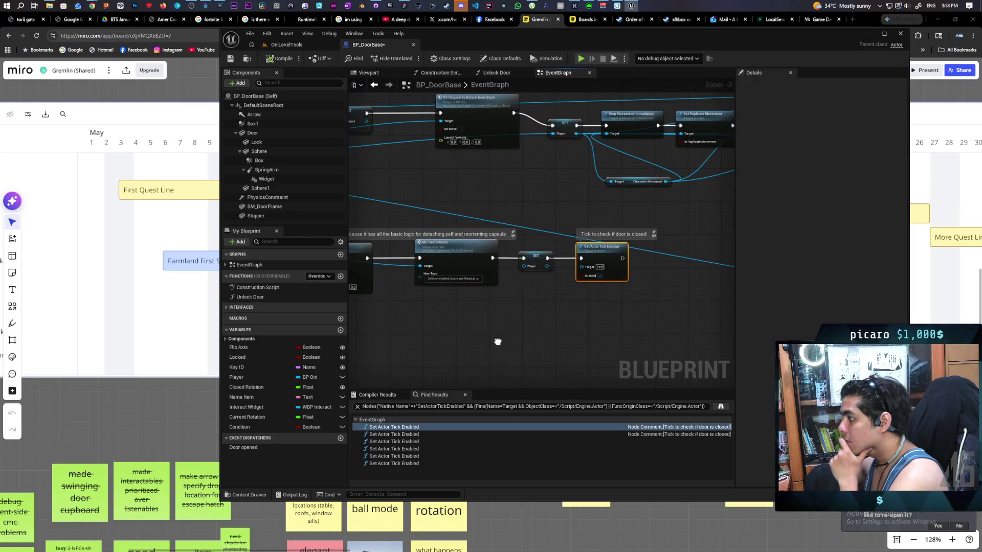
click(601, 277)
key(Delete)
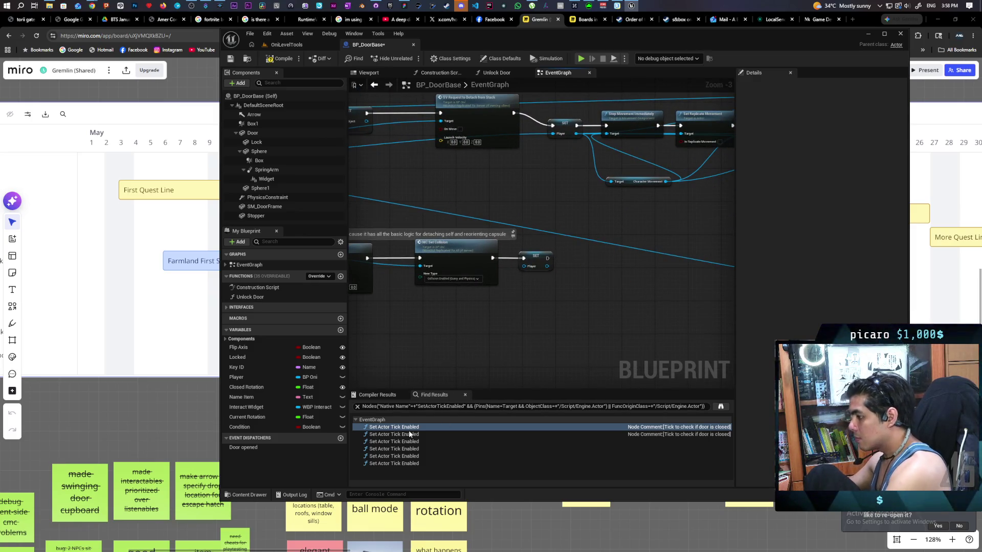
Remove more tick-enable nodes, wiring MC Attach → Branch → Set Simulate Physics → Call Door Opened directly.
click(409, 434)
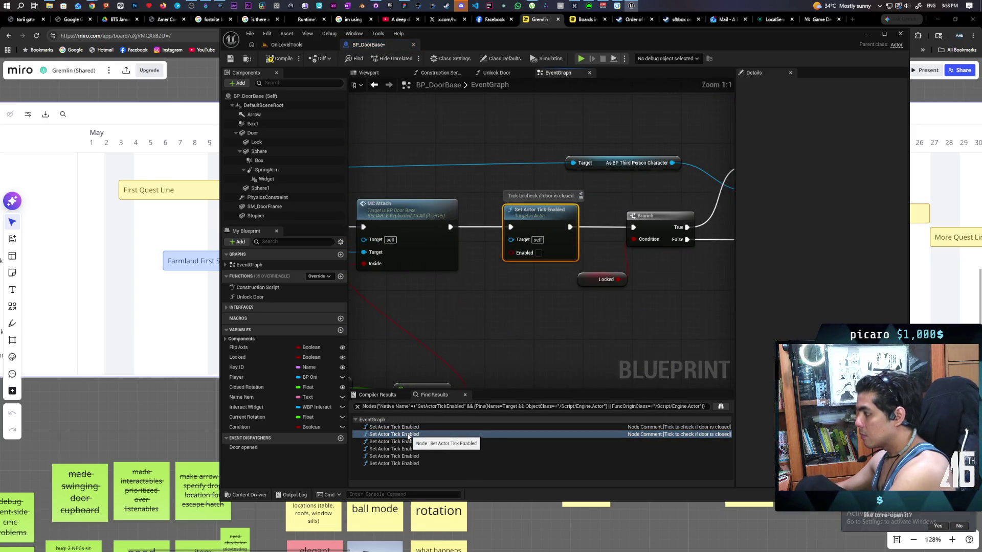
drag(452, 230, 632, 230)
key(Delete)
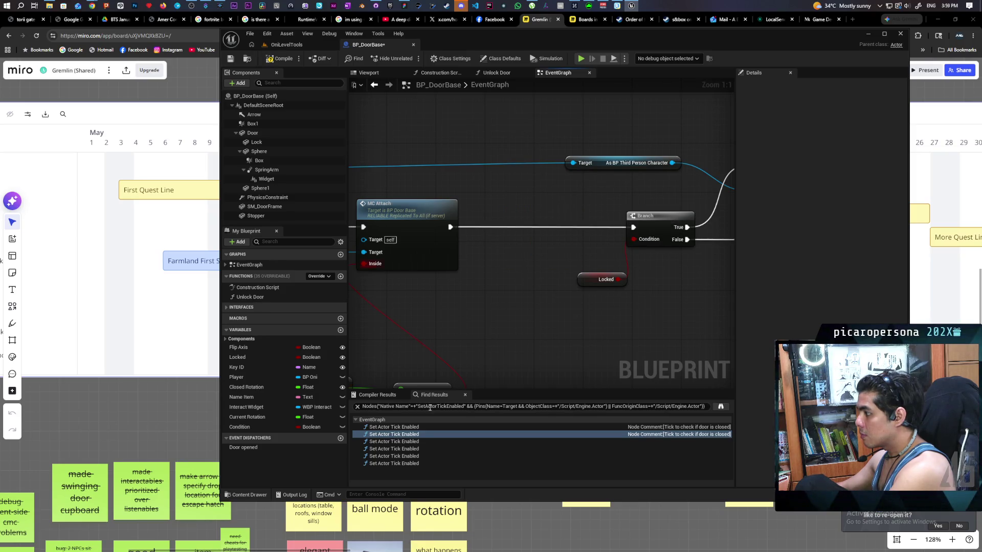
click(406, 443)
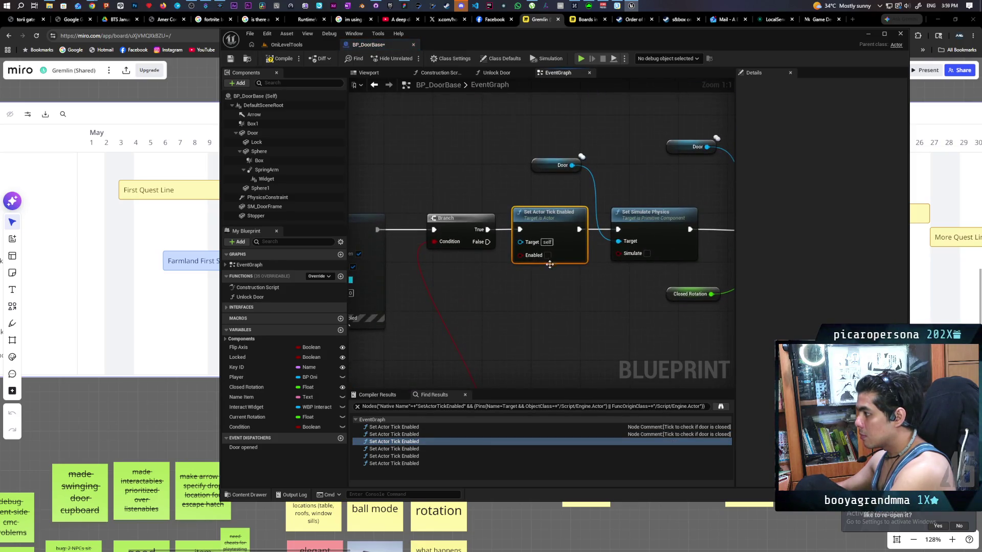
drag(487, 231, 617, 229)
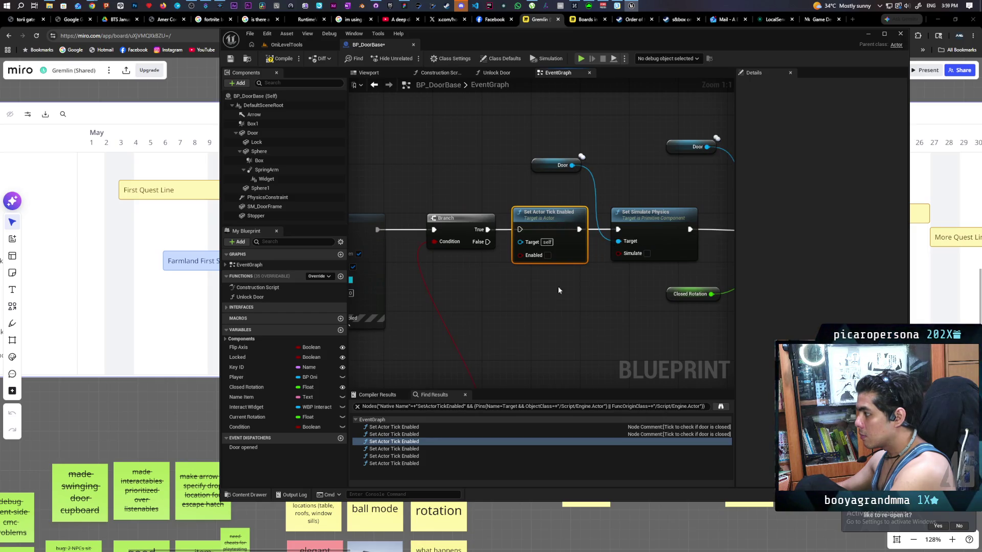
click(404, 448)
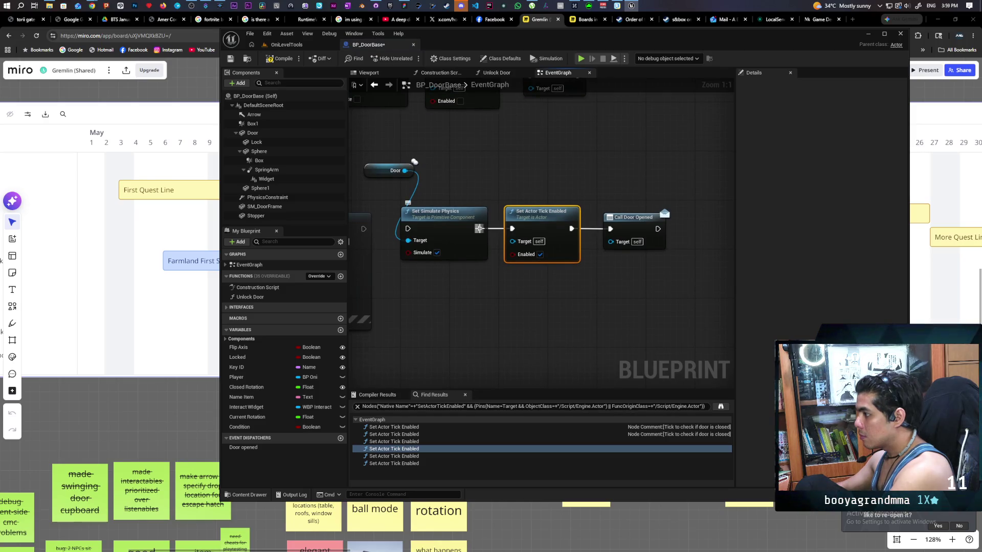
drag(480, 229, 610, 231)
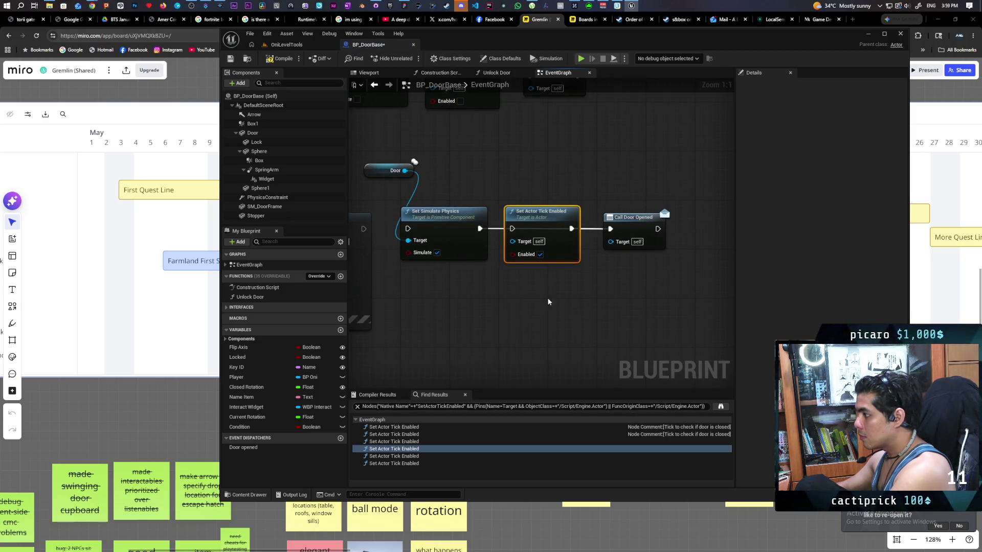
Delete the remaining tick-enable nodes, the authority-delay row and BeginPlay's Sequence, then compile.
click(394, 456)
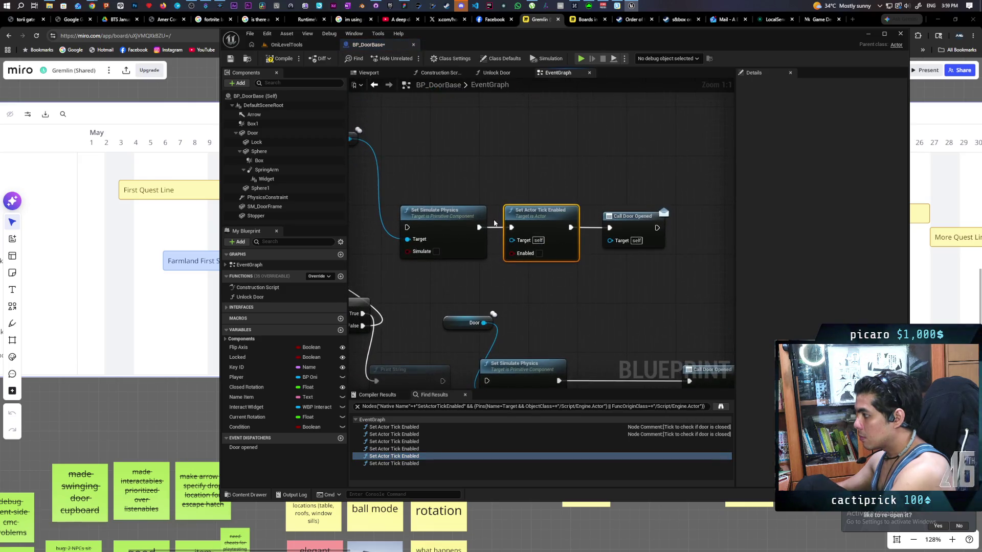
key(Delete)
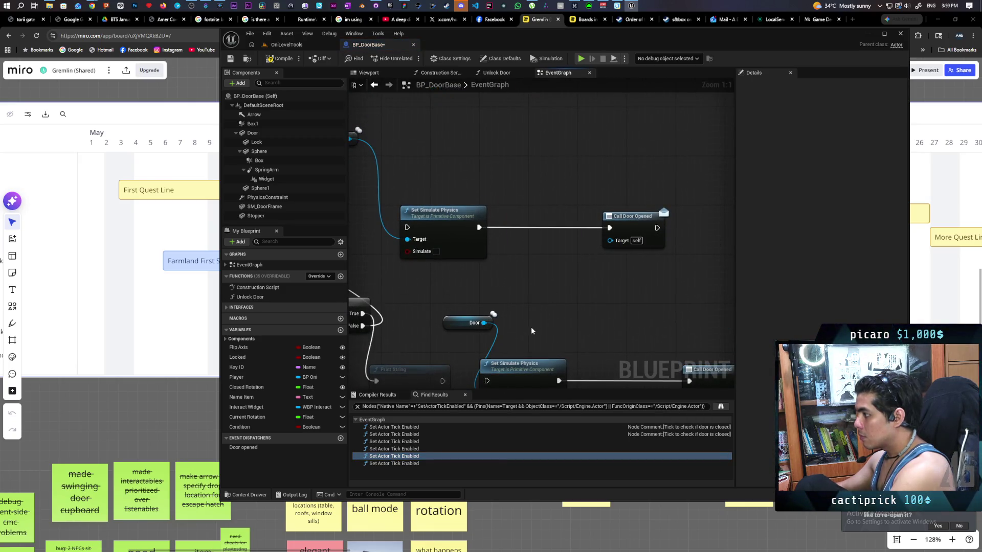
click(393, 463)
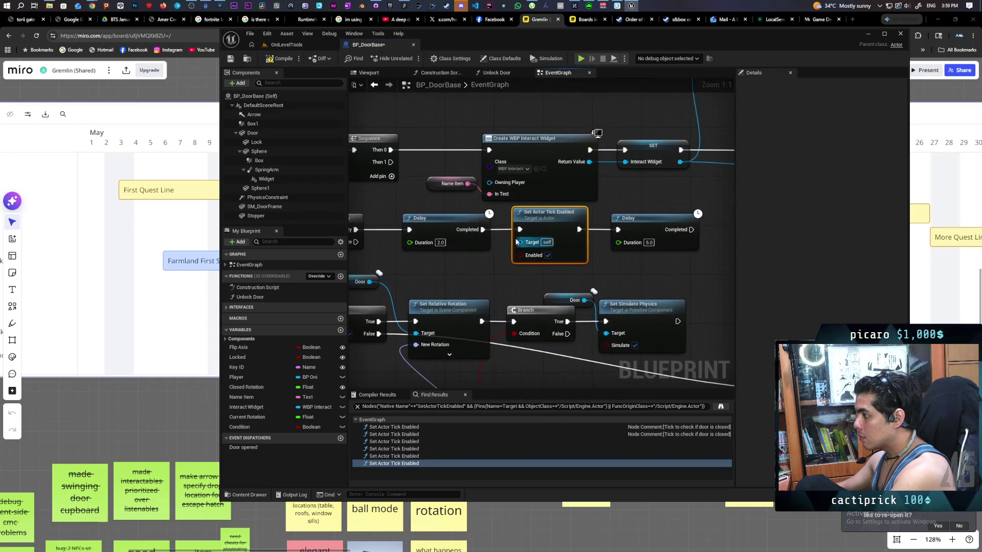
scroll(647, 279, down, 2)
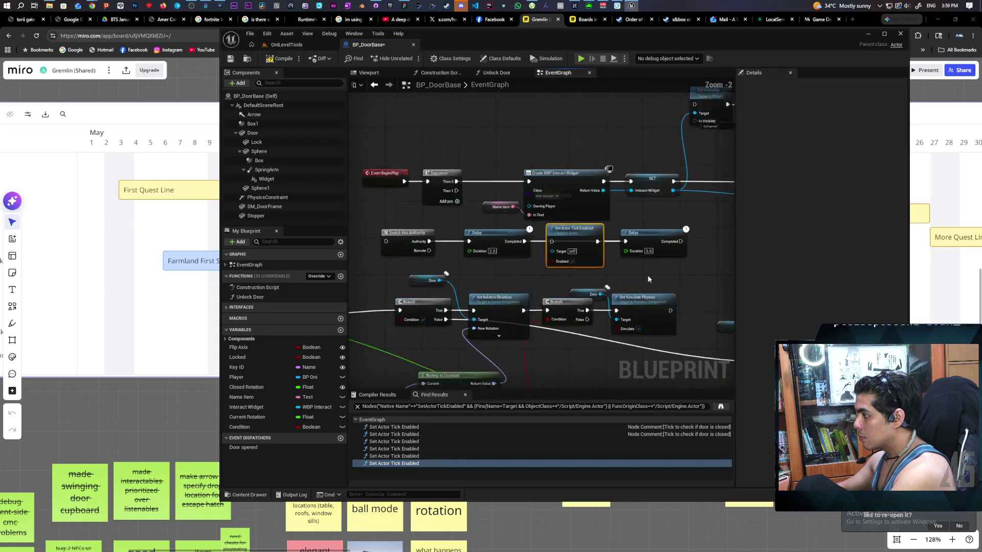
scroll(647, 279, down, 1)
mouse_move(423, 232)
mouse_down()
mouse_move(696, 255)
mouse_move(664, 249)
mouse_up()
key(Delete)
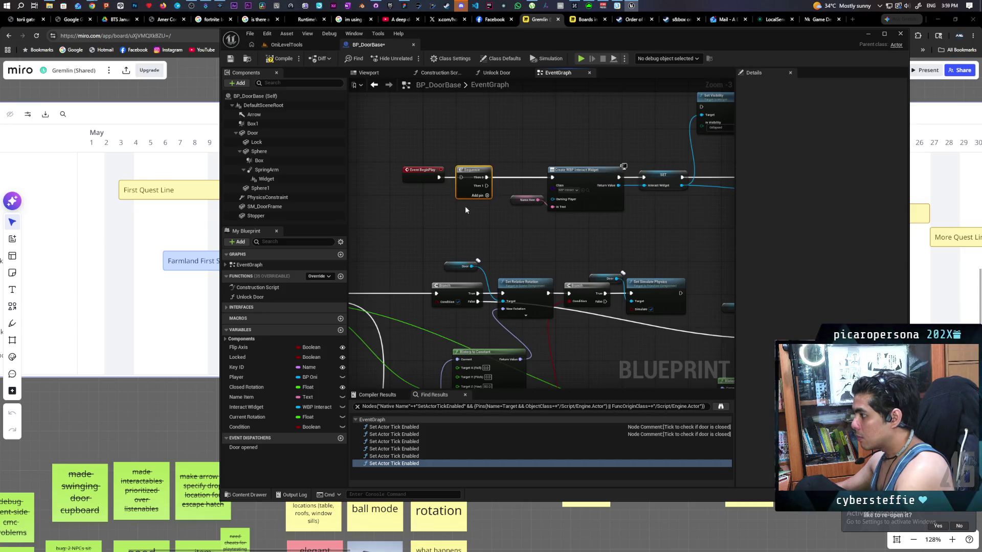
key(Delete)
click(288, 60)
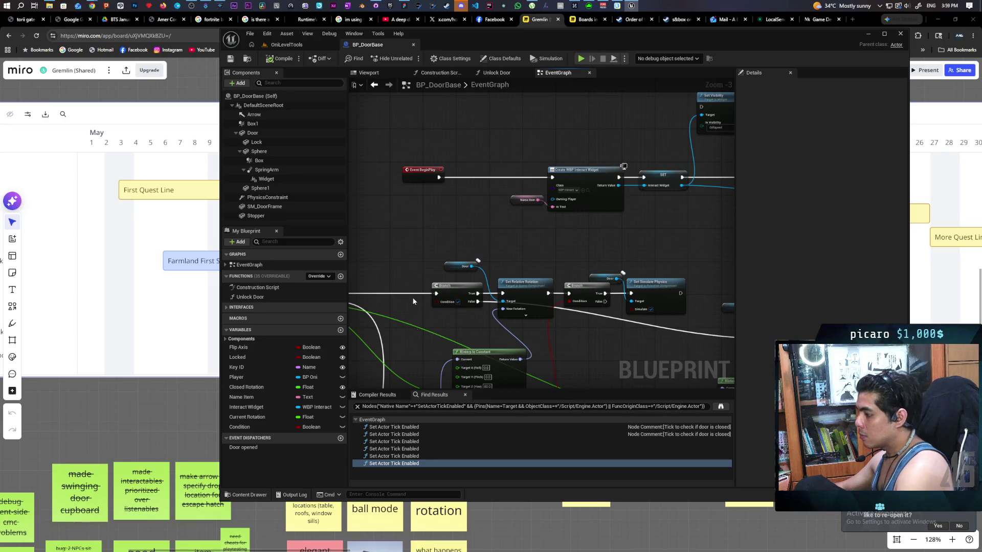
Tidy the rotation logic by shifting the conversion and Append nodes left.
scroll(413, 301, down, 6)
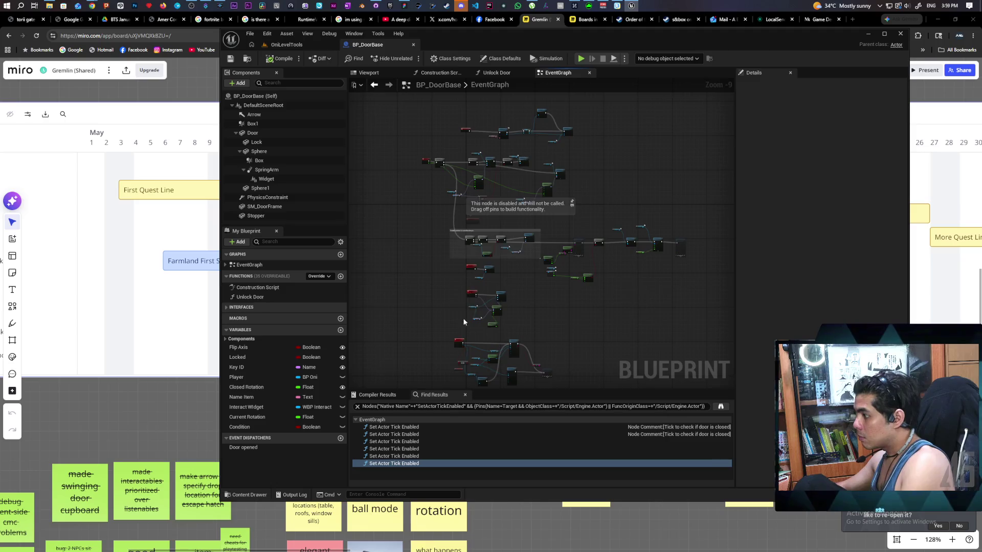
scroll(450, 202, up, 3)
scroll(511, 214, up, 1)
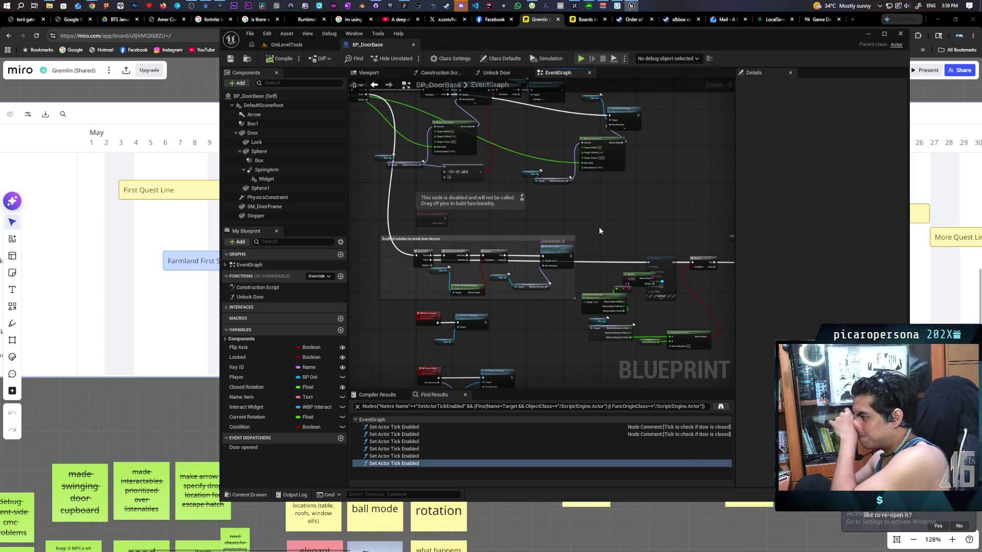
mouse_move(599, 226)
mouse_down()
mouse_move(554, 183)
mouse_move(603, 190)
mouse_move(596, 186)
mouse_move(720, 164)
mouse_move(684, 164)
mouse_up()
scroll(599, 185, up, 1)
scroll(609, 192, up, 1)
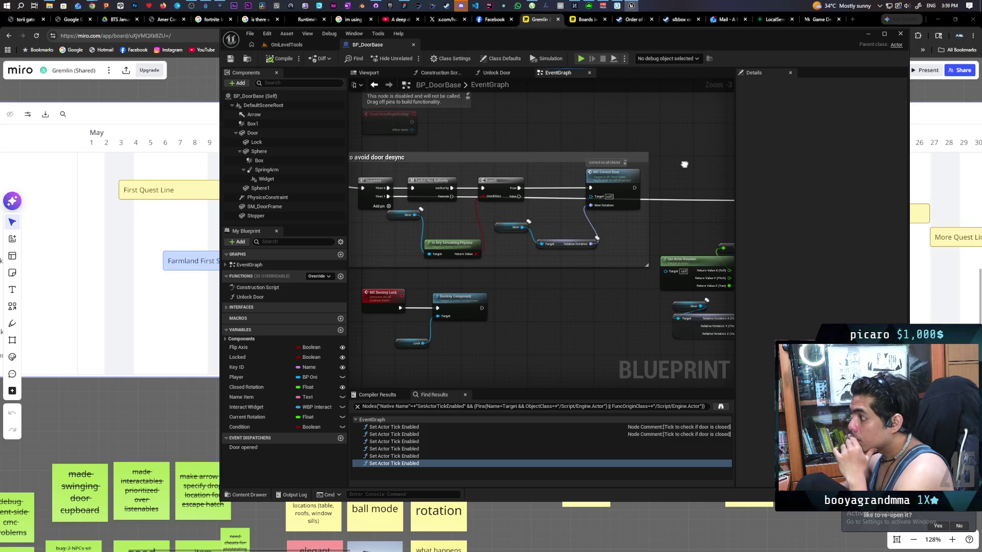
mouse_move(684, 164)
mouse_down()
mouse_move(635, 166)
mouse_move(675, 136)
mouse_move(441, 157)
mouse_up()
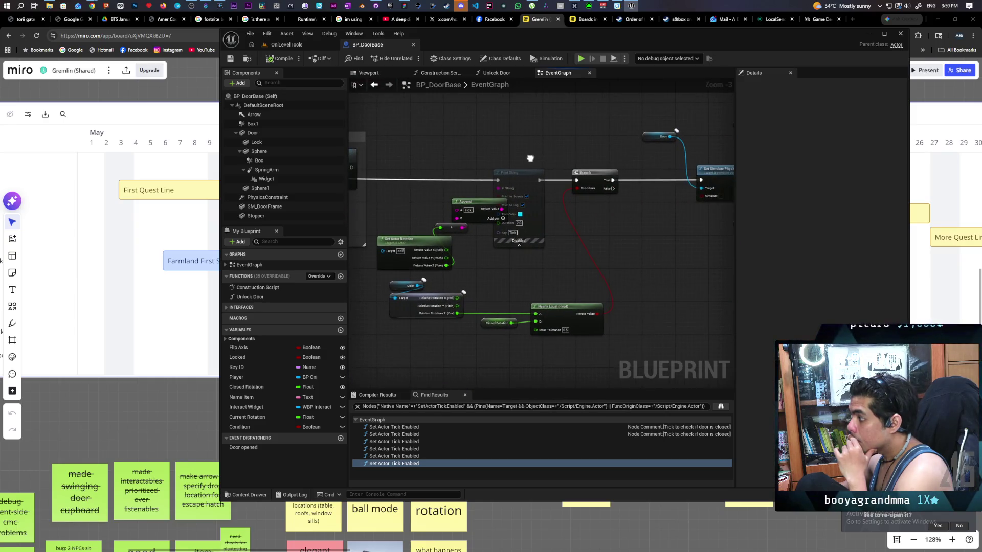
scroll(505, 156, up, 2)
drag(506, 159, 560, 152)
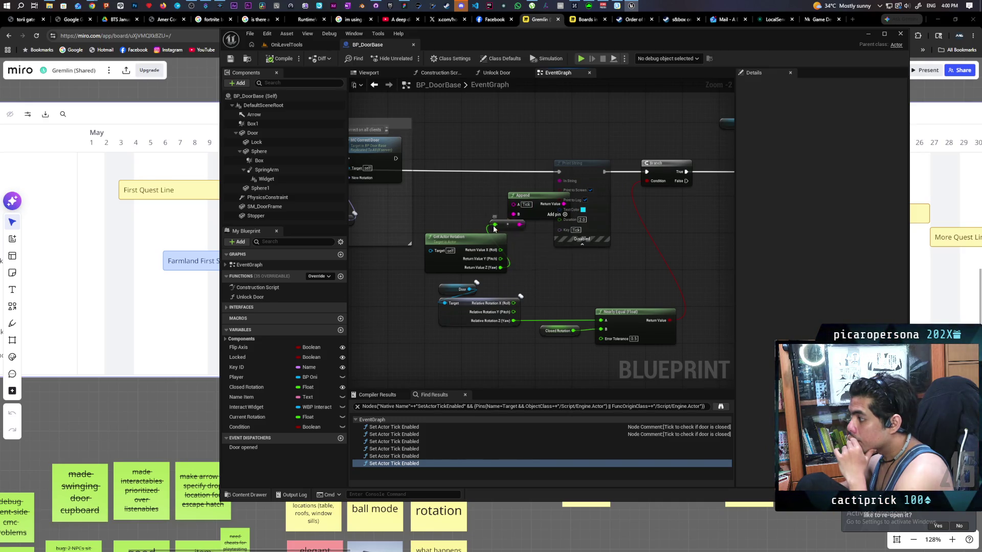
drag(503, 229, 470, 230)
drag(536, 197, 508, 196)
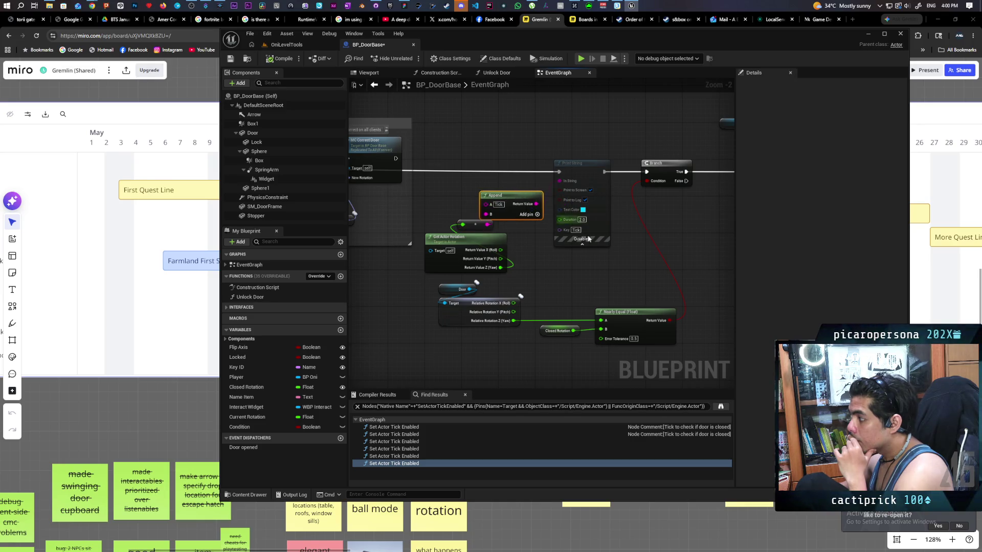
drag(619, 267, 590, 231)
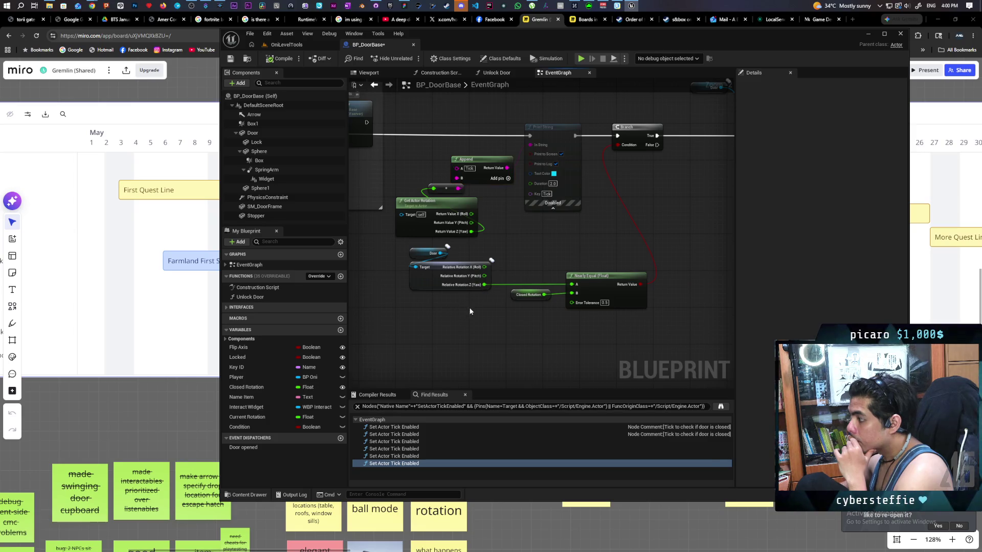
Select the rotation, Nearly Equal, Door, Closed Rotation and Set Relative Rotation nodes.
mouse_move(407, 254)
mouse_down()
mouse_move(647, 309)
mouse_move(451, 348)
mouse_up()
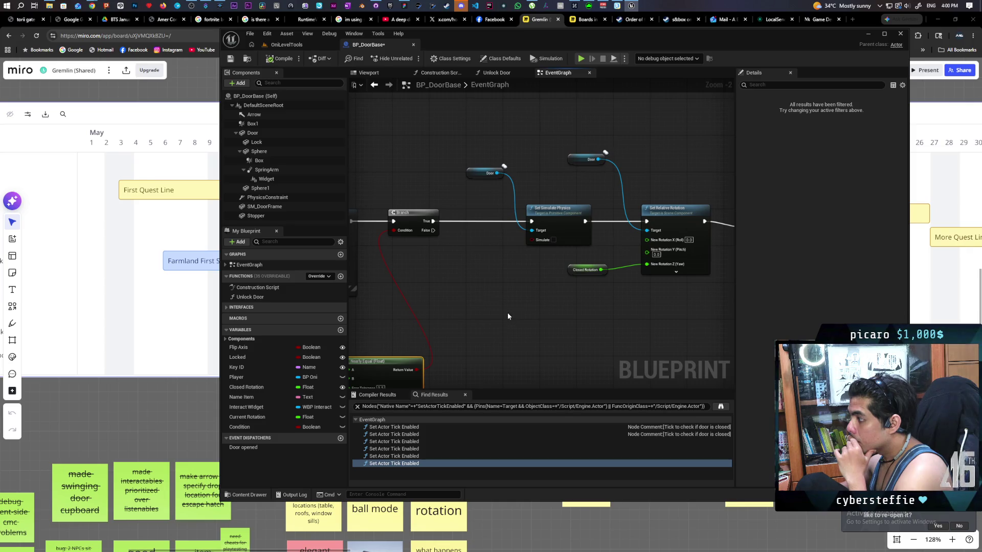
scroll(507, 311, down, 1)
drag(528, 321, 387, 308)
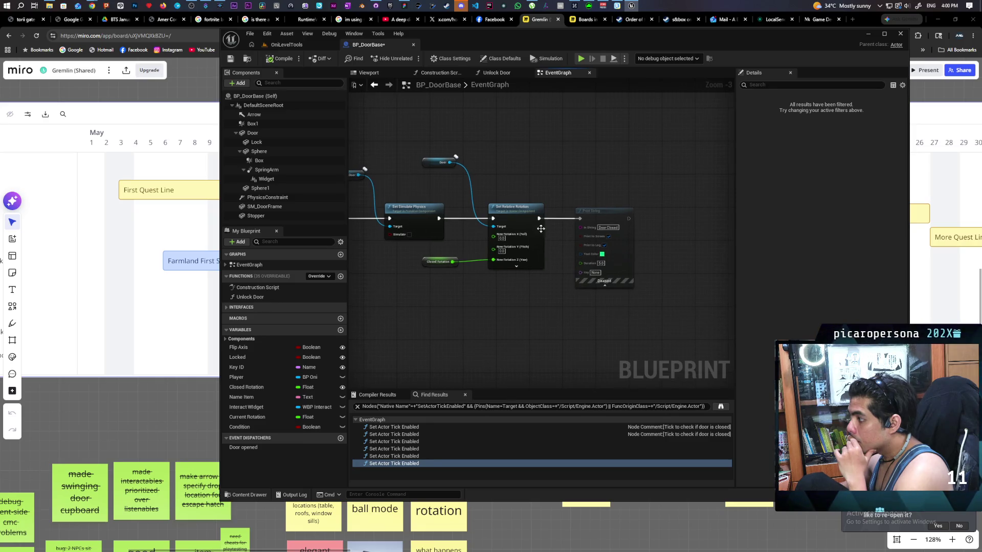
mouse_move(522, 144)
mouse_down()
mouse_move(468, 290)
mouse_move(448, 301)
mouse_move(543, 292)
mouse_move(547, 271)
mouse_move(545, 280)
mouse_move(618, 272)
mouse_up()
scroll(448, 301, down, 1)
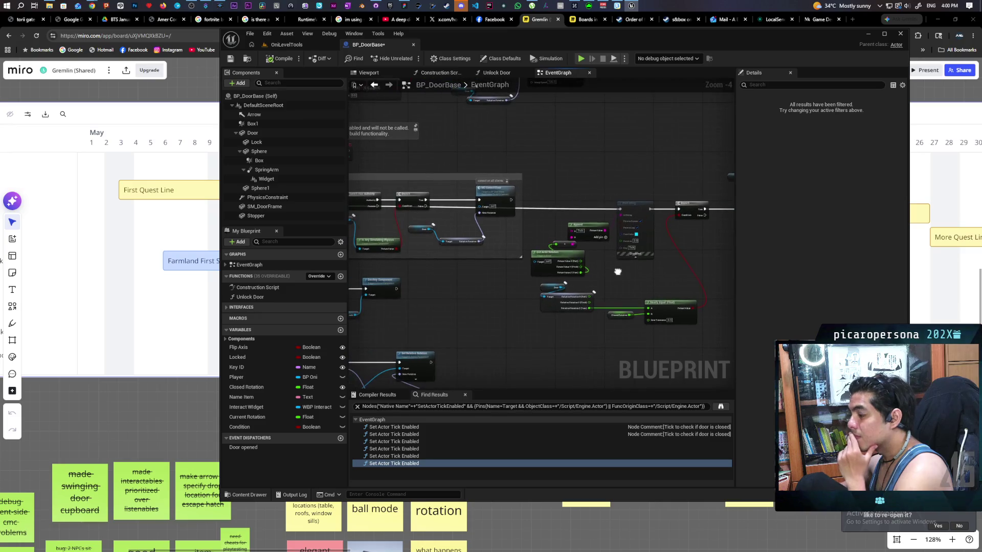
mouse_move(463, 276)
mouse_down()
mouse_move(571, 274)
mouse_move(585, 353)
mouse_up()
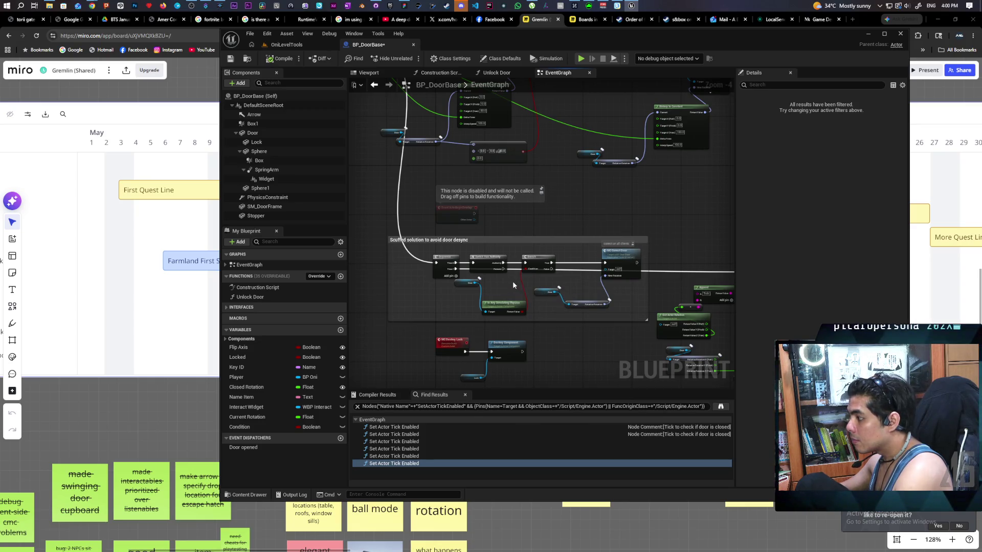
scroll(510, 271, up, 2)
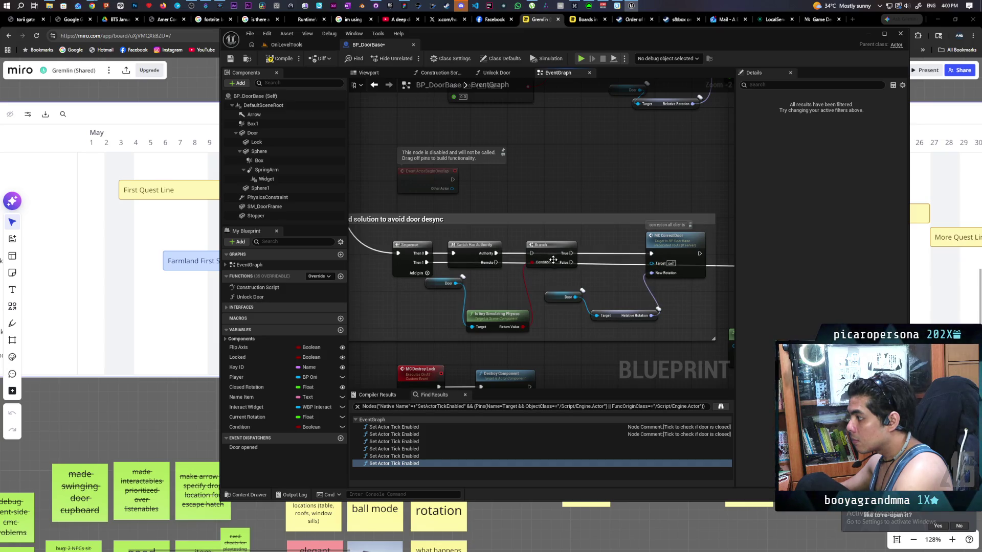
Move the Is Any Simulating Physics Branch ahead of the Sequence in the door-desync group.
mouse_move(535, 255)
mouse_down()
mouse_move(516, 290)
mouse_move(373, 284)
mouse_up()
mouse_move(470, 334)
mouse_down()
mouse_move(534, 287)
mouse_move(517, 268)
mouse_move(526, 266)
mouse_move(497, 269)
mouse_move(517, 268)
mouse_up()
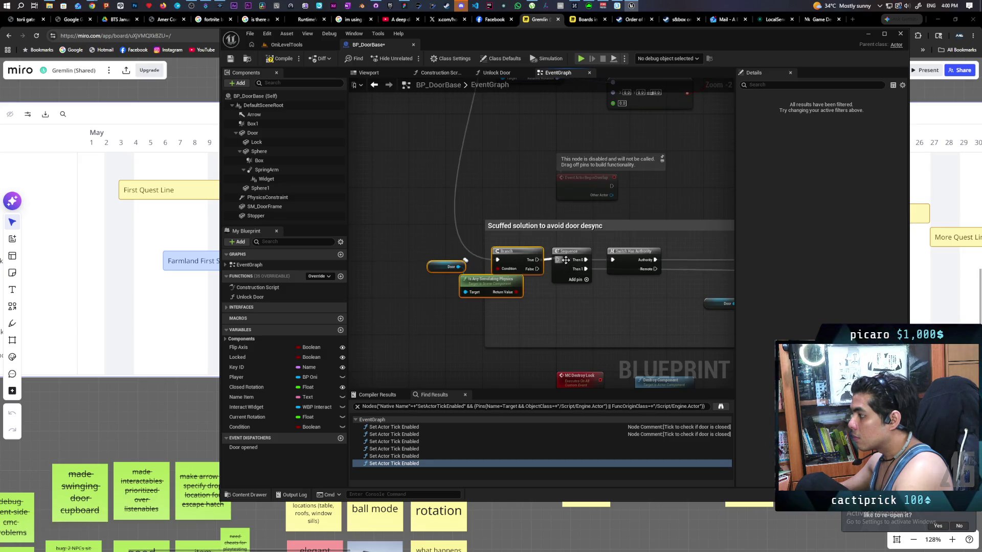
scroll(501, 313, down, 2)
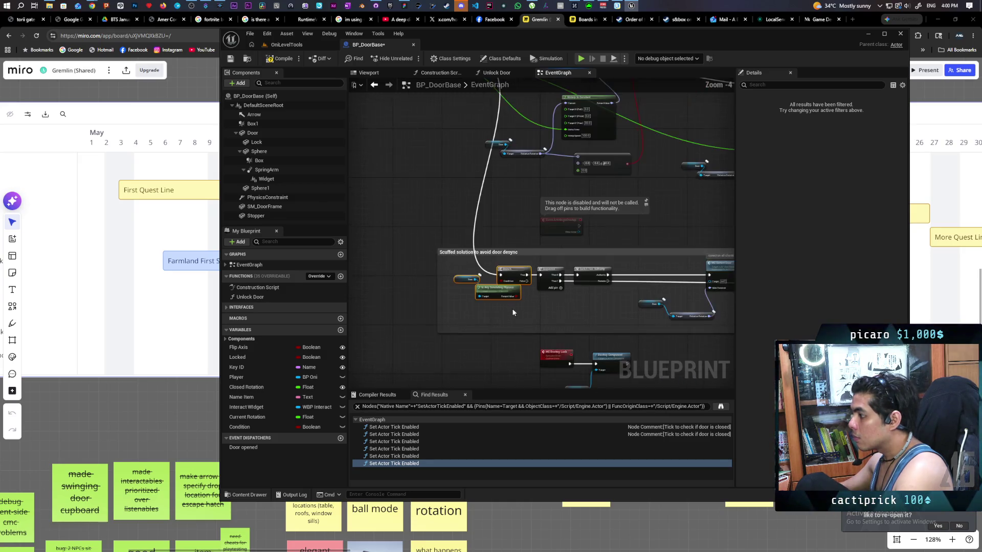
scroll(464, 314, up, 3)
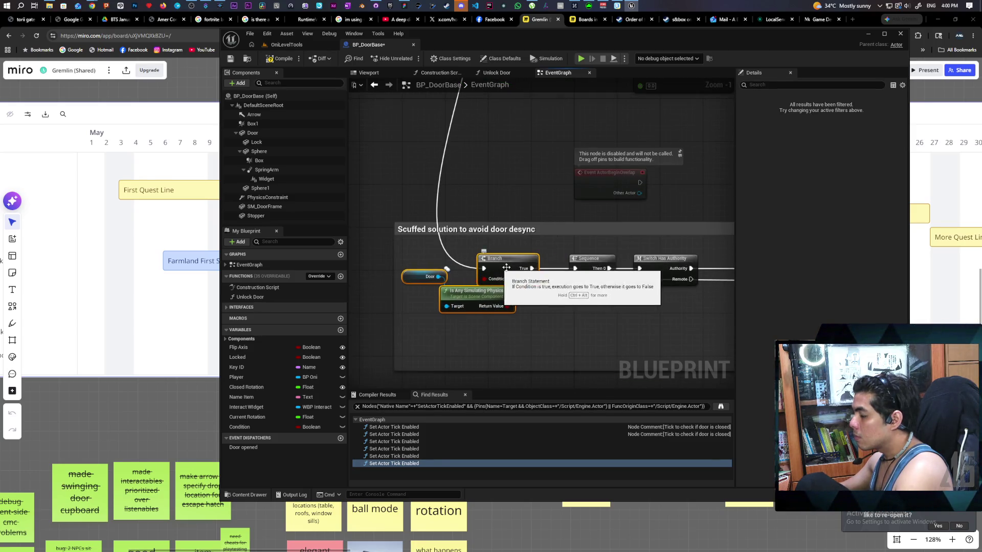
scroll(539, 312, down, 1)
scroll(522, 338, down, 1)
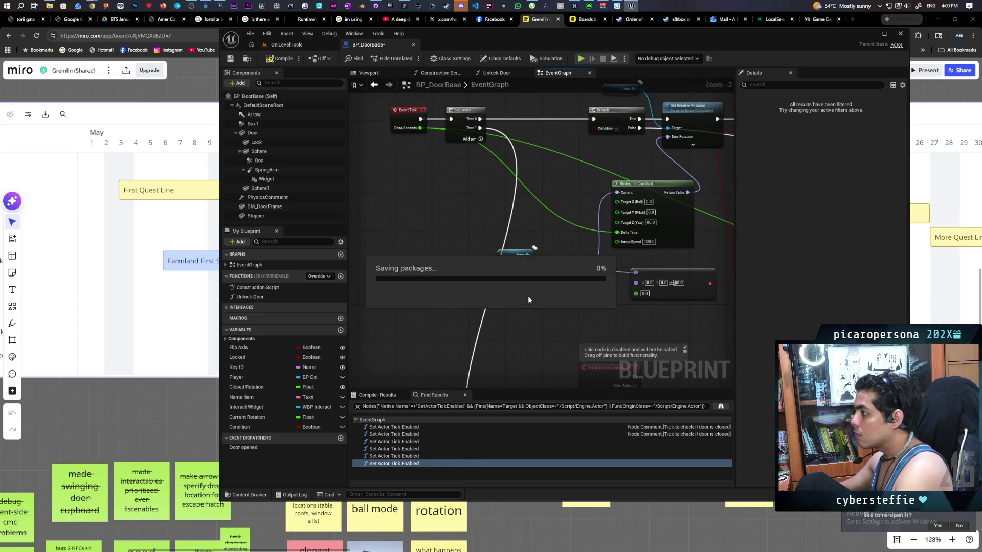
Comment the Branch node 'Only Tick if physics'.
click(521, 330)
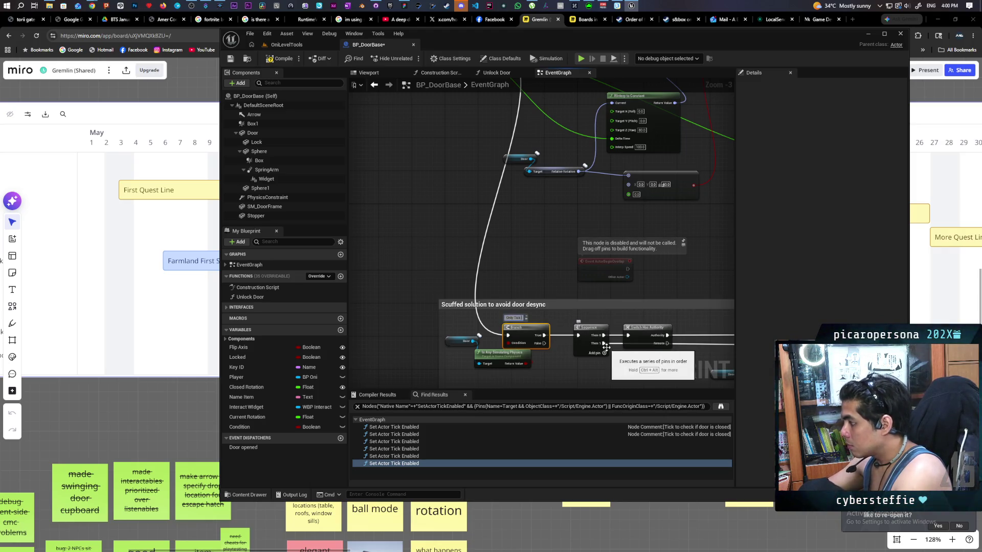
text( if physics)
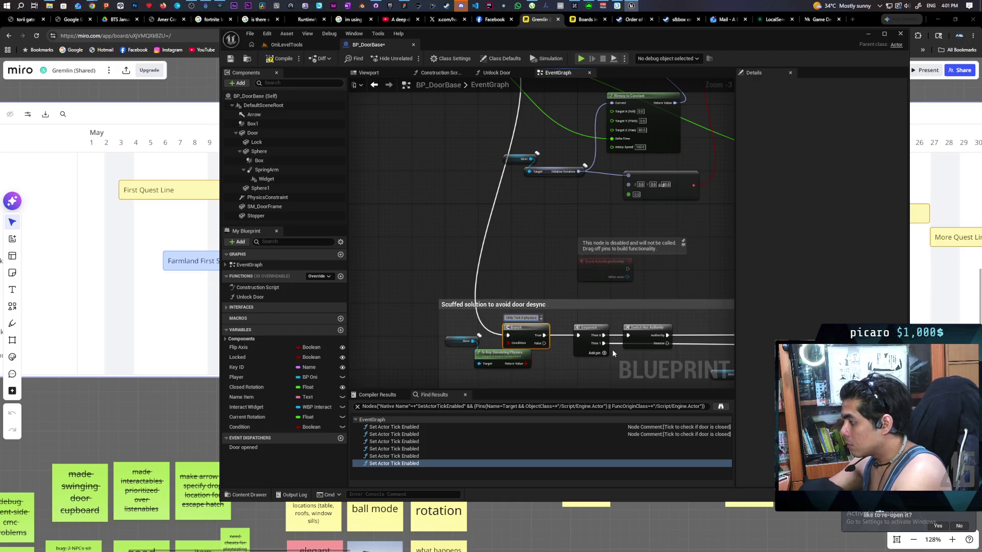
click(522, 267)
scroll(536, 300, up, 2)
scroll(537, 299, down, 1)
scroll(602, 224, down, 2)
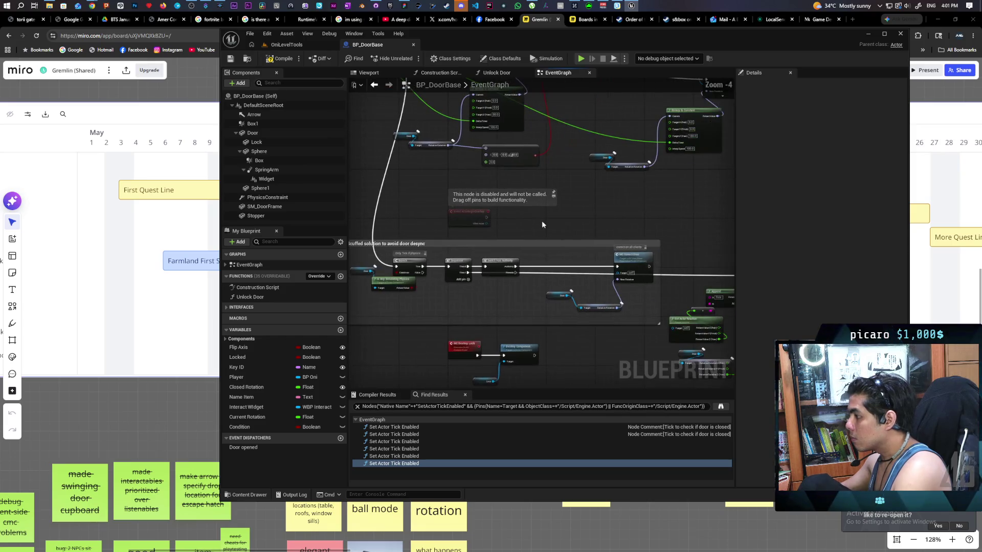
mouse_move(545, 218)
mouse_down()
mouse_move(566, 243)
mouse_move(602, 377)
mouse_up()
Promote the tick Branch's Condition to a Boolean variable named Run Door and compile with F7.
drag(497, 261, 481, 256)
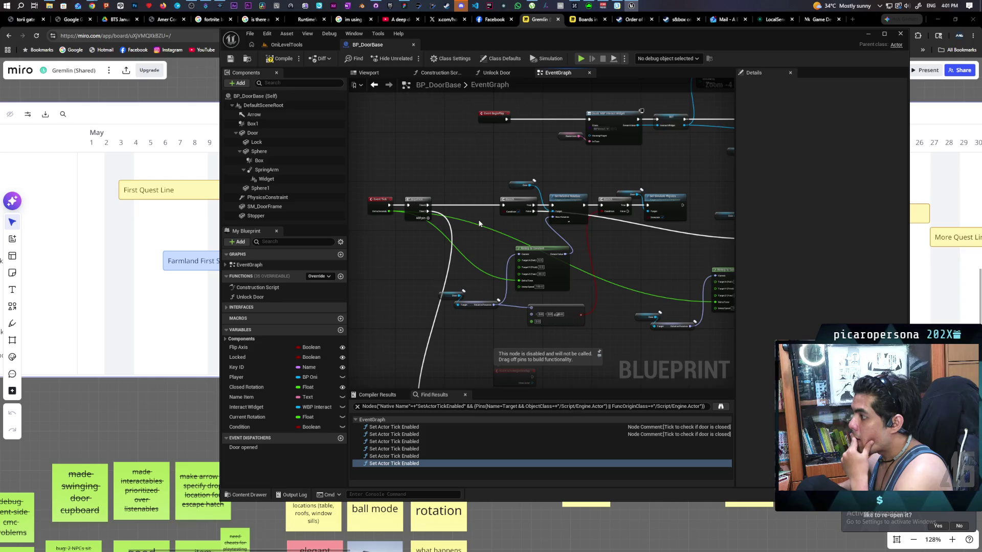
scroll(479, 223, up, 2)
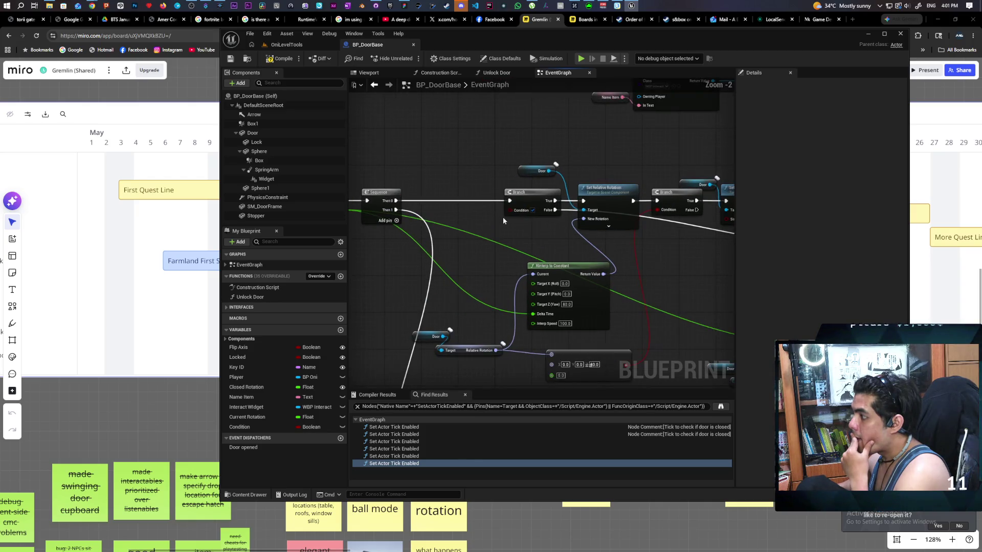
drag(479, 225, 516, 249)
mouse_move(565, 227)
mouse_down()
mouse_move(541, 225)
mouse_move(507, 258)
mouse_up()
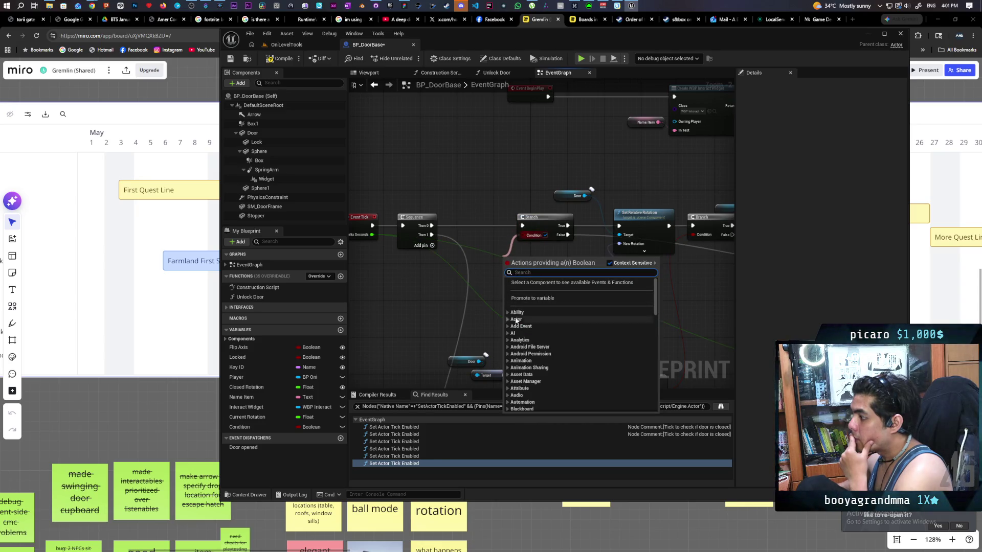
click(539, 299)
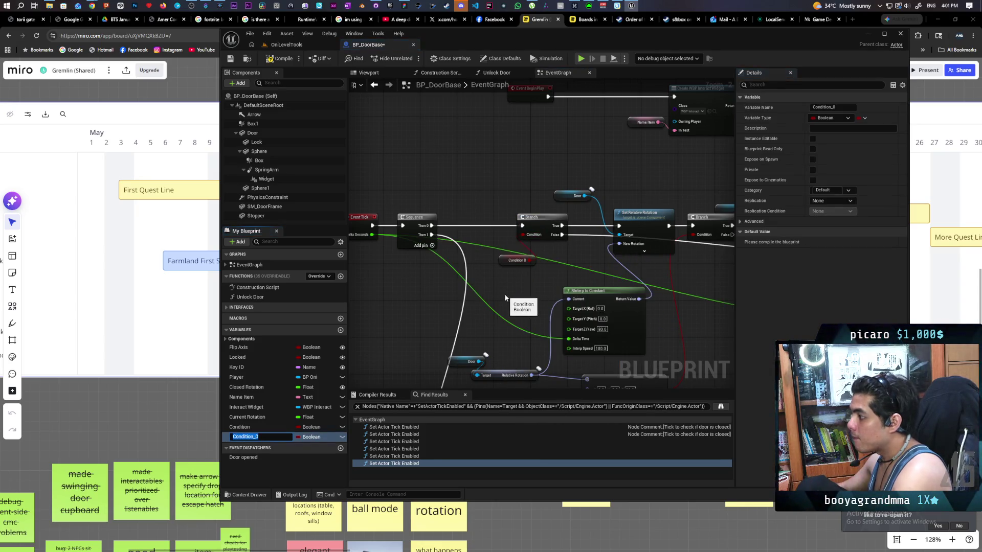
text(Run)
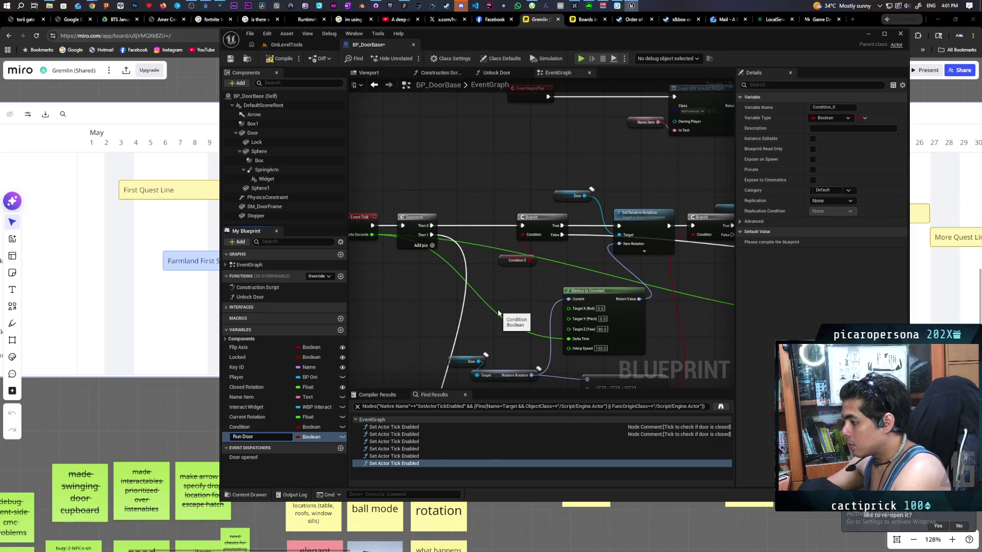
text( Door)
key(Return)
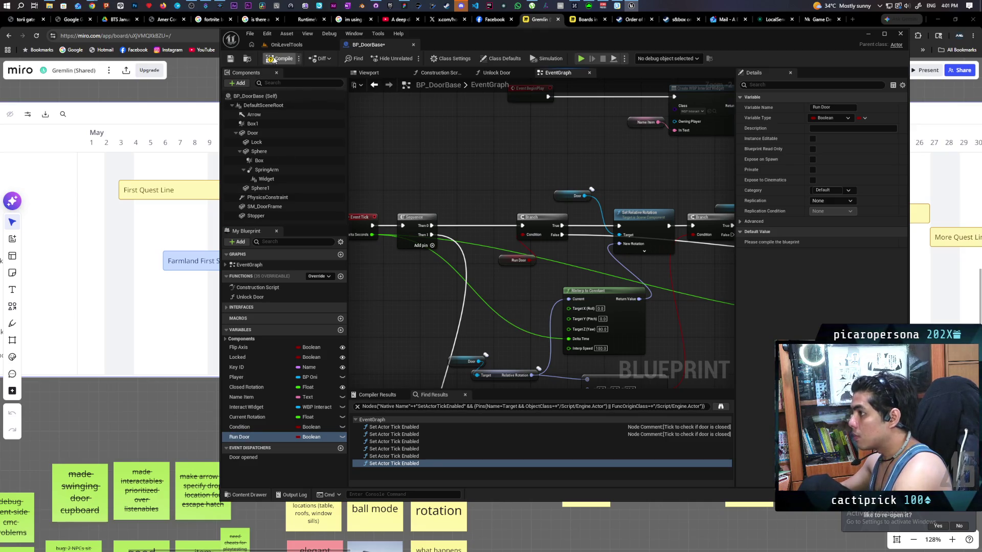
key(F7)
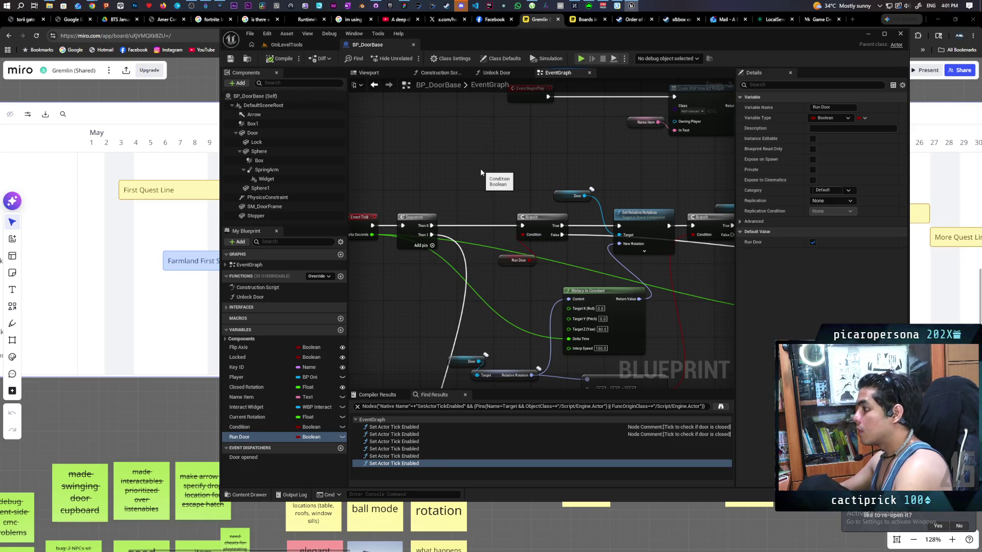
drag(504, 177, 391, 170)
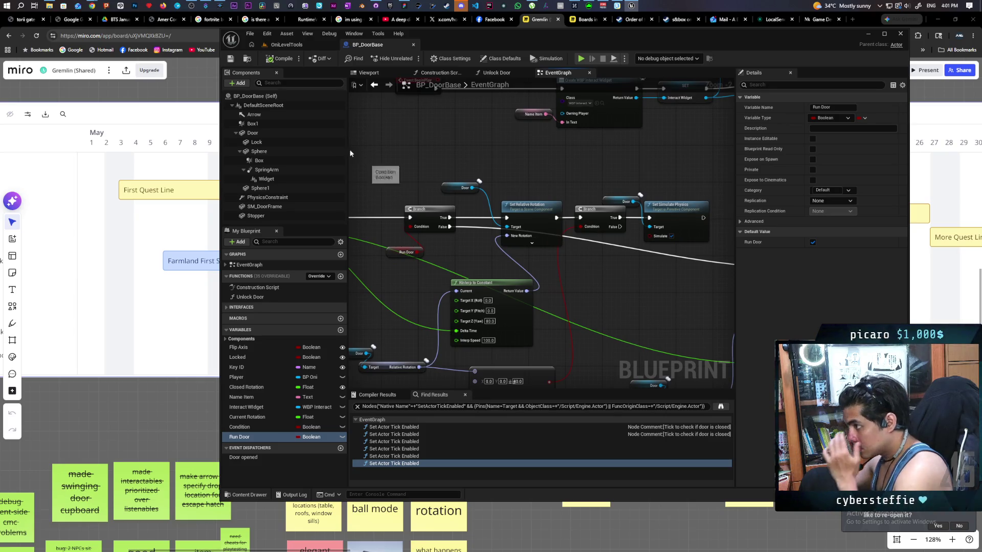
click(253, 132)
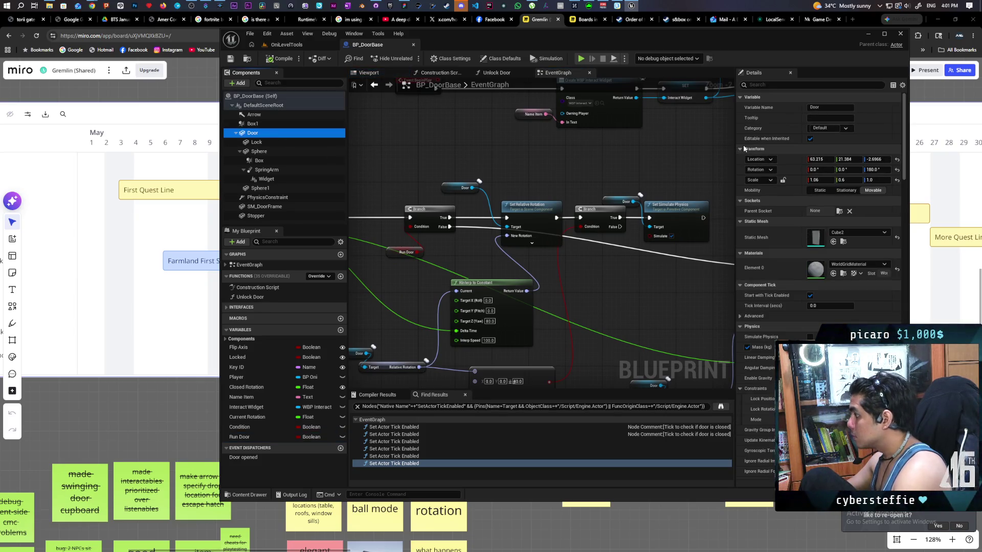
click(753, 86)
text(e)
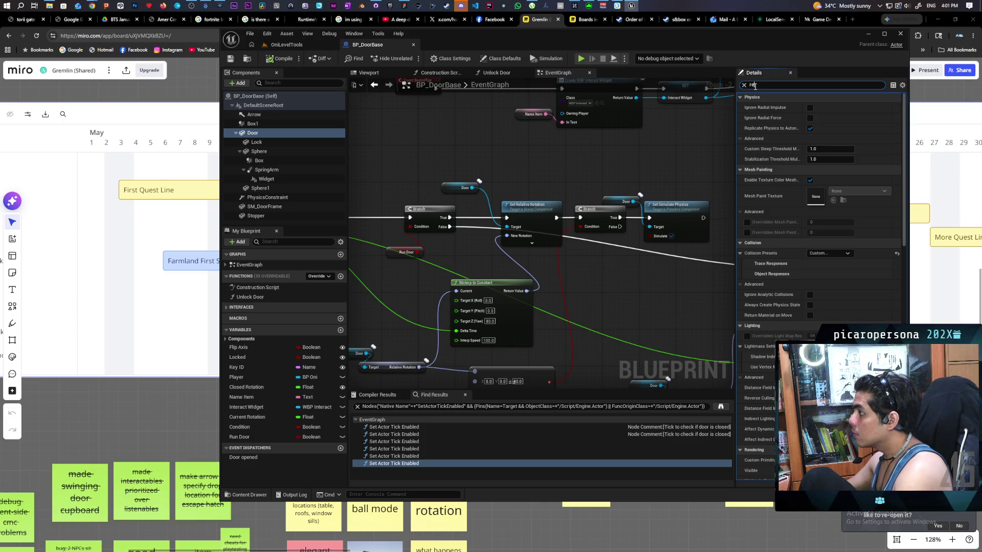
text(pli)
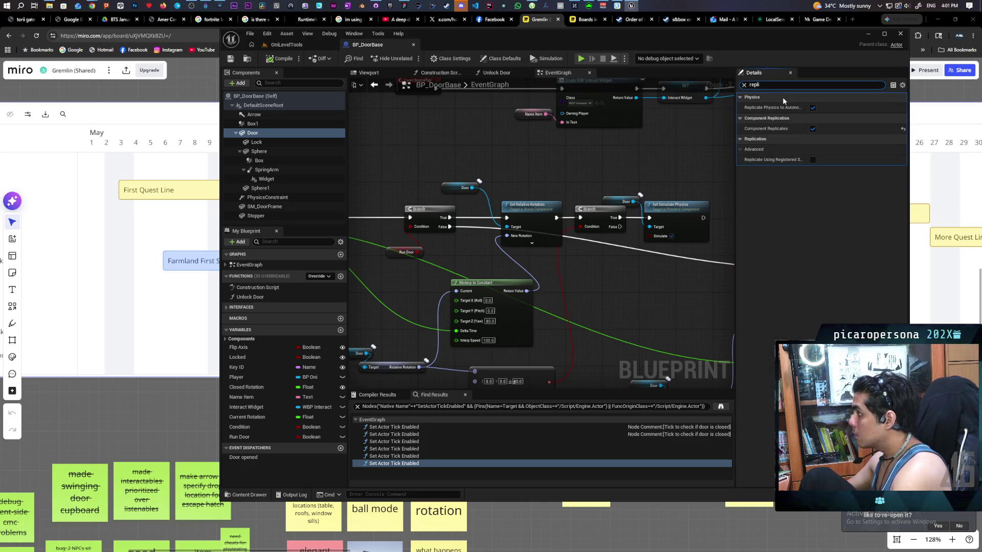
click(744, 85)
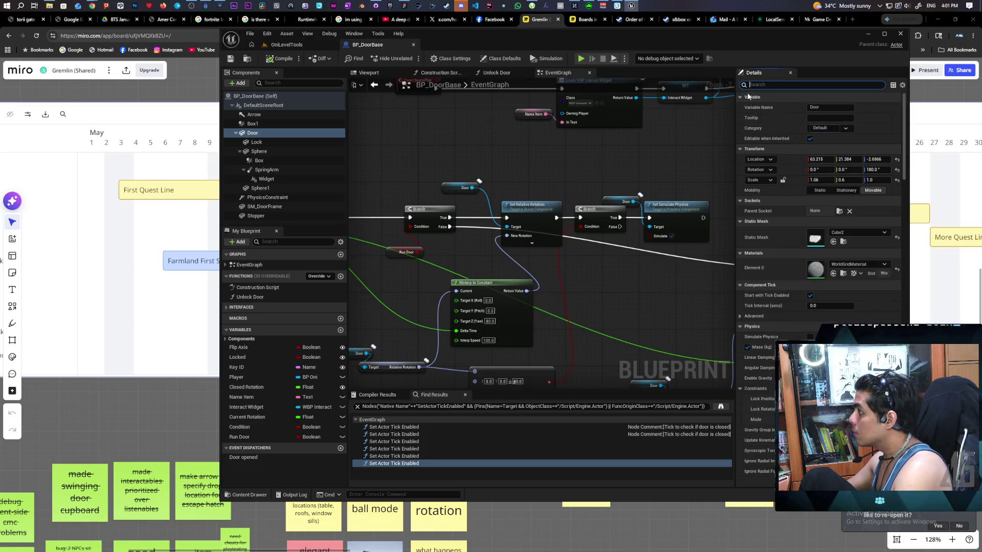
mouse_move(525, 136)
mouse_down()
mouse_move(583, 255)
mouse_move(563, 166)
mouse_move(608, 174)
mouse_up()
click(506, 228)
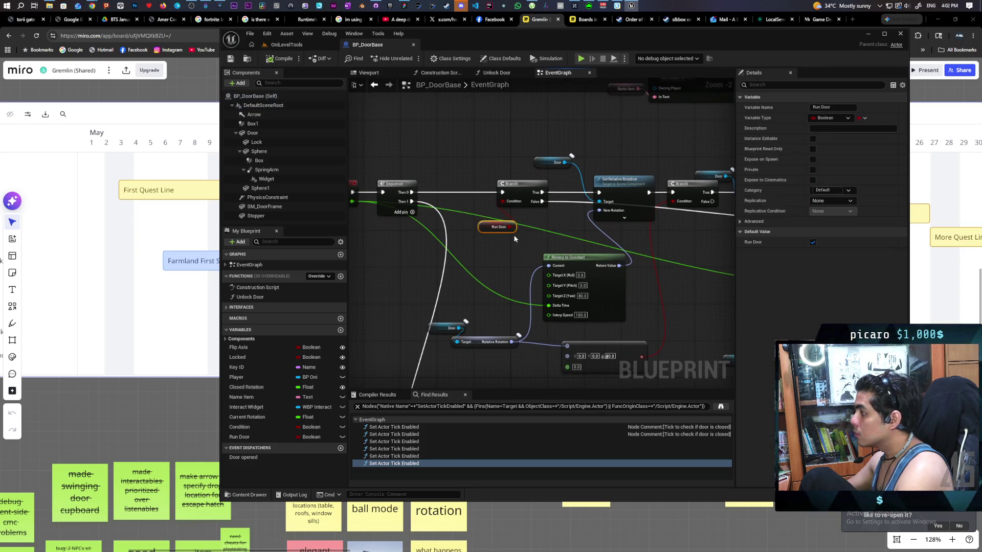
Set Run Door's default value to false.
click(813, 242)
mouse_move(573, 222)
mouse_down()
mouse_move(480, 218)
mouse_move(497, 208)
mouse_move(476, 203)
mouse_move(495, 206)
mouse_up()
scroll(479, 219, down, 1)
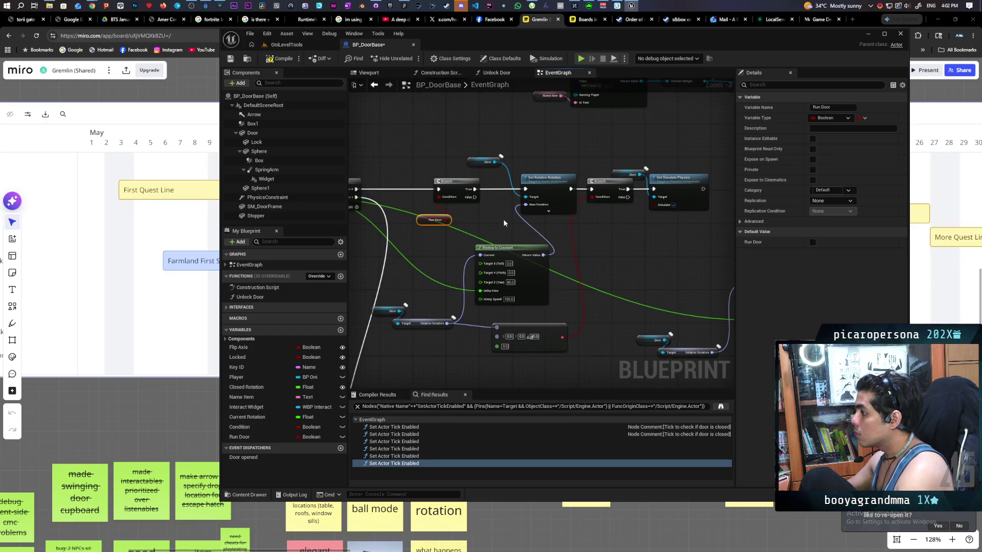
scroll(496, 207, up, 2)
scroll(488, 219, down, 1)
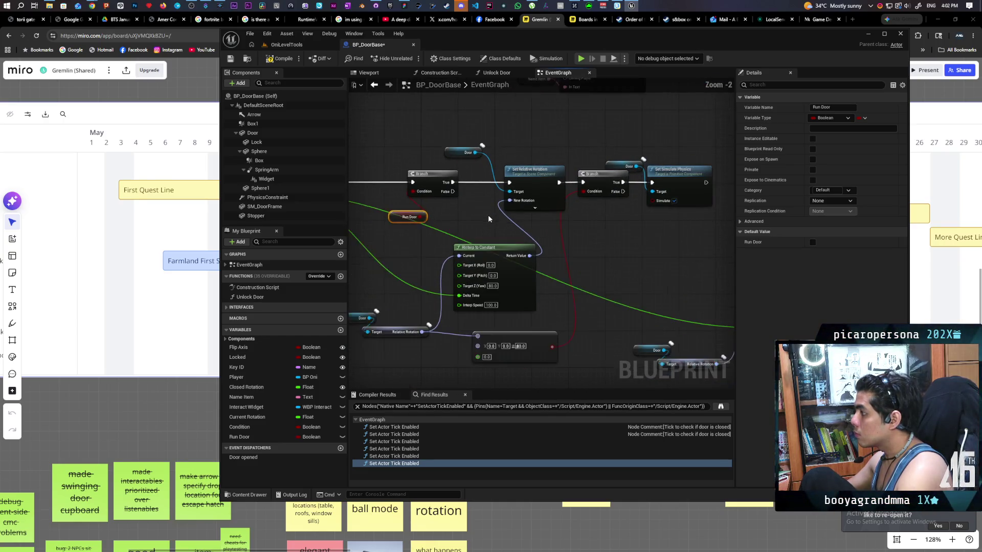
mouse_move(604, 246)
mouse_down()
mouse_move(666, 228)
mouse_move(627, 229)
mouse_move(613, 241)
mouse_move(646, 237)
mouse_move(571, 258)
mouse_up()
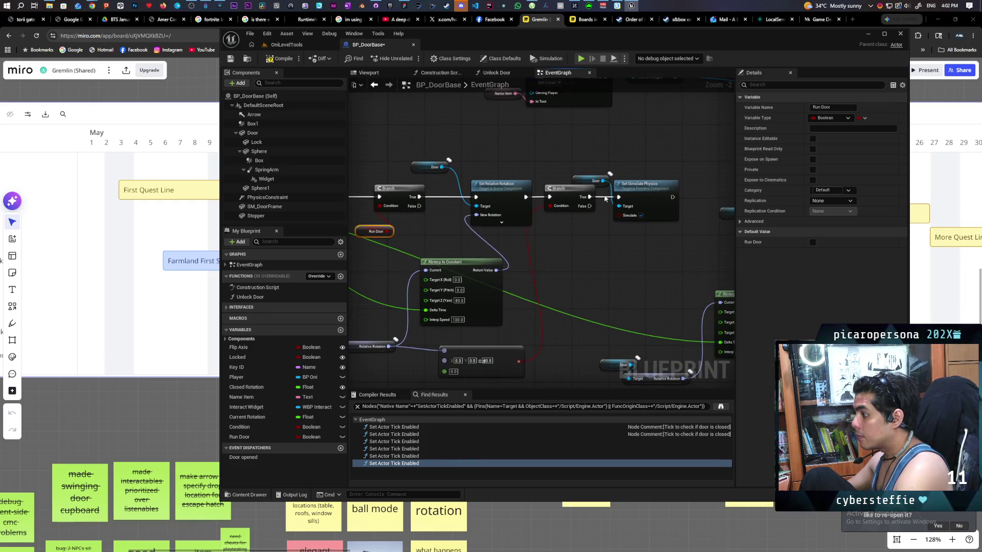
Shift the Door, Set Simulate Physics and second Branch nodes rightward to make room.
mouse_move(571, 158)
mouse_down()
mouse_move(679, 222)
mouse_move(675, 173)
mouse_move(685, 163)
mouse_up()
click(636, 202)
drag(568, 198, 602, 198)
drag(576, 241, 631, 241)
Drag a Run Door node from My Blueprint into the graph beside the second Branch.
click(424, 227)
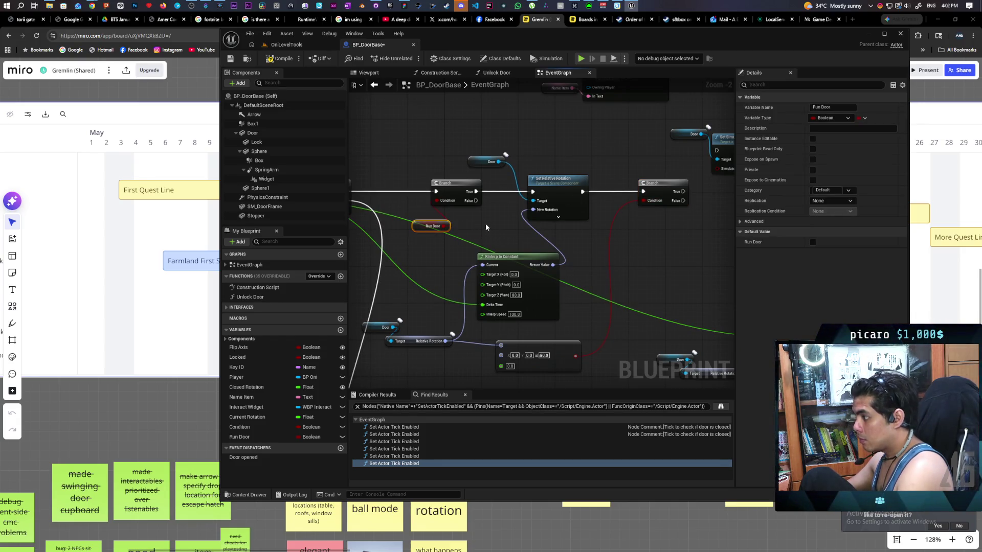
mouse_move(241, 437)
mouse_down()
mouse_move(697, 250)
mouse_move(709, 202)
mouse_up()
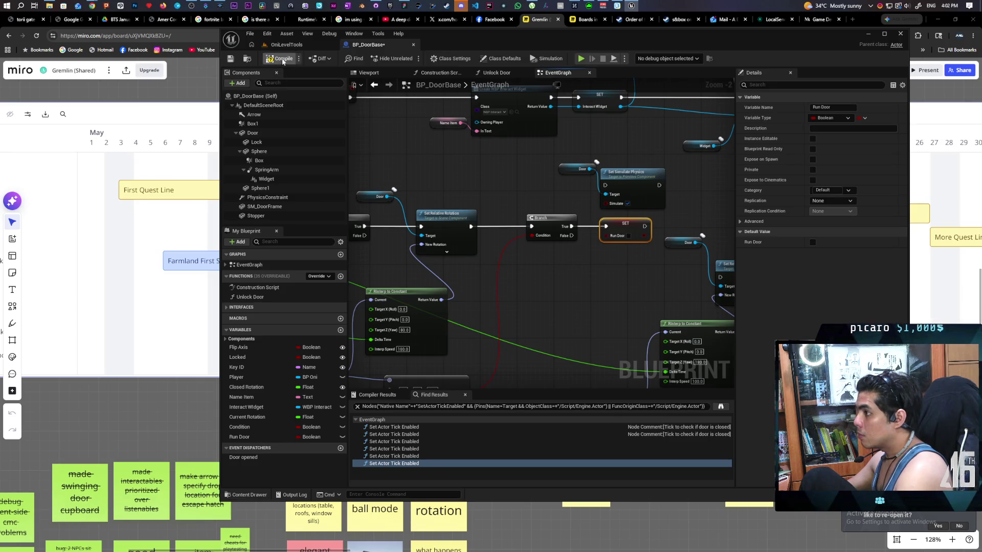
drag(441, 186, 472, 182)
scroll(472, 182, down, 1)
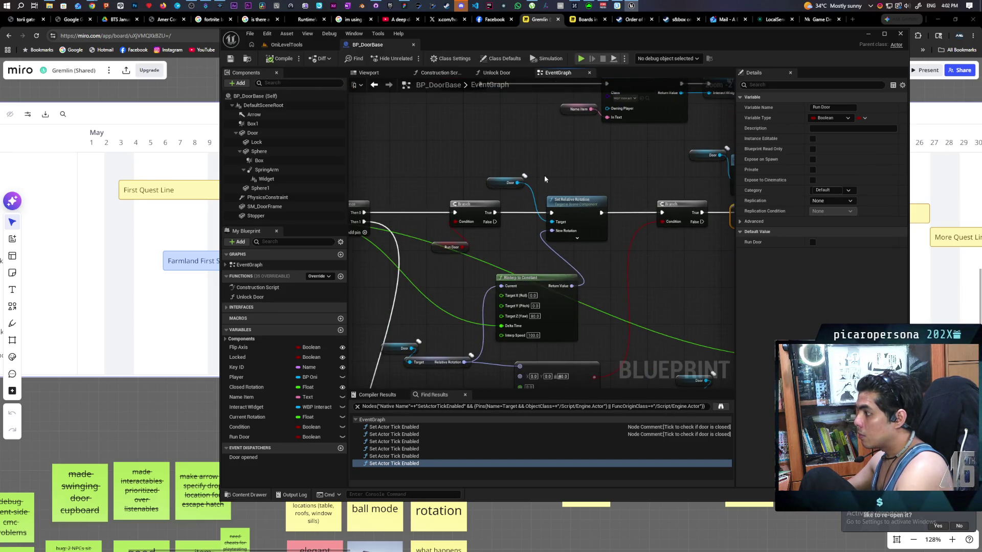
Select the Add pin node and both Select Float nodes in the tick logic.
scroll(543, 156, down, 1)
scroll(536, 142, up, 1)
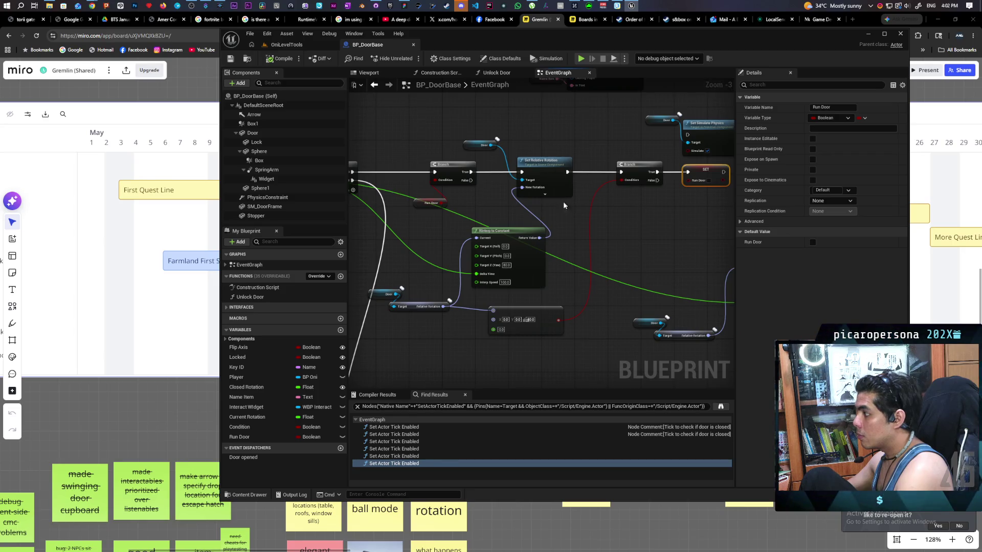
scroll(599, 215, down, 1)
scroll(599, 214, up, 2)
scroll(503, 211, down, 1)
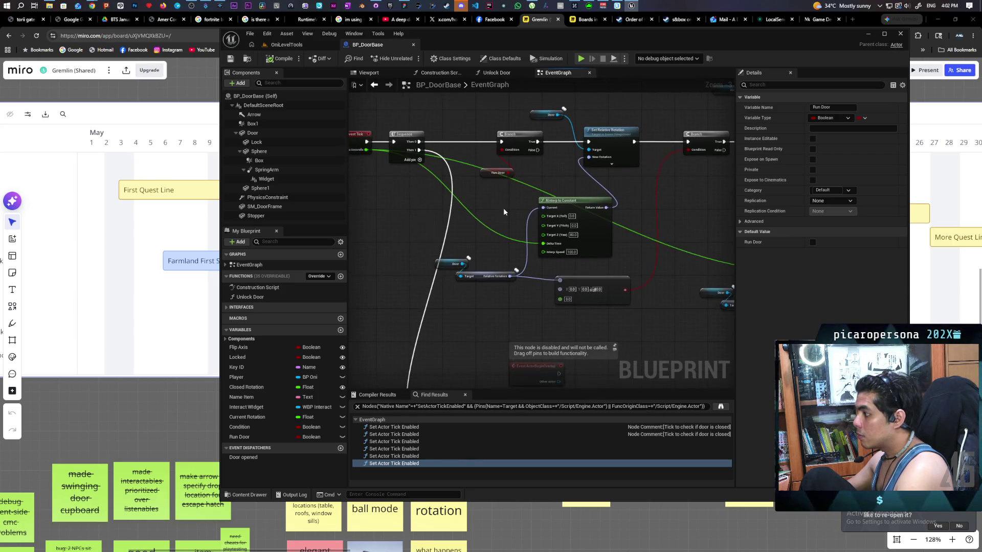
scroll(533, 237, down, 3)
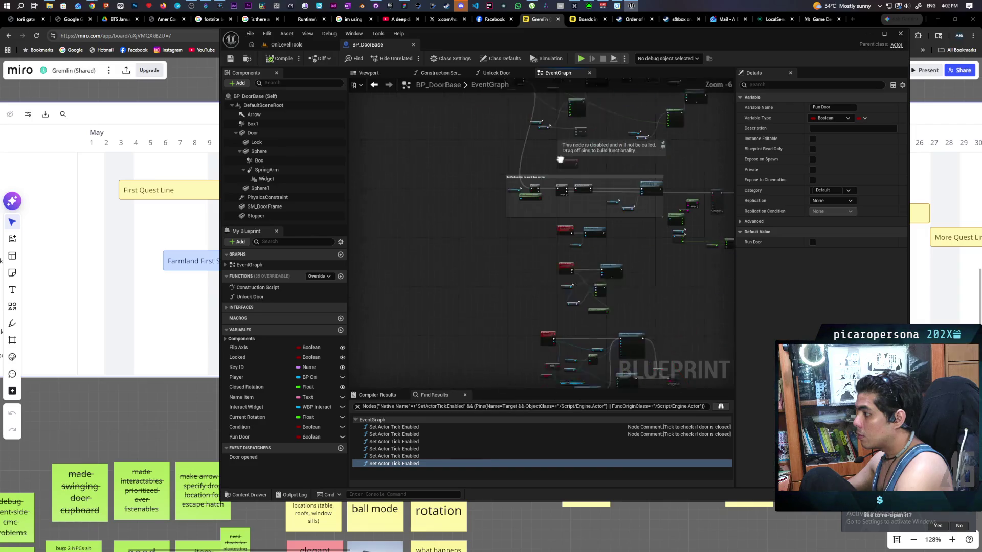
scroll(532, 179, up, 4)
scroll(509, 204, down, 3)
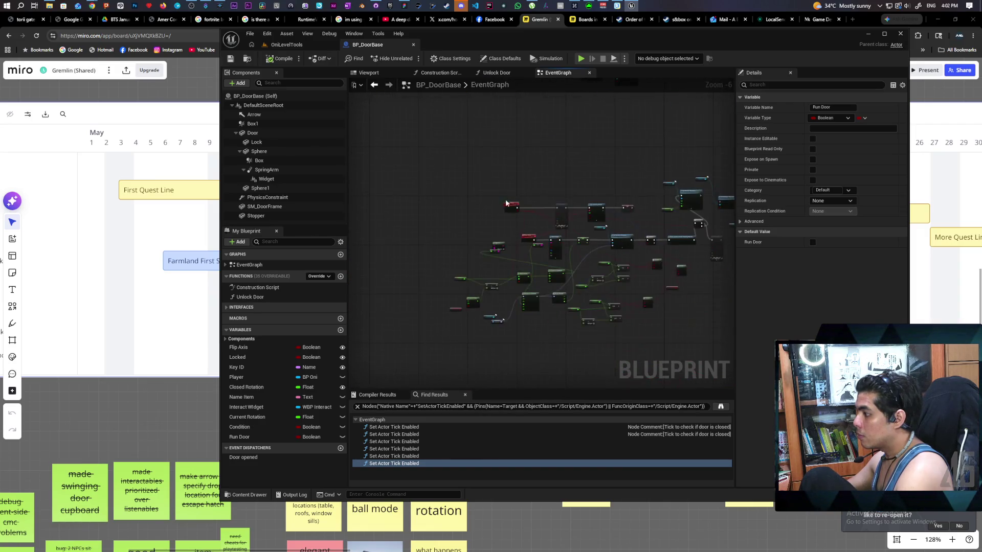
scroll(489, 189, up, 2)
scroll(488, 189, up, 1)
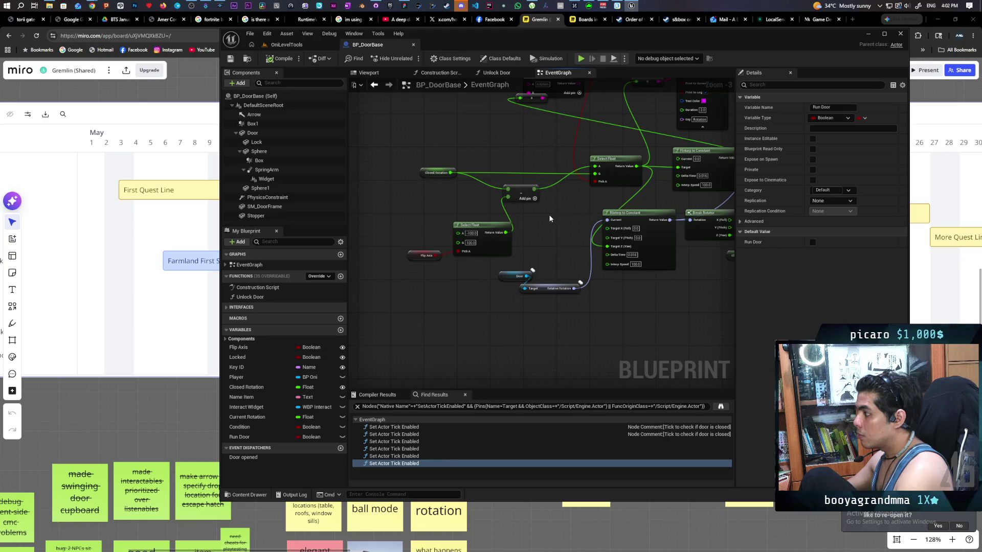
scroll(532, 236, down, 1)
mouse_move(532, 236)
mouse_down()
mouse_move(532, 224)
mouse_move(516, 233)
mouse_up()
scroll(516, 229, down, 1)
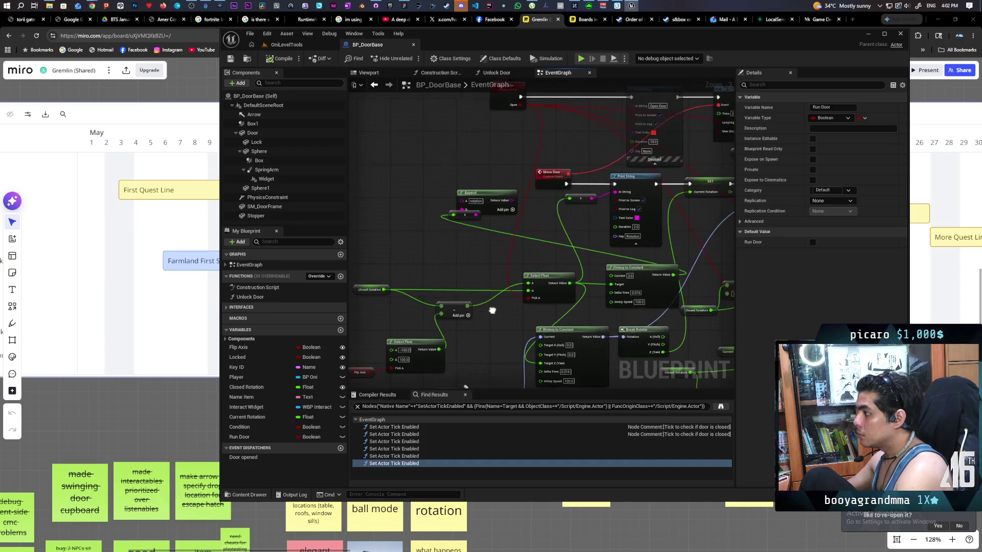
scroll(450, 266, up, 1)
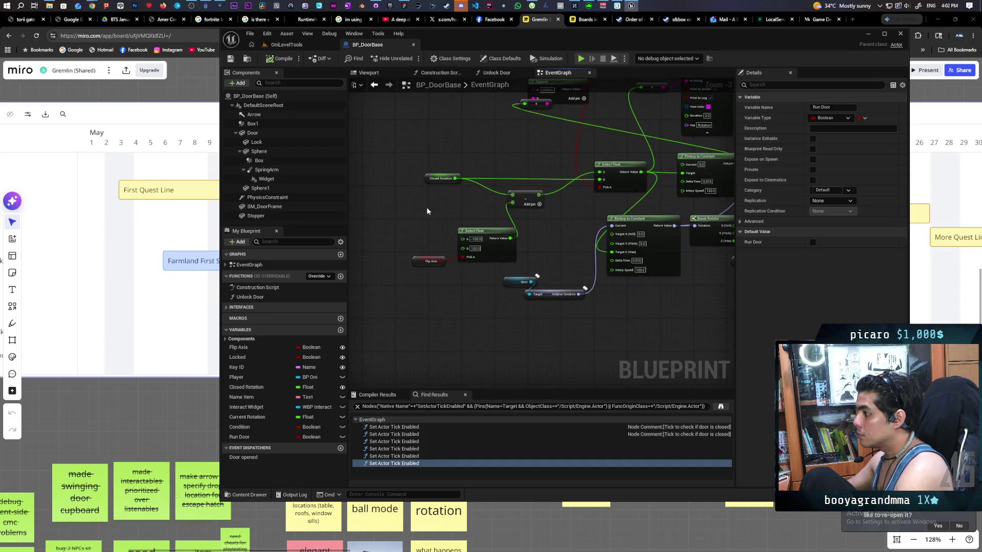
mouse_move(399, 161)
mouse_down()
mouse_move(548, 247)
mouse_move(466, 265)
mouse_up()
mouse_move(502, 167)
mouse_down()
mouse_move(524, 205)
mouse_move(531, 285)
mouse_up()
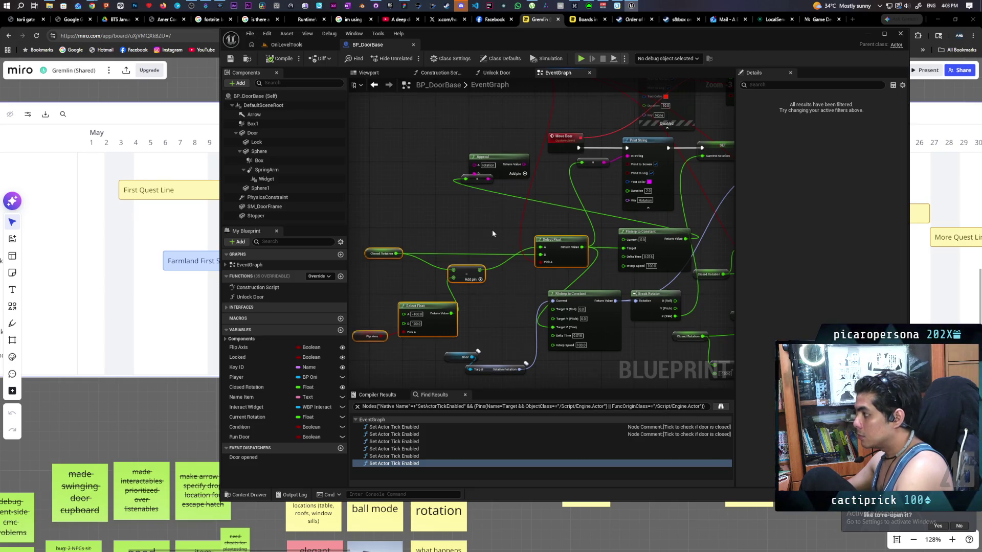
Delete the duplicate Set Relative Rotation and RInterp nodes.
scroll(492, 229, down, 3)
drag(496, 358, 516, 216)
scroll(516, 216, up, 1)
scroll(494, 270, up, 1)
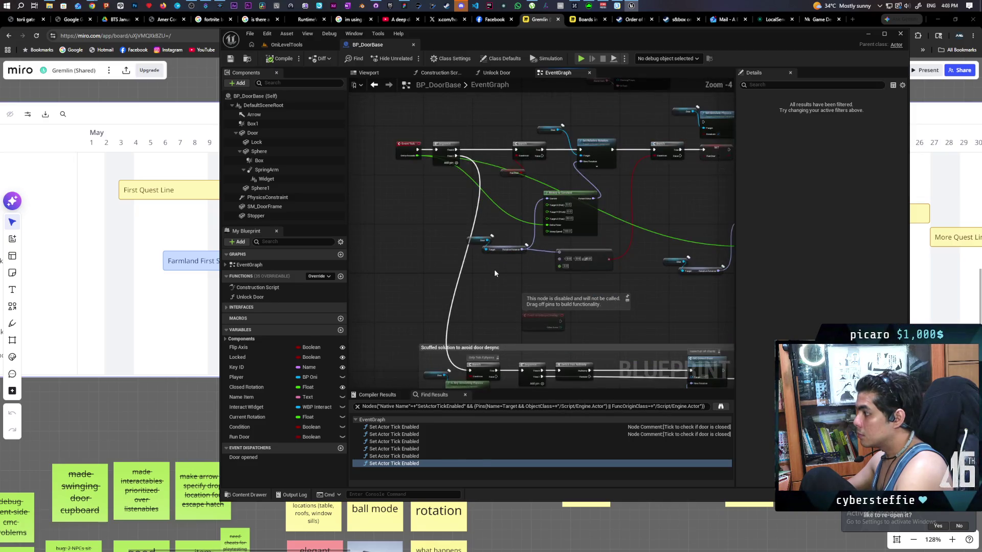
mouse_move(513, 262)
mouse_down()
mouse_move(408, 263)
mouse_move(406, 281)
mouse_up()
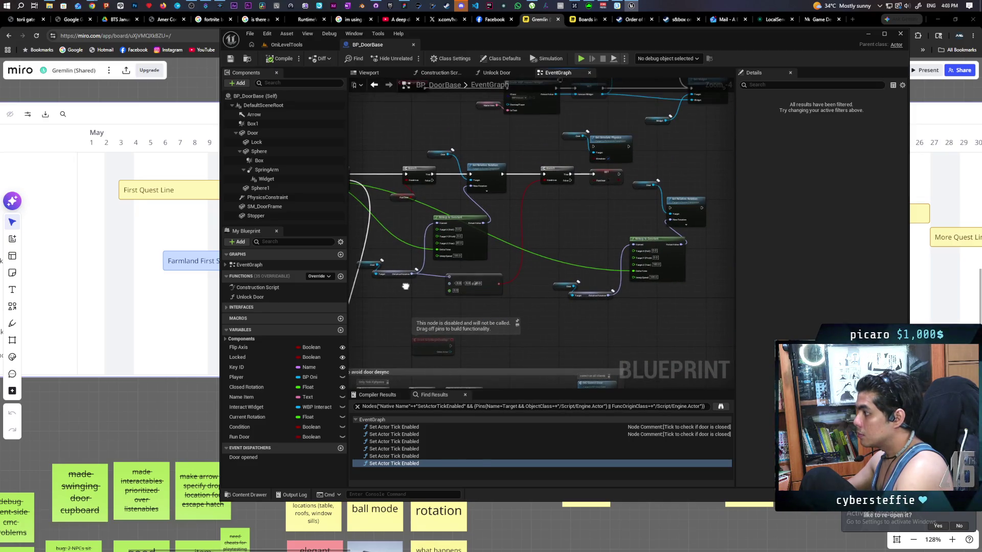
mouse_move(719, 176)
mouse_down()
mouse_move(645, 281)
mouse_move(585, 299)
mouse_move(628, 294)
mouse_up()
key(Delete)
click(593, 306)
Paste the Select Float and subtract nodes, wire the result into Target Z, and save.
key(ctrl+v)
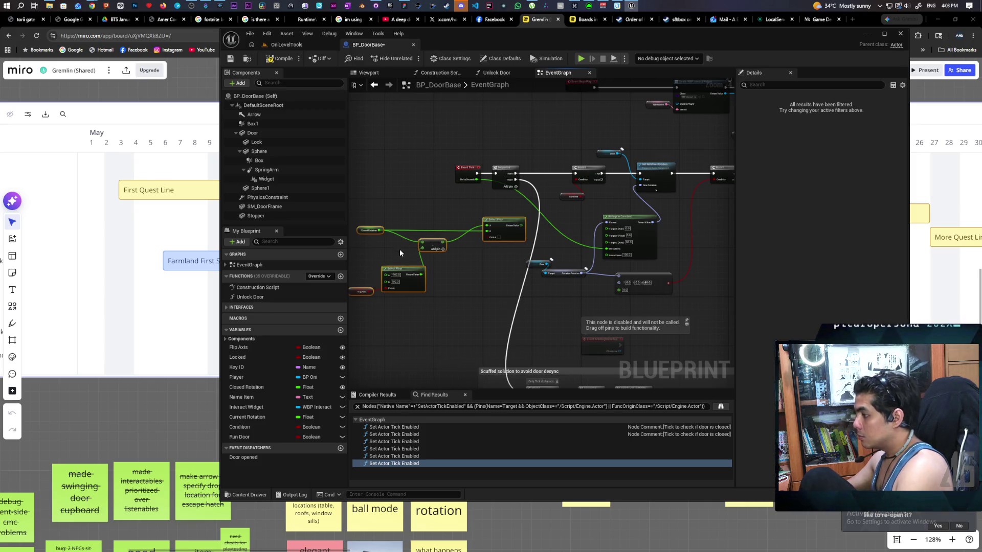
scroll(513, 231, up, 2)
drag(517, 220, 649, 265)
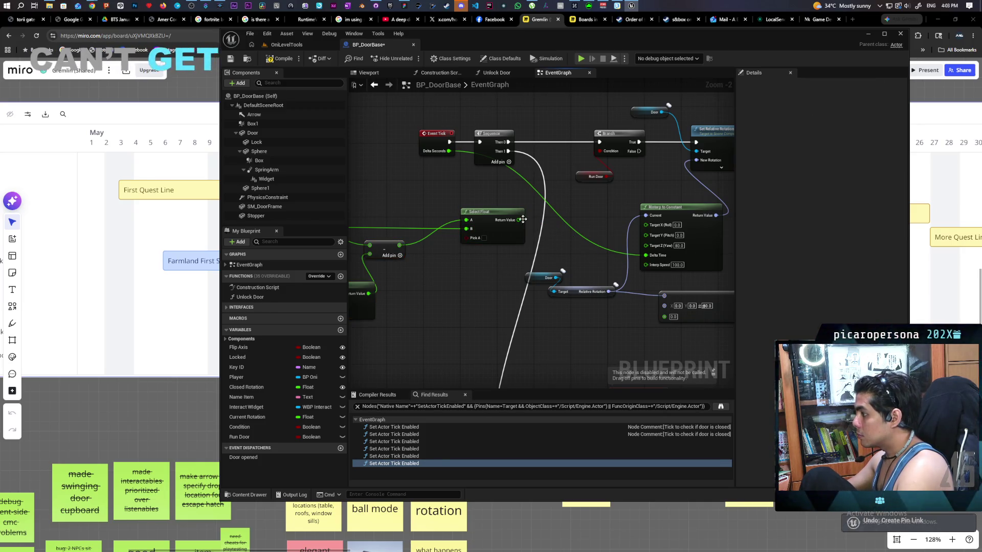
key(ctrl+z)
drag(518, 220, 666, 249)
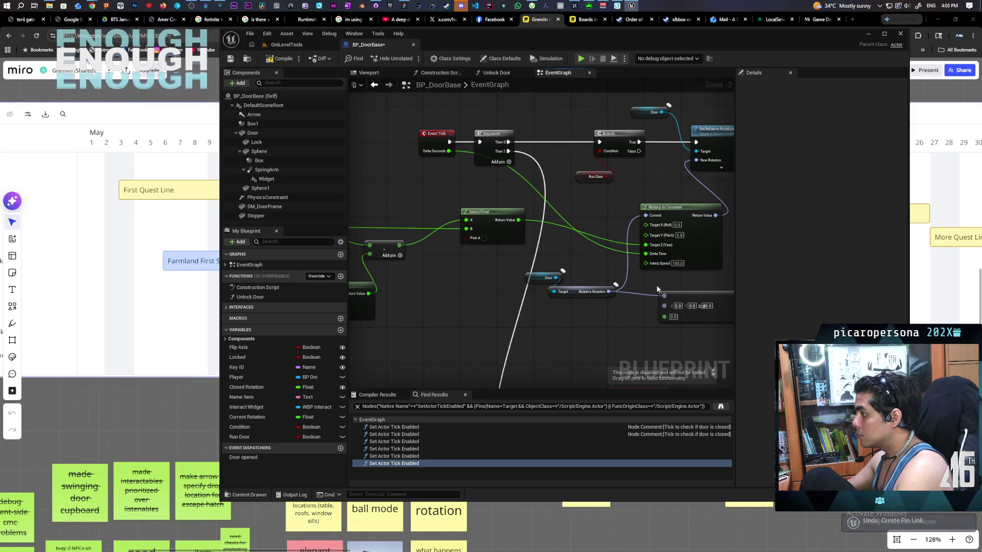
key(ctrl+s)
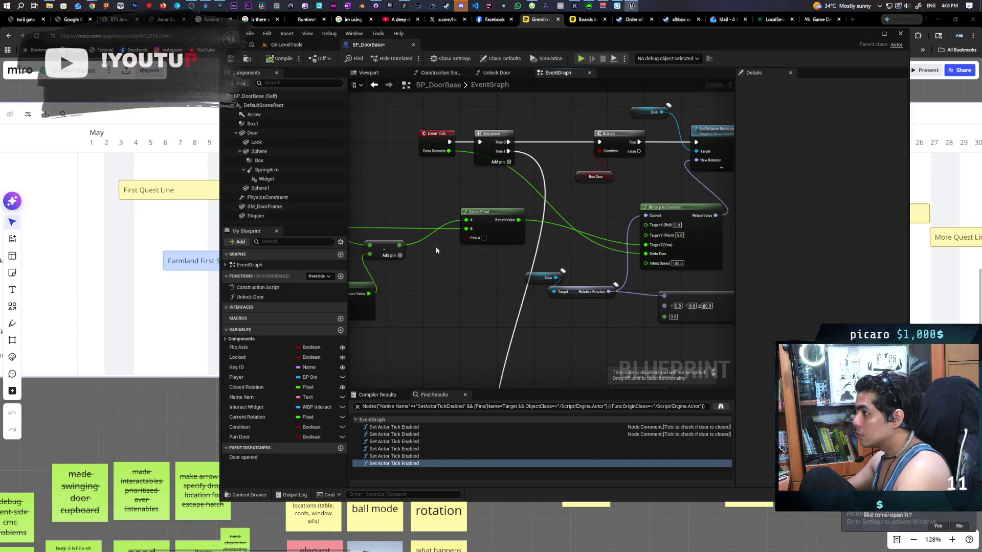
Promote Open Door's Open input to a new Open variable, then unhook the disabled Print String.
mouse_move(436, 284)
mouse_down()
mouse_move(571, 246)
mouse_move(509, 289)
mouse_up()
scroll(509, 290, down, 4)
mouse_move(514, 215)
mouse_down()
mouse_move(499, 193)
mouse_move(535, 230)
mouse_move(507, 202)
mouse_up()
scroll(507, 202, down, 4)
scroll(499, 160, up, 9)
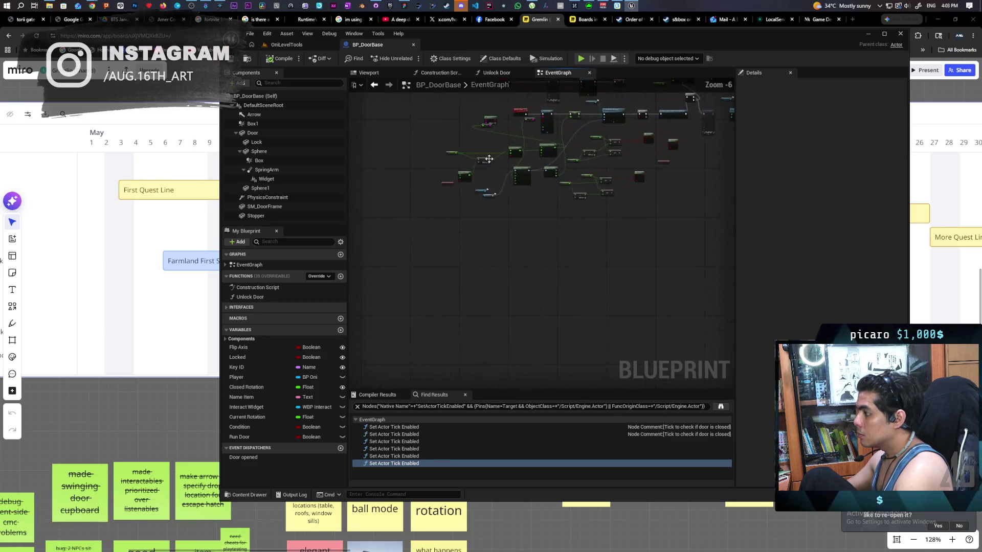
mouse_move(470, 189)
mouse_down()
mouse_move(480, 219)
mouse_move(530, 187)
mouse_up()
click(510, 258)
mouse_move(726, 248)
mouse_down()
mouse_move(581, 238)
mouse_move(642, 244)
mouse_up()
alt+click(528, 175)
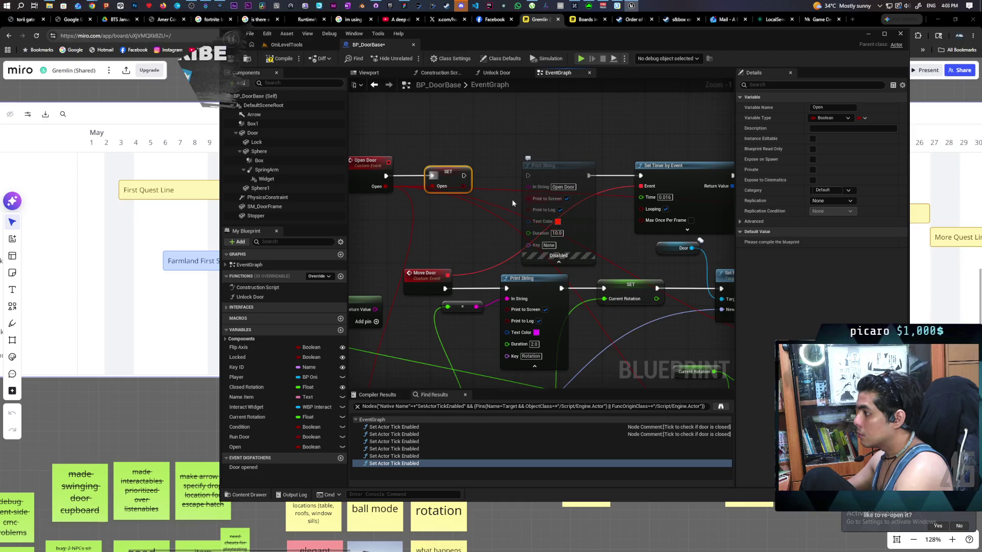
Move the Open Door event up-left and add a SET Run Door node after SET Open.
mouse_move(494, 229)
mouse_down()
mouse_move(393, 243)
mouse_move(564, 252)
mouse_up()
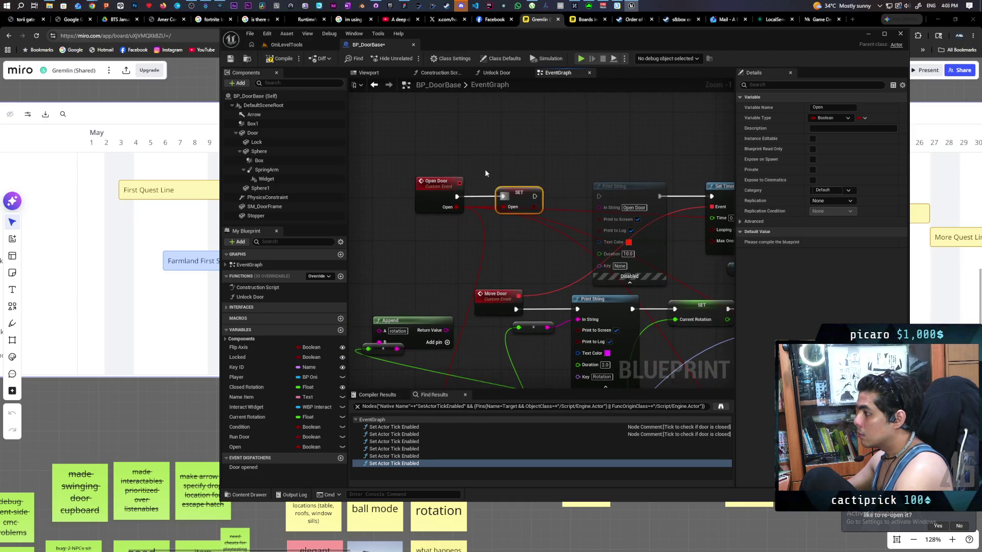
drag(443, 164, 544, 215)
drag(504, 189, 468, 169)
click(536, 182)
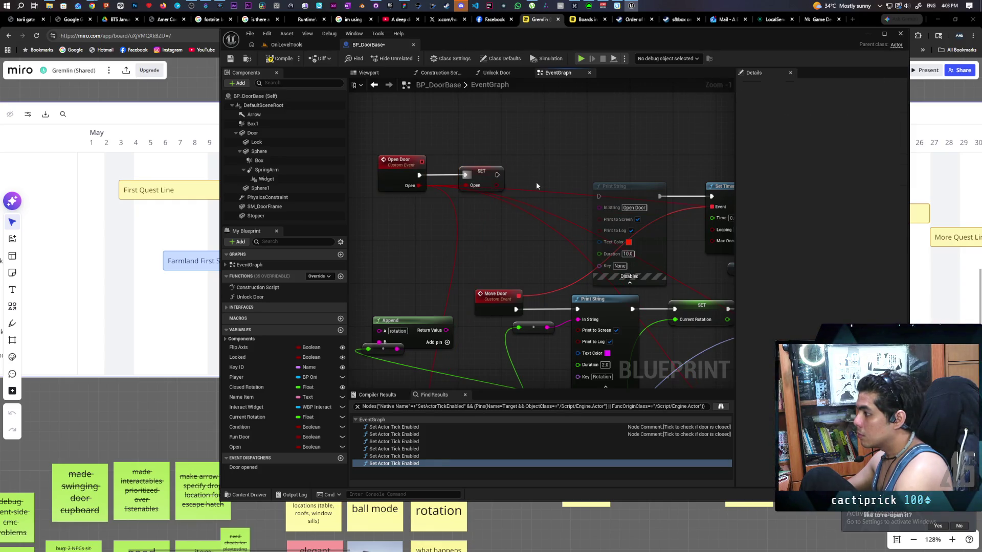
click(260, 436)
mouse_move(260, 436)
mouse_down()
mouse_move(511, 189)
mouse_move(563, 178)
mouse_up()
click(542, 193)
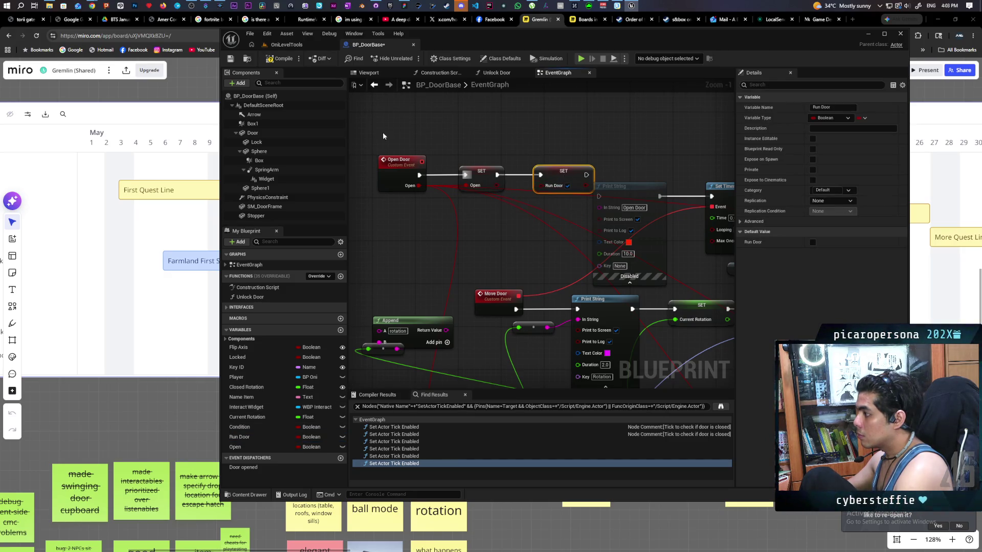
Compile, then disable the erroring Clear and Invalidate Timer node and recompile.
click(282, 58)
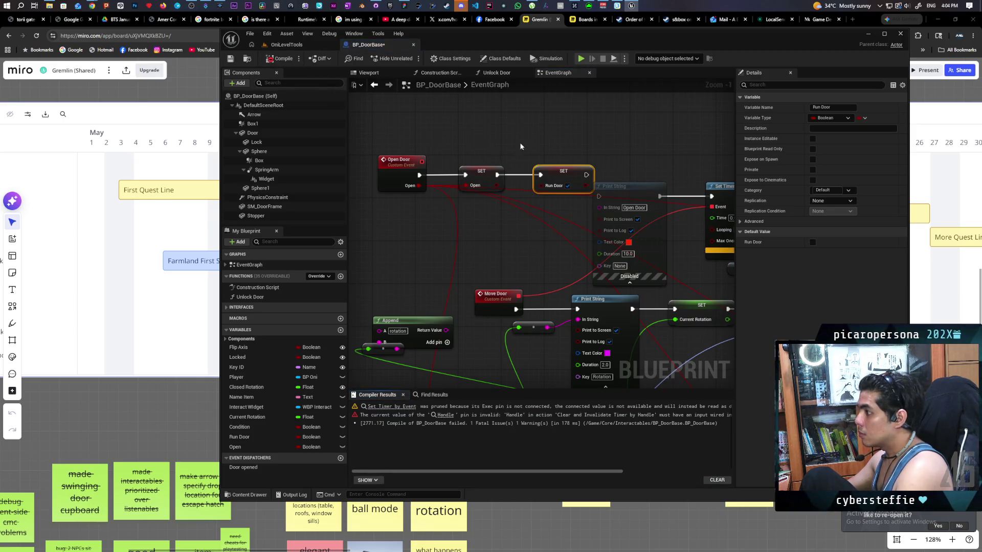
drag(521, 147, 464, 137)
mouse_move(554, 165)
mouse_down()
mouse_move(467, 148)
mouse_move(526, 158)
mouse_up()
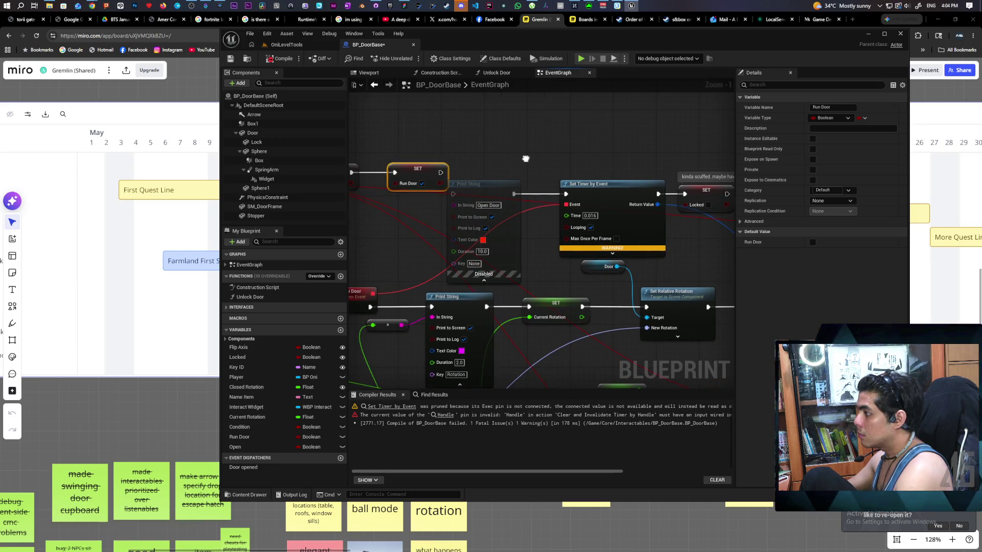
click(620, 217)
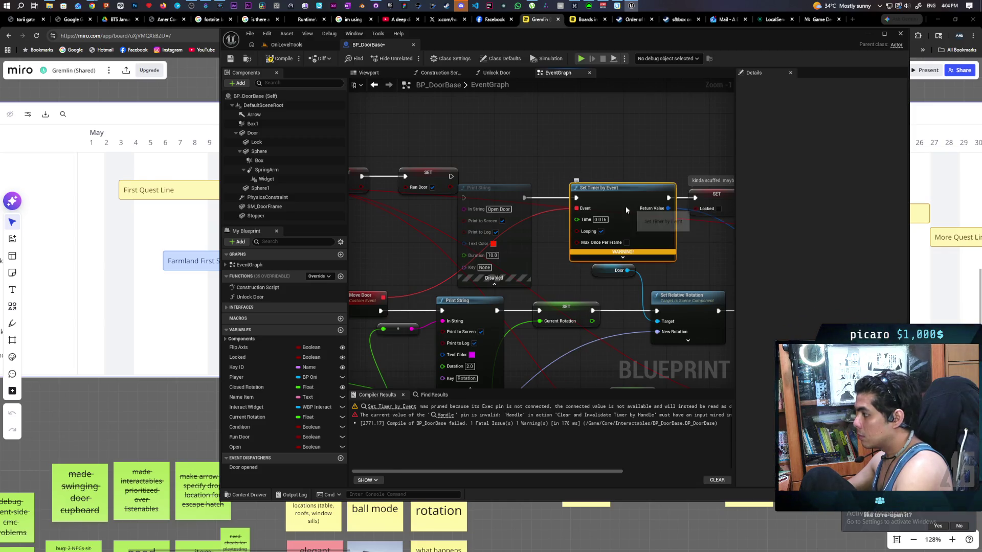
scroll(577, 158, down, 2)
key(F7)
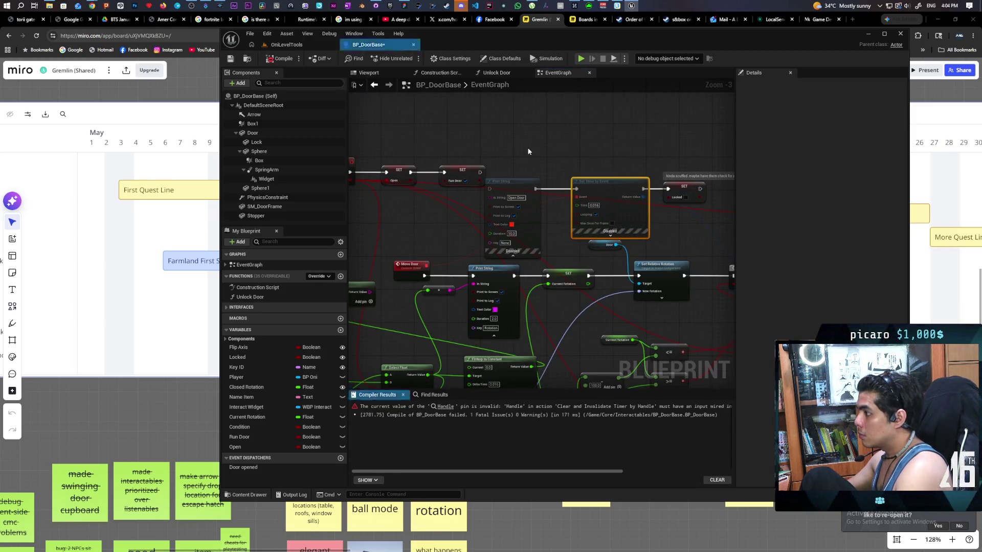
click(458, 407)
drag(556, 266, 668, 289)
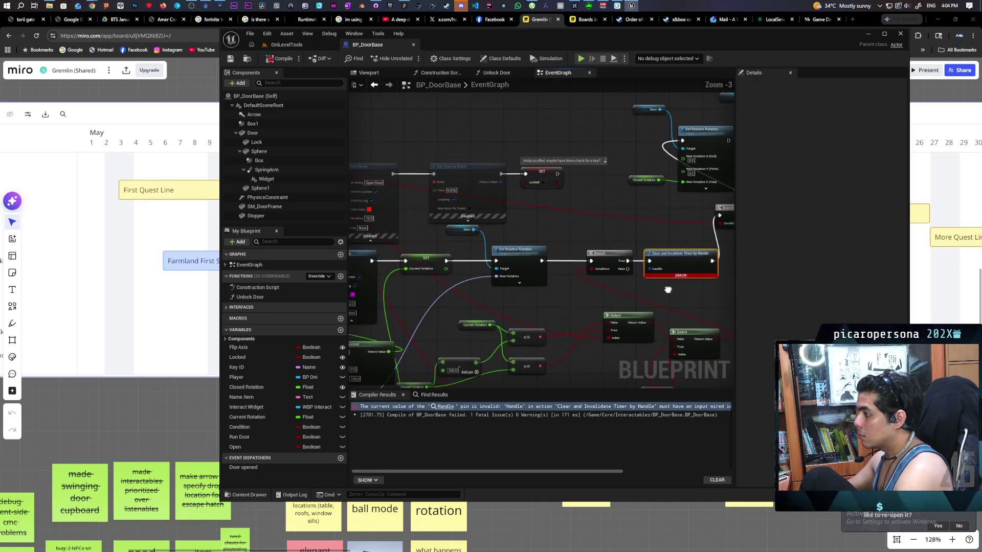
scroll(667, 290, up, 1)
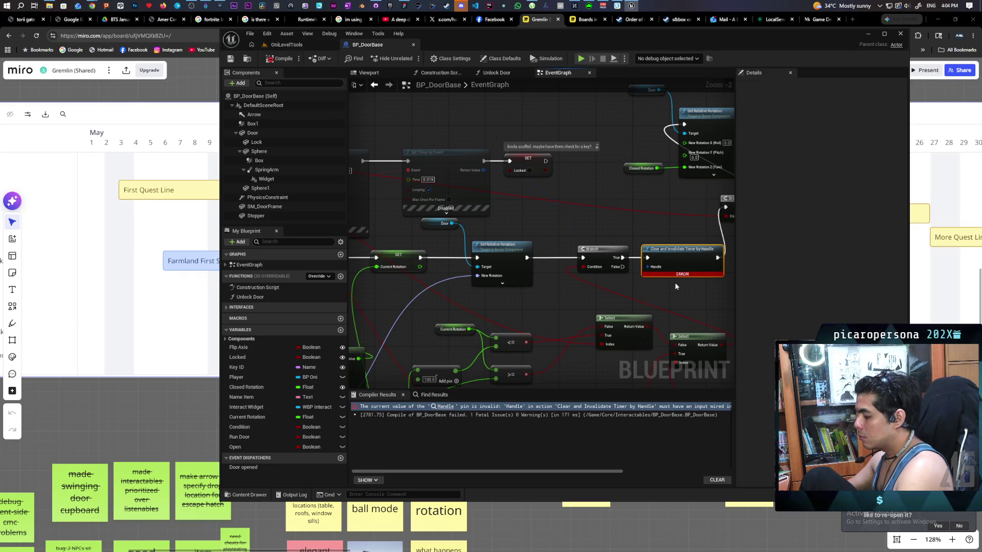
key(ctrl+shift+d)
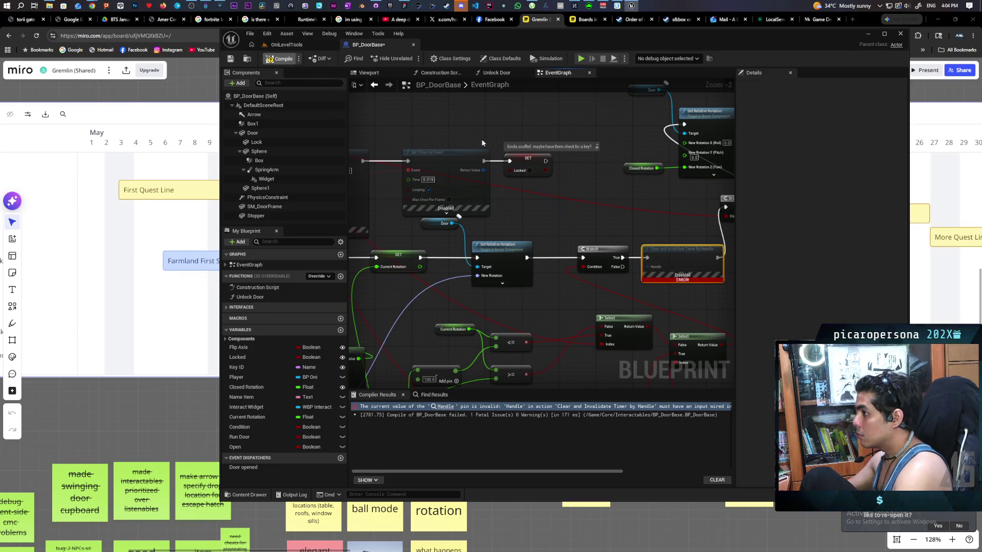
key(F7)
Drag the Open variable into the graph and connect it to Select Float's Pick A.
scroll(600, 204, down, 2)
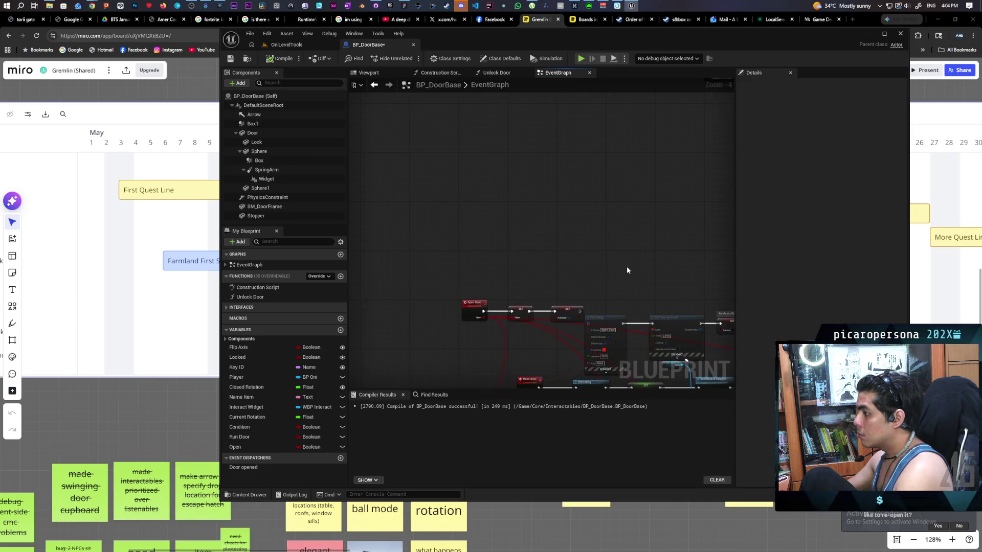
scroll(541, 282, up, 2)
drag(467, 214, 599, 273)
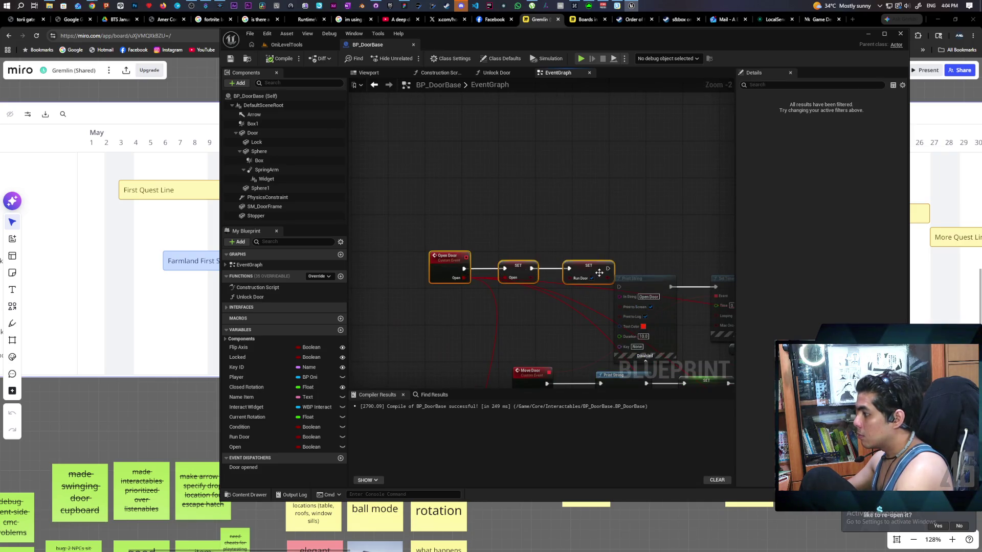
scroll(570, 231, down, 4)
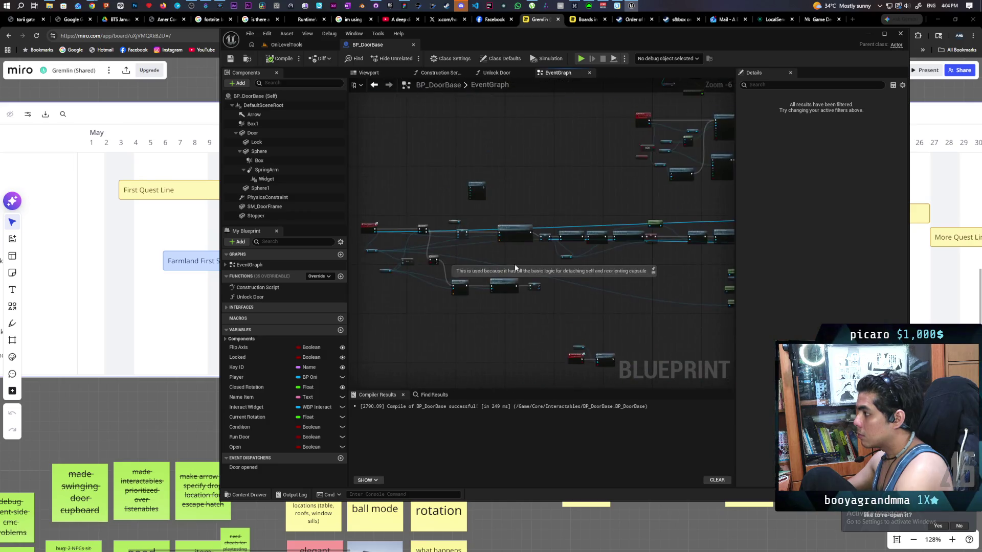
scroll(521, 282, up, 3)
scroll(511, 226, up, 2)
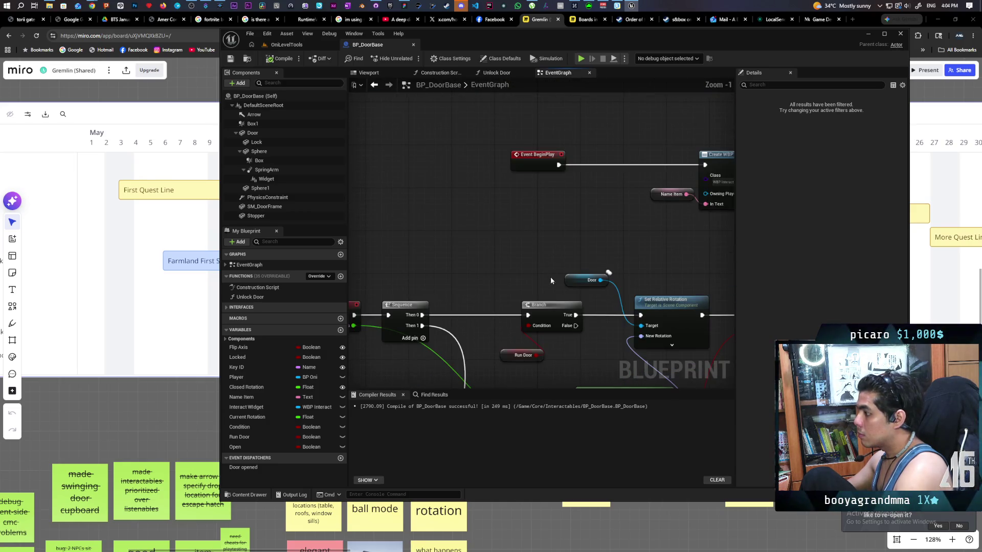
mouse_move(422, 138)
mouse_down()
mouse_move(612, 236)
mouse_move(469, 268)
mouse_move(461, 287)
mouse_up()
drag(256, 446, 517, 212)
drag(555, 178, 555, 179)
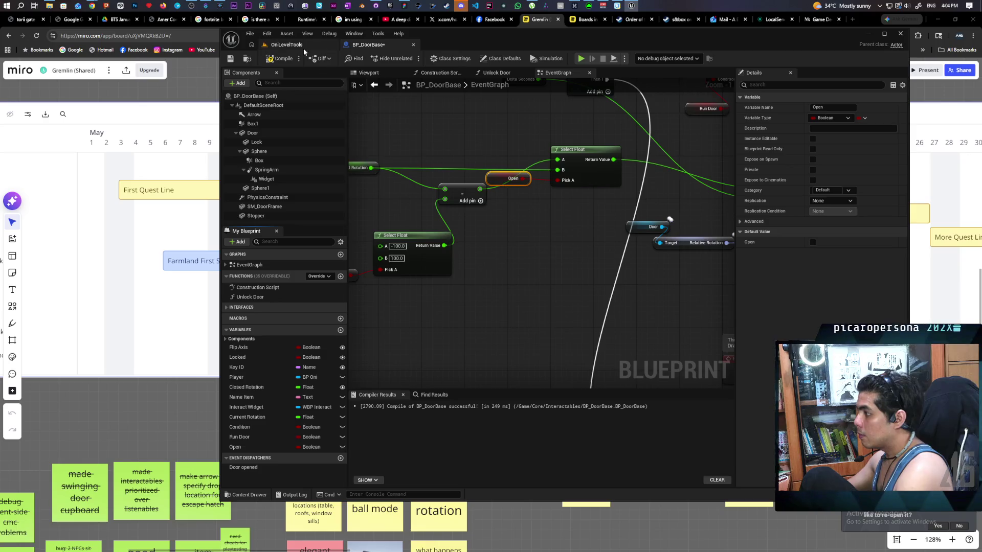
Move BP_NPC3 next to the door wall in the level and save the level.
click(287, 44)
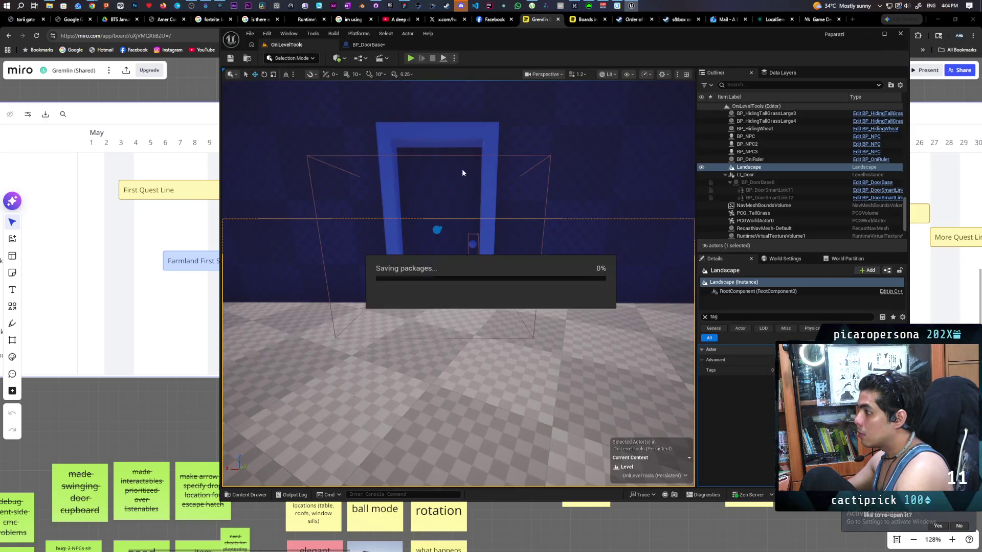
click(381, 221)
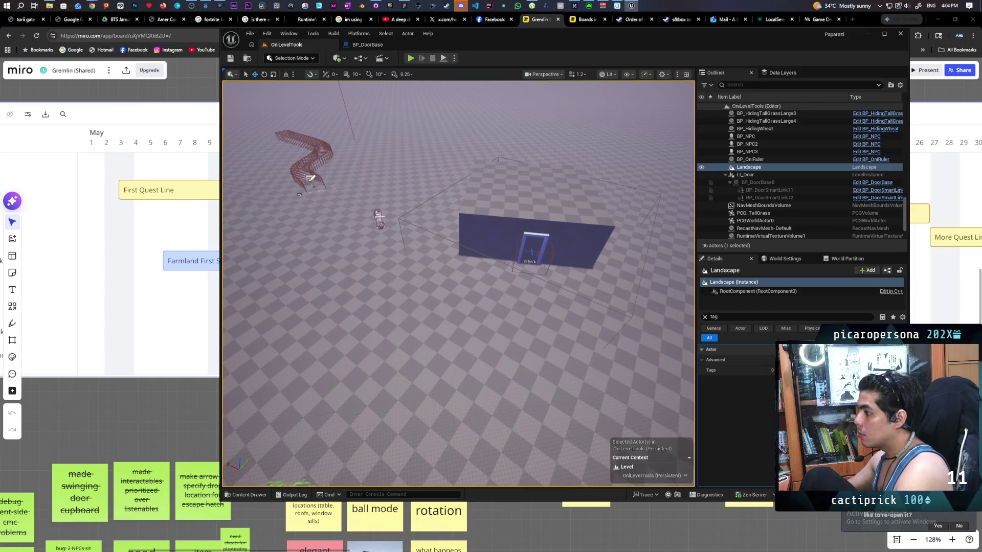
drag(367, 215, 458, 261)
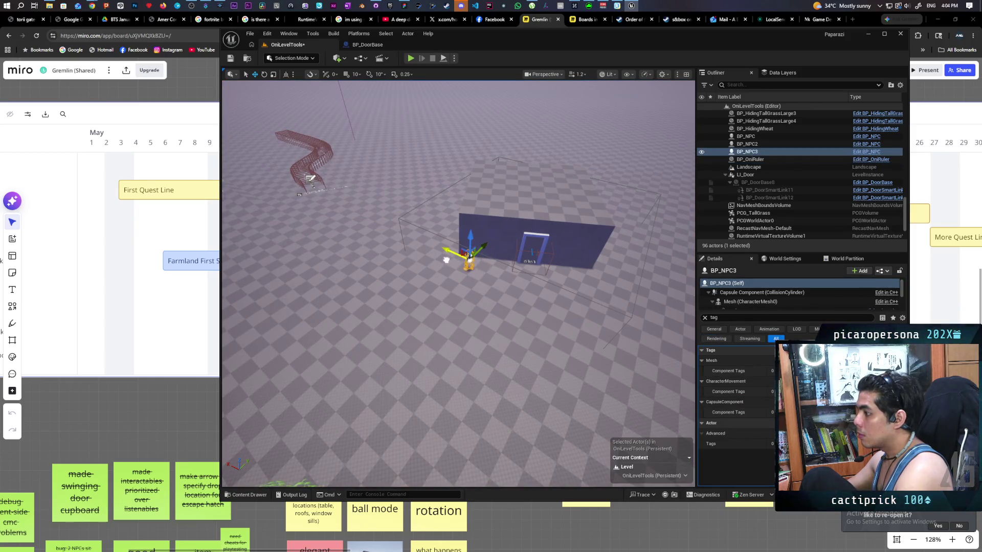
key(ctrl+s)
Play From Here, walk the character around the door, then stop and return to BP_DoorBase.
drag(464, 330, 473, 345)
right_click(472, 345)
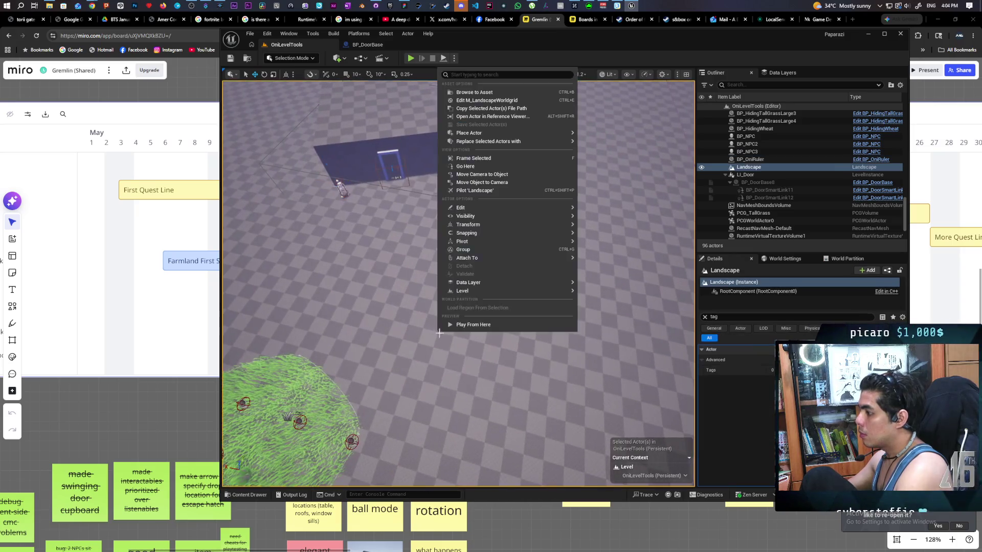
click(475, 327)
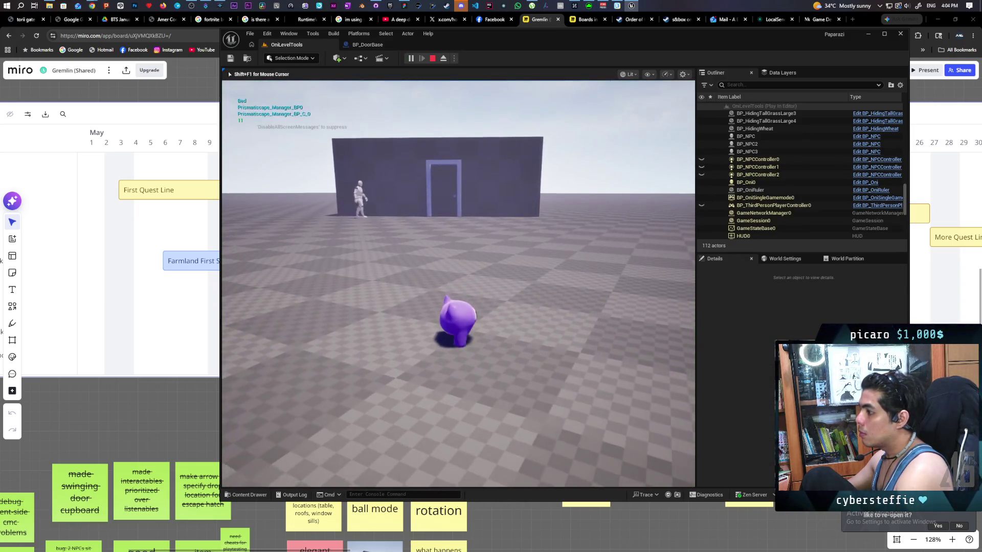
key(w)
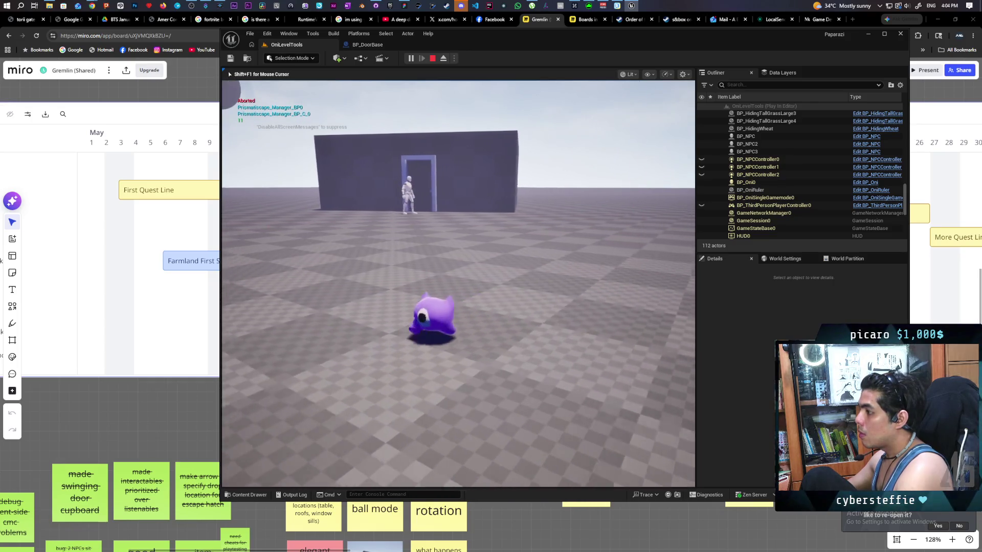
key(d)
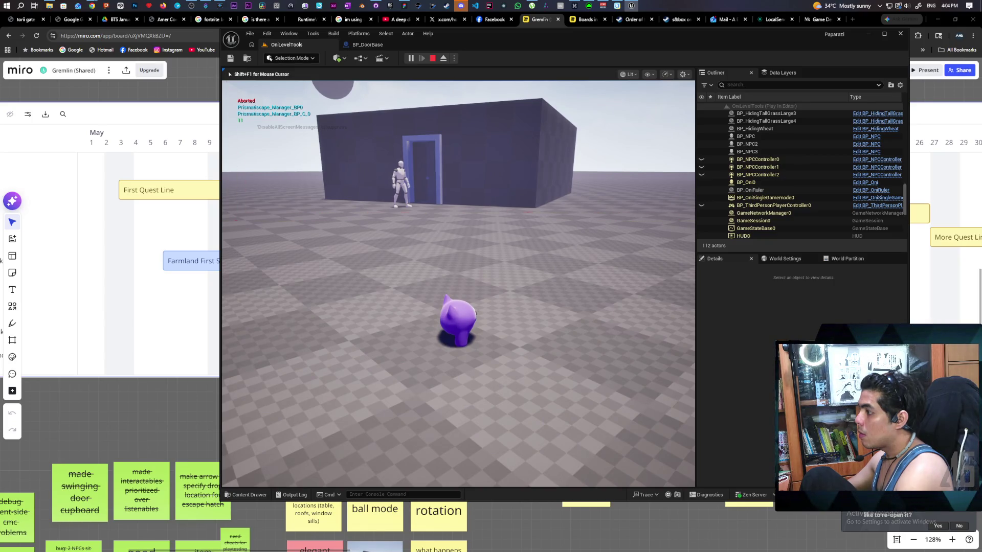
key(shift+F1)
key(Escape)
click(367, 44)
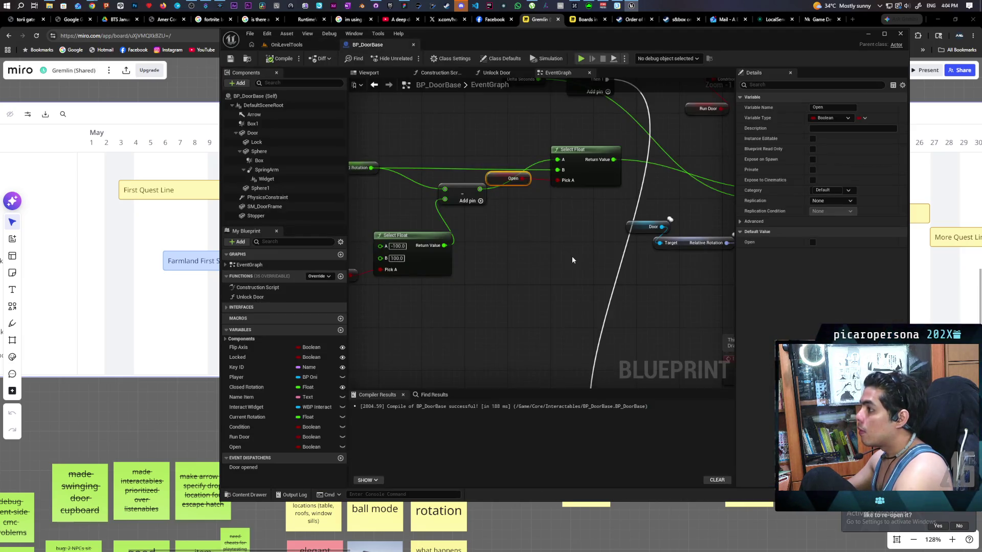
Rearrange the Open Door and physics nodes and add a Branch with Open as its condition.
scroll(564, 235, down, 3)
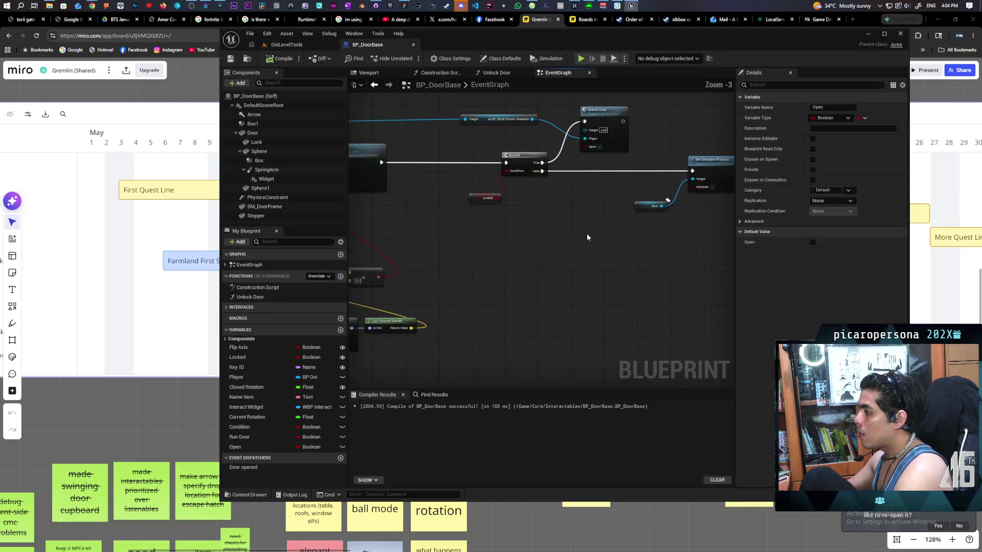
scroll(565, 215, up, 4)
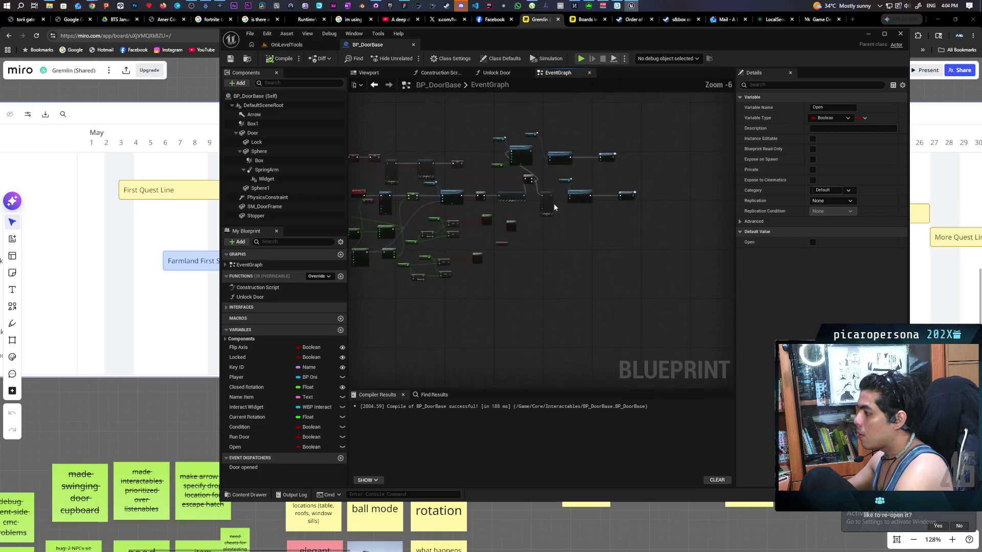
drag(628, 223, 601, 234)
click(627, 214)
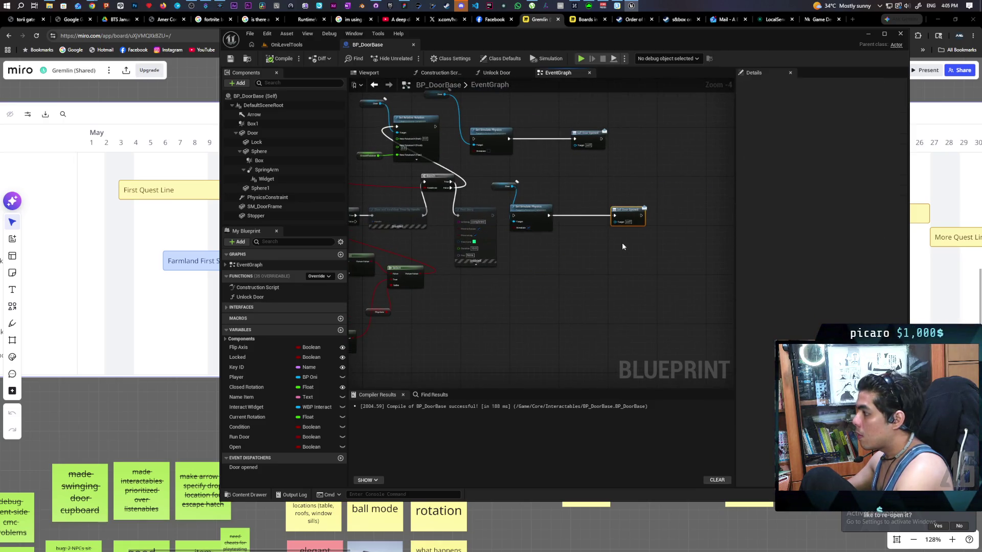
scroll(554, 219, up, 2)
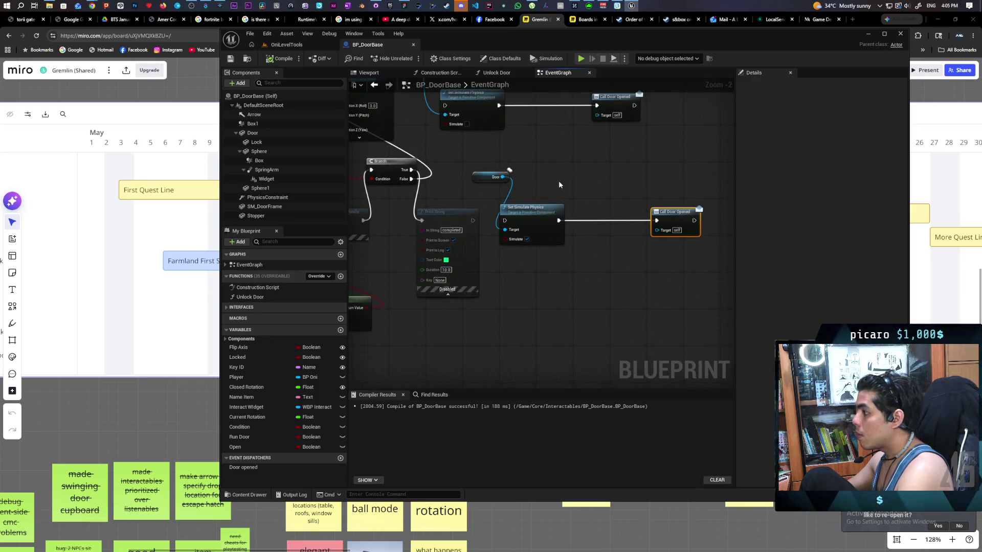
scroll(592, 234, down, 3)
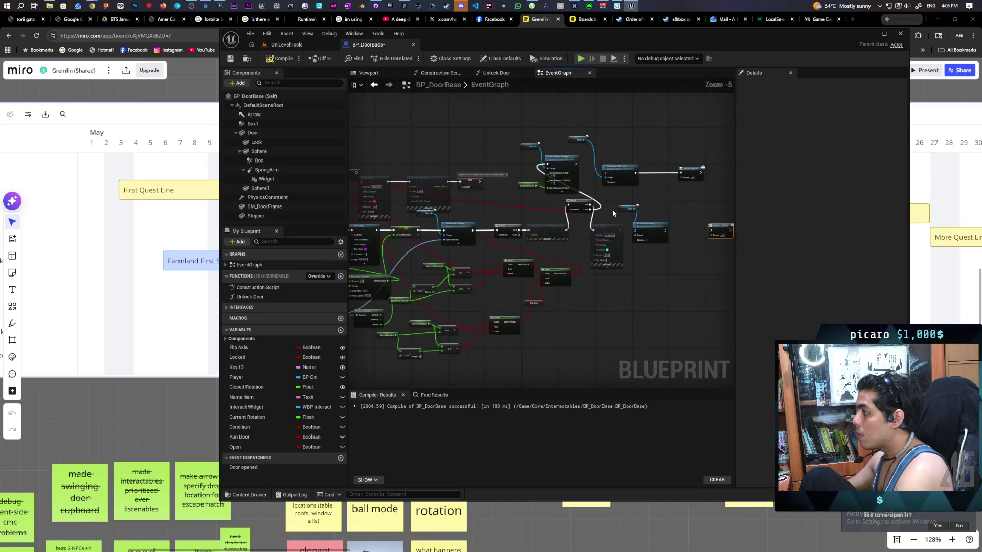
click(634, 221)
click(655, 230)
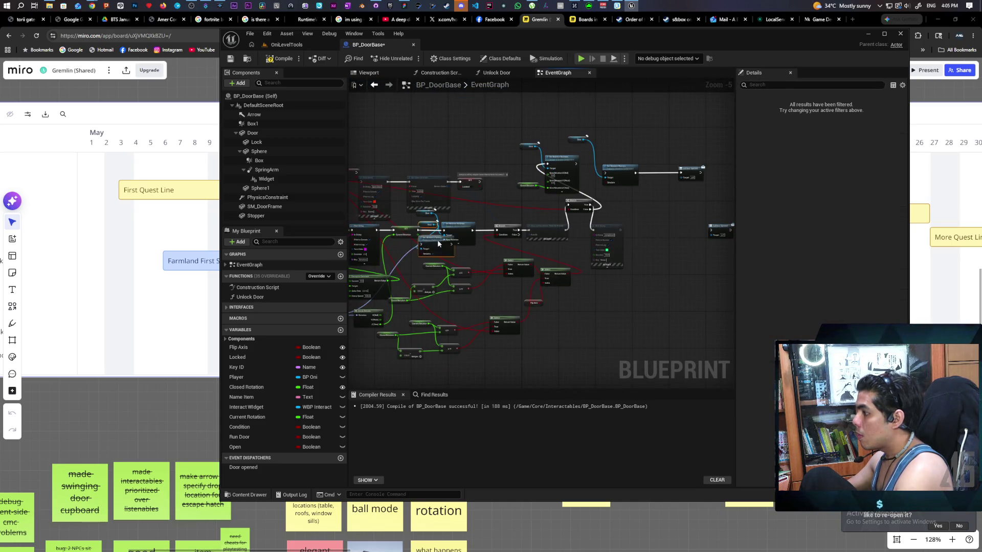
scroll(437, 240, up, 4)
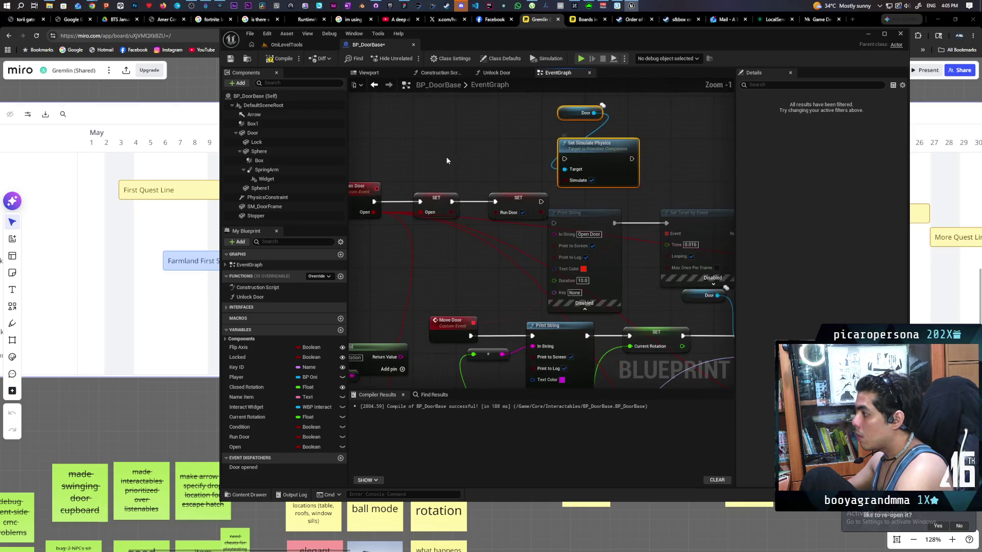
mouse_move(412, 164)
mouse_down()
mouse_move(584, 200)
mouse_move(570, 152)
mouse_move(570, 162)
mouse_move(588, 149)
mouse_move(537, 152)
mouse_up()
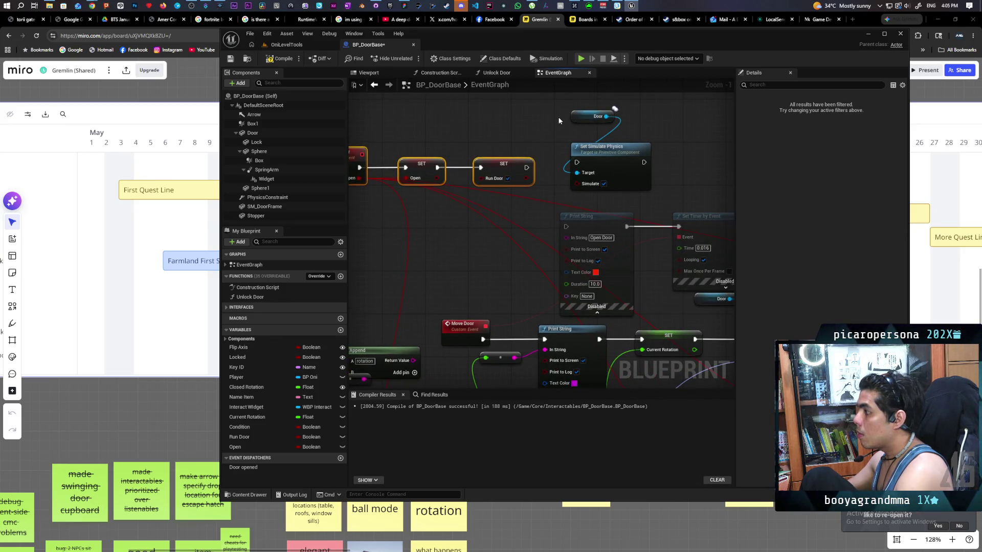
mouse_move(558, 108)
mouse_down()
mouse_move(614, 164)
mouse_move(669, 157)
mouse_up()
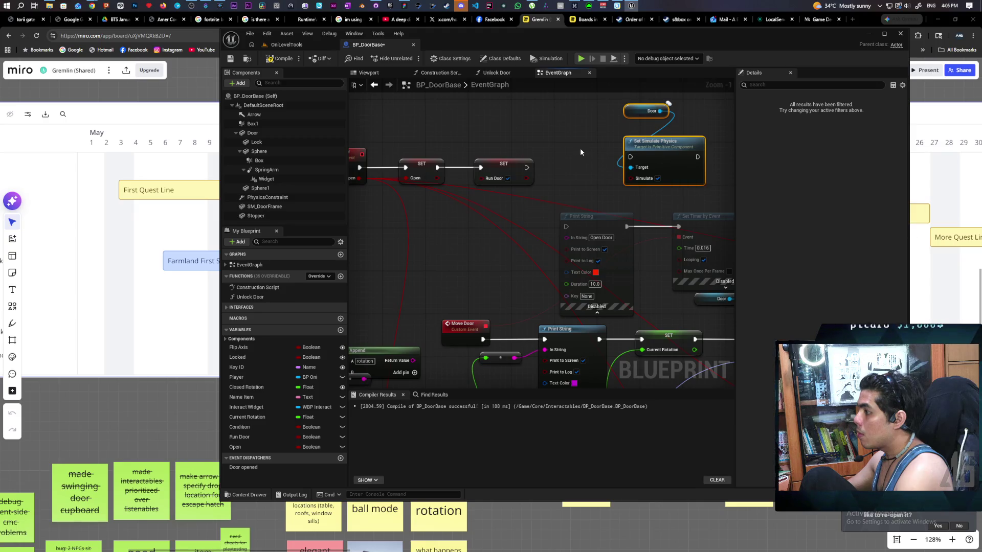
click(558, 162)
mouse_move(436, 178)
mouse_down()
mouse_move(564, 182)
mouse_move(634, 162)
mouse_move(576, 162)
mouse_up()
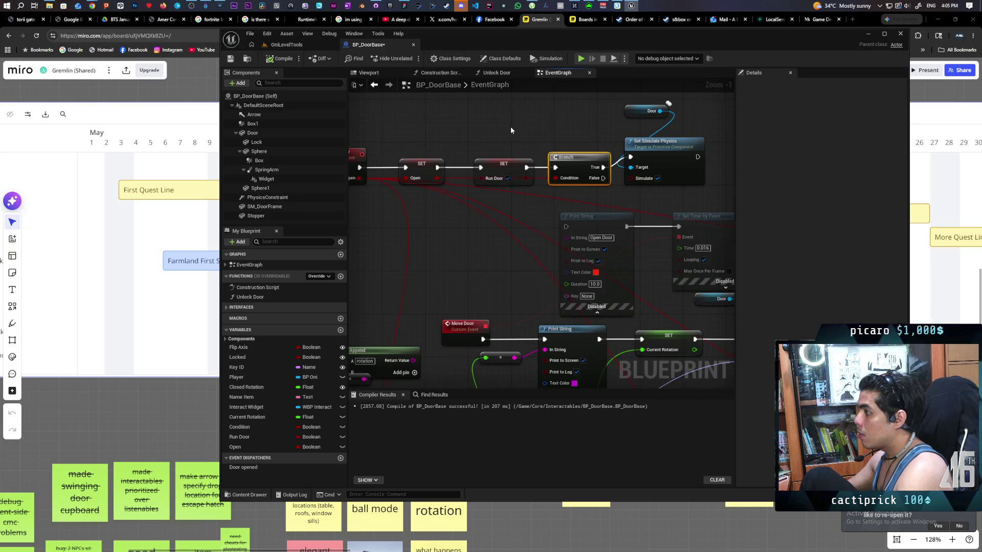
Add a Call Door Opened node after SET Run Door and save BP_DoorBase.
scroll(511, 127, down, 3)
scroll(581, 201, up, 3)
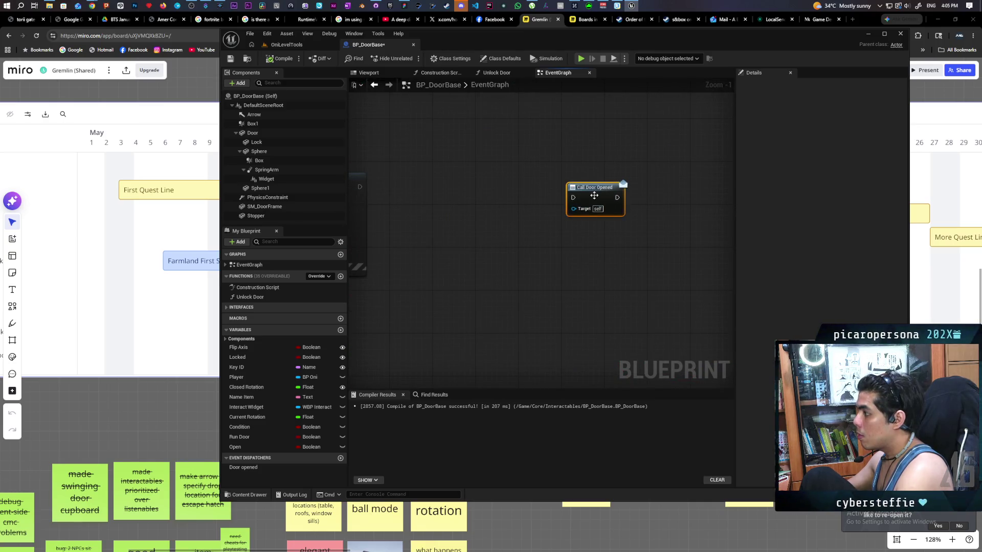
scroll(618, 378, down, 5)
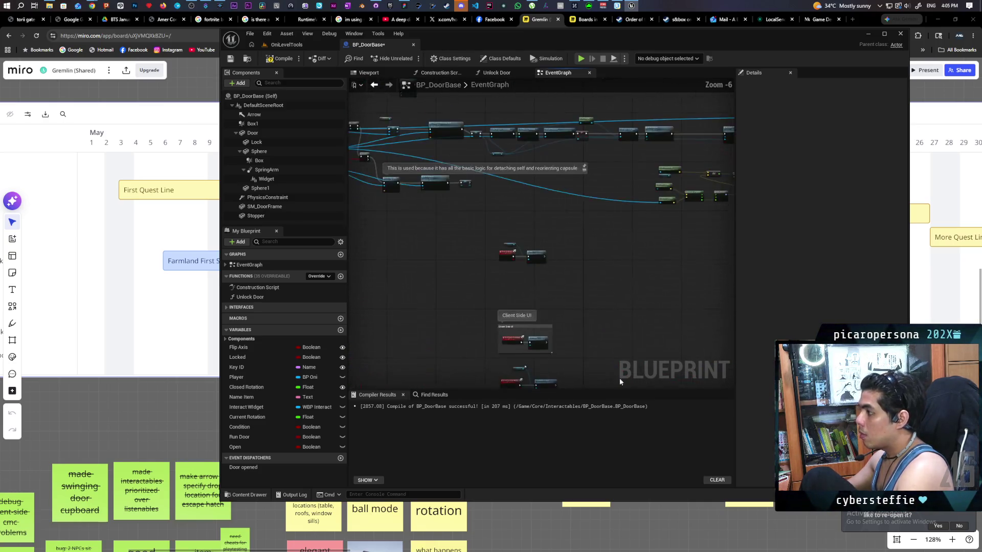
scroll(517, 305, up, 2)
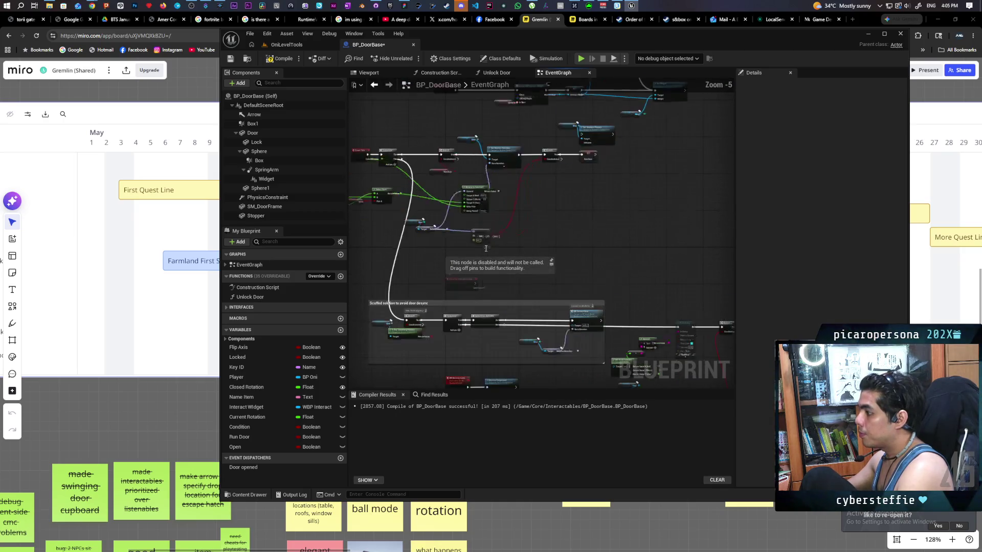
scroll(507, 216, up, 1)
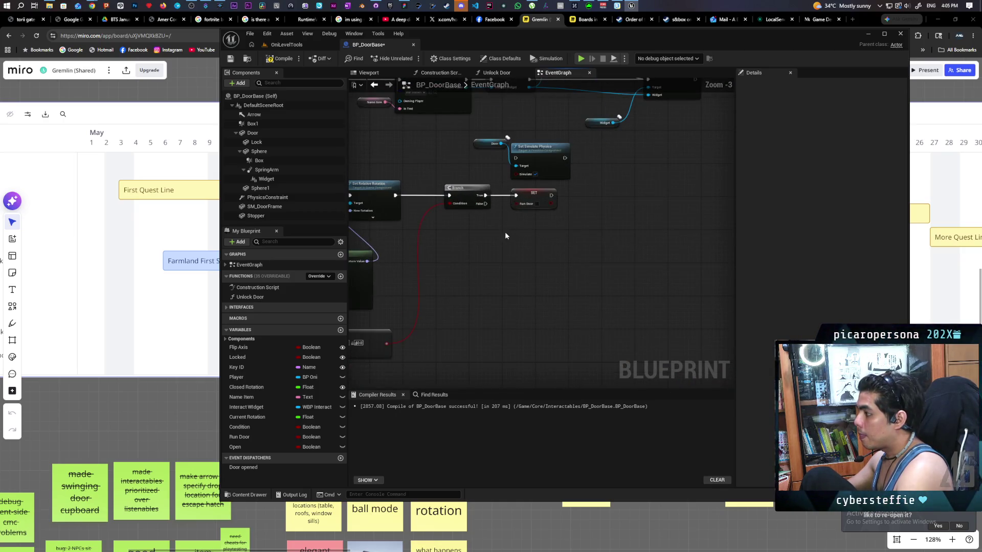
scroll(505, 235, down, 2)
scroll(602, 237, up, 2)
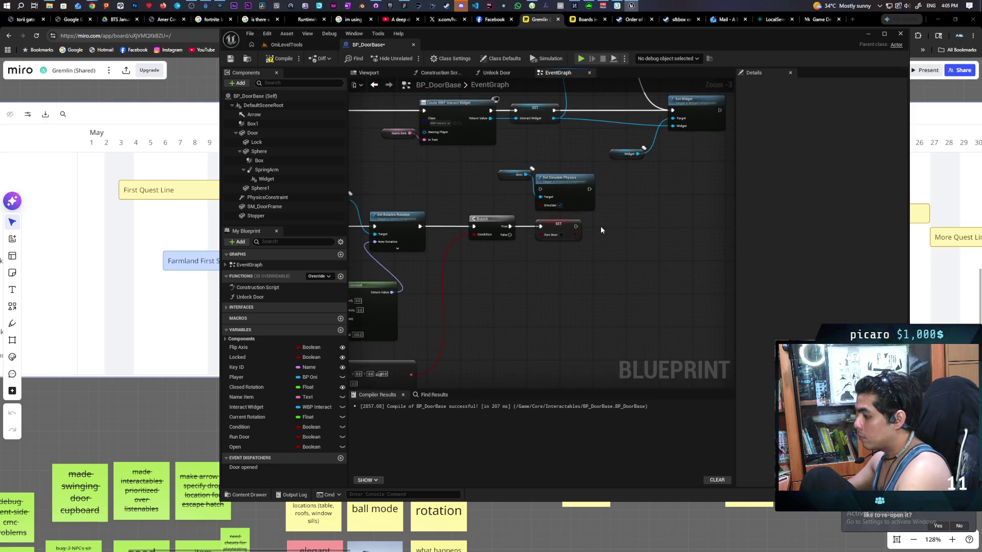
mouse_move(250, 468)
mouse_down()
mouse_move(590, 253)
mouse_move(615, 226)
mouse_move(612, 236)
mouse_move(630, 229)
mouse_up()
click(626, 233)
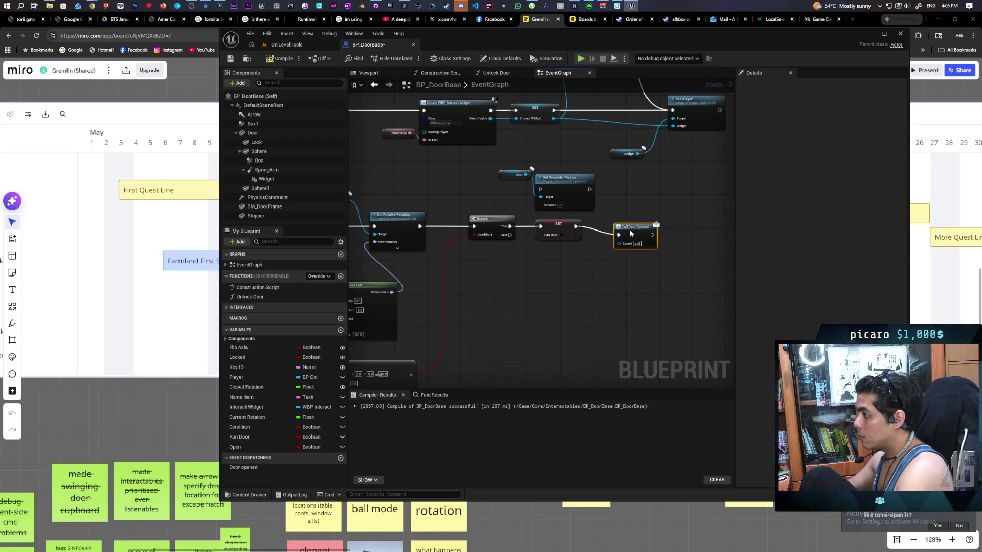
scroll(586, 272, down, 2)
scroll(637, 277, up, 2)
mouse_move(613, 288)
mouse_down()
mouse_move(631, 252)
mouse_move(604, 298)
mouse_move(651, 264)
mouse_up()
key(ctrl+s)
Split the rotator pin and wire Select Float's result into Z (Yaw).
right_click(559, 271)
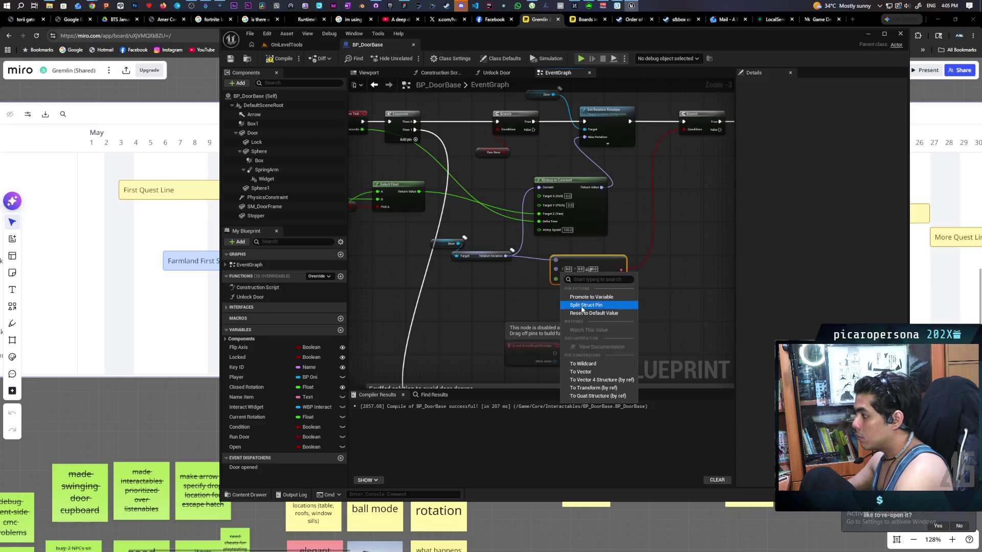
click(584, 307)
drag(500, 292, 531, 264)
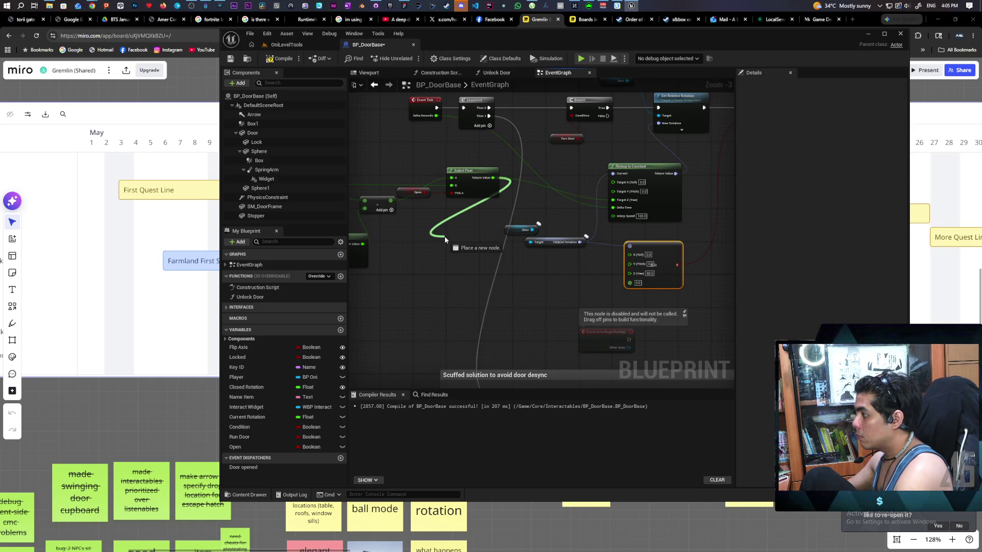
drag(444, 236, 630, 273)
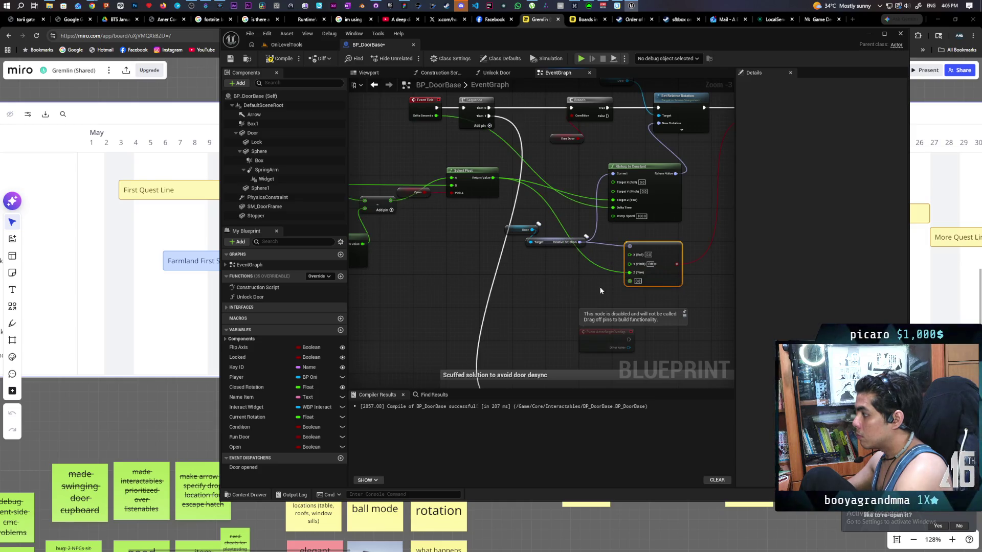
Select the Event BeginPlay widget-creation nodes and delete them.
scroll(599, 287, down, 1)
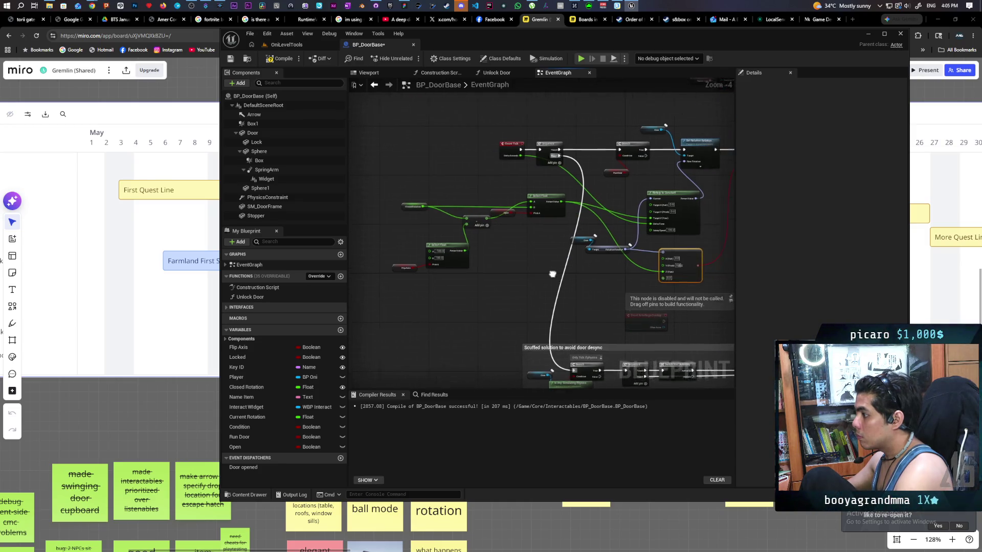
drag(552, 274, 480, 269)
scroll(485, 187, down, 5)
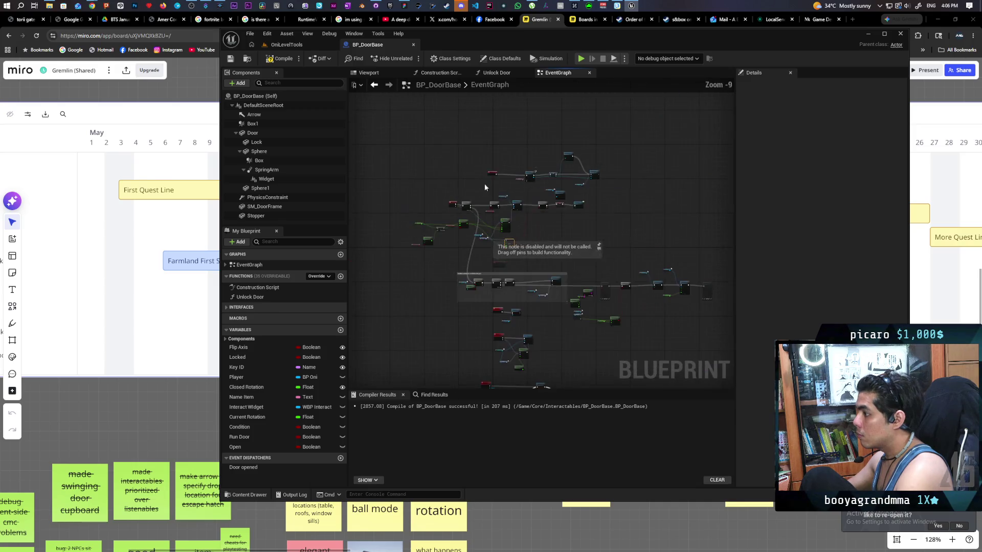
scroll(452, 177, up, 6)
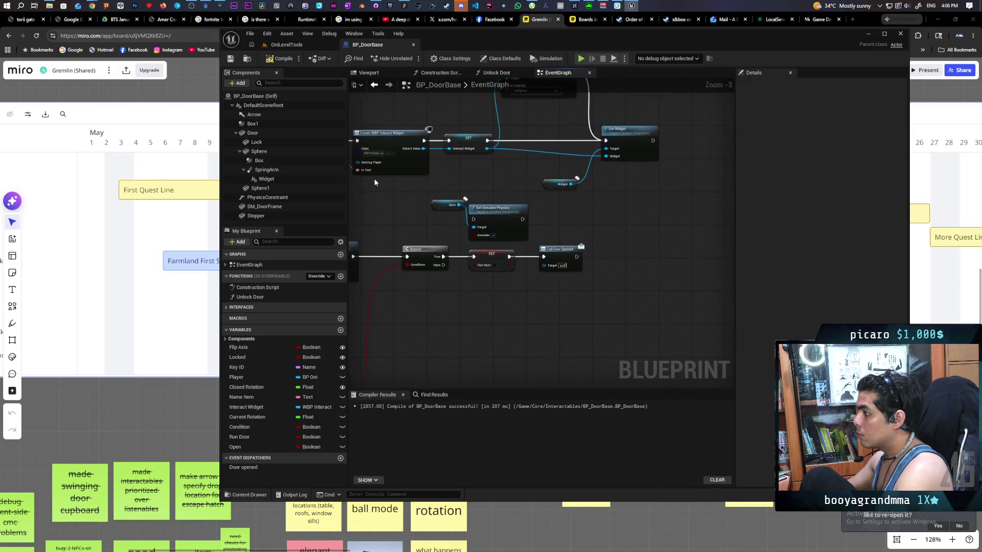
scroll(375, 182, down, 1)
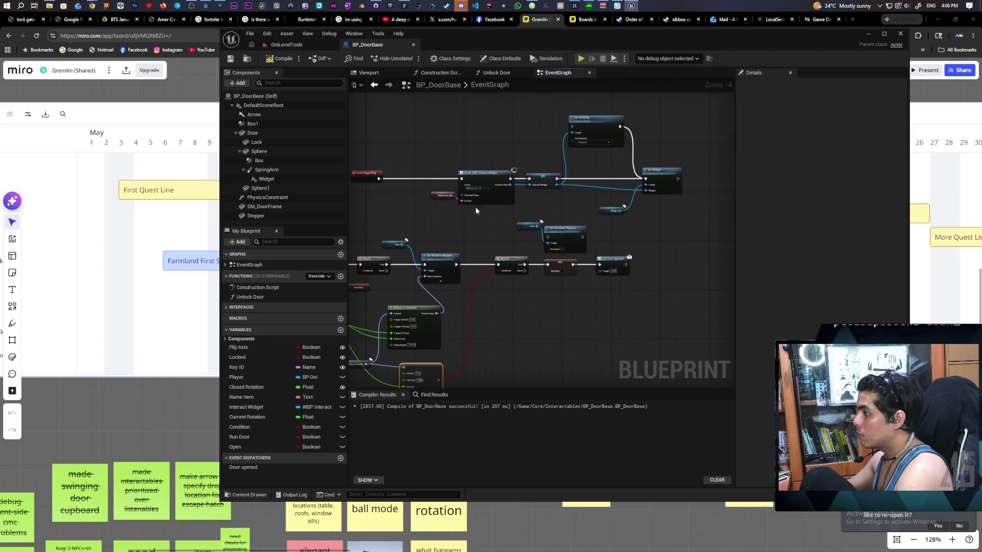
mouse_move(360, 104)
mouse_down()
mouse_move(652, 201)
mouse_move(659, 213)
mouse_up()
drag(503, 187, 476, 147)
key(Delete)
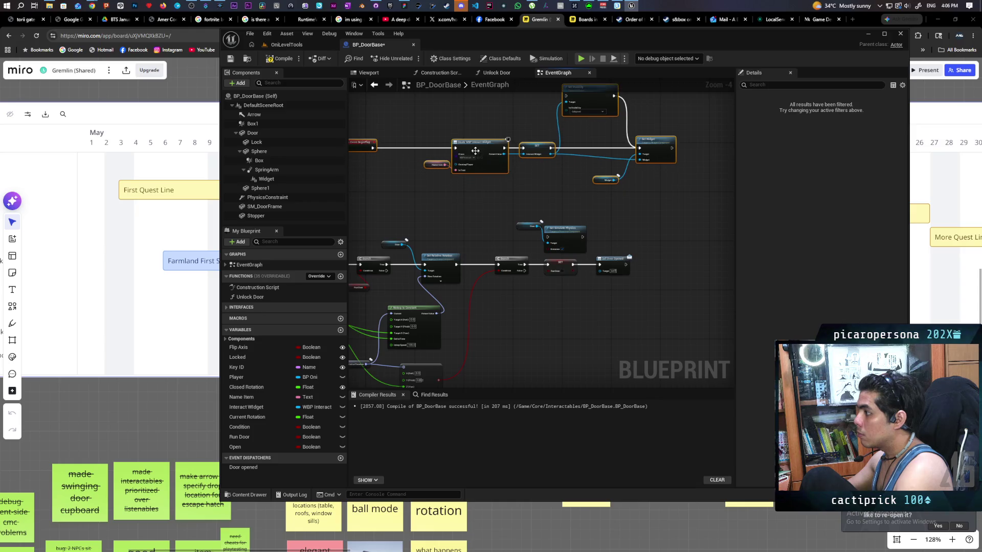
scroll(541, 136, up, 2)
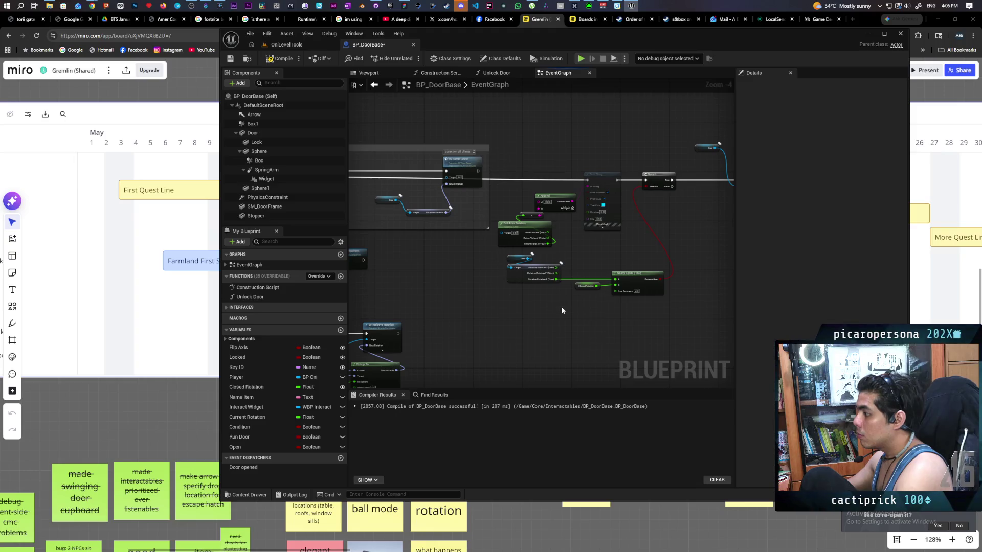
click(579, 287)
Find references to Closed Rotation, open its setter in the Construction Script, and compile.
right_click(579, 287)
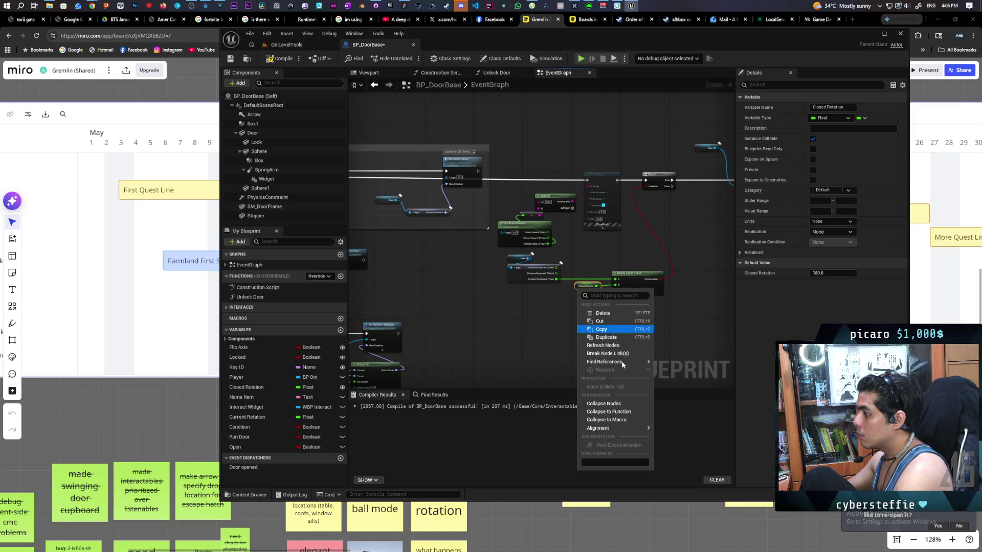
mouse_move(613, 361)
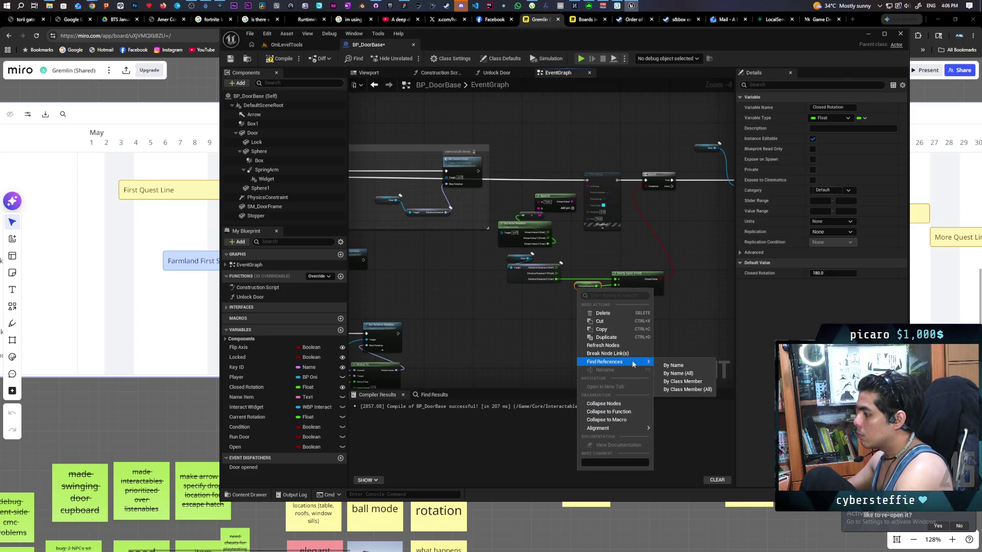
click(680, 381)
scroll(394, 450, down, 1)
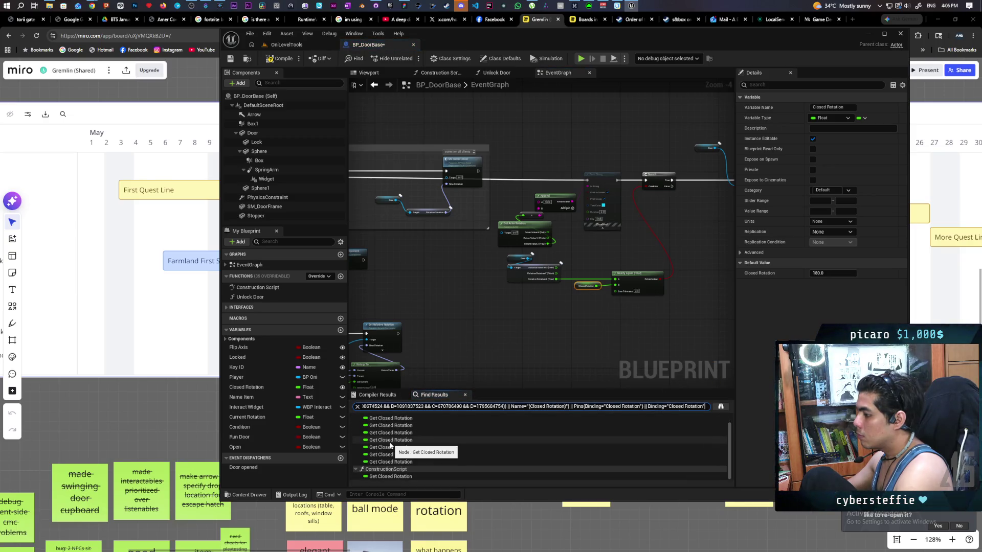
double_click(388, 477)
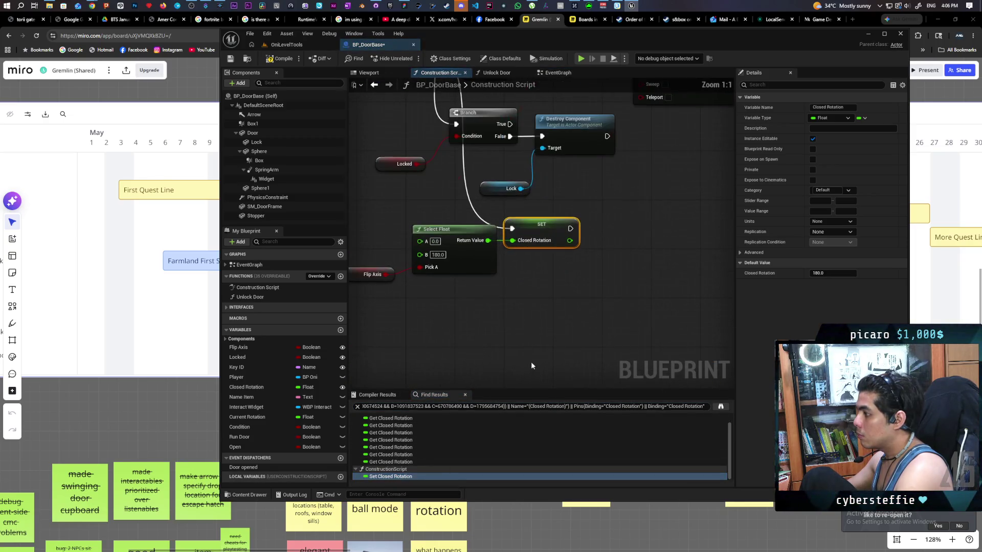
scroll(522, 300, down, 3)
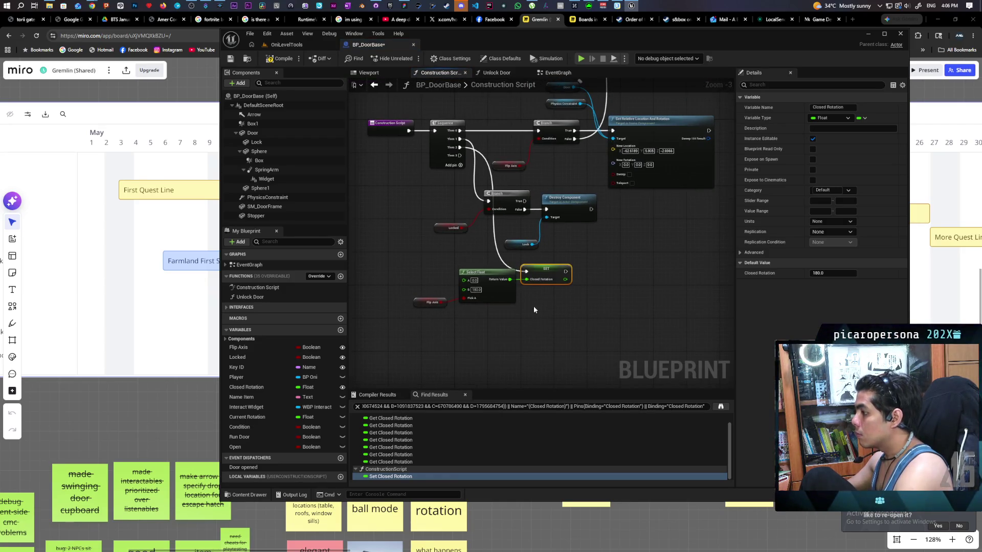
click(439, 271)
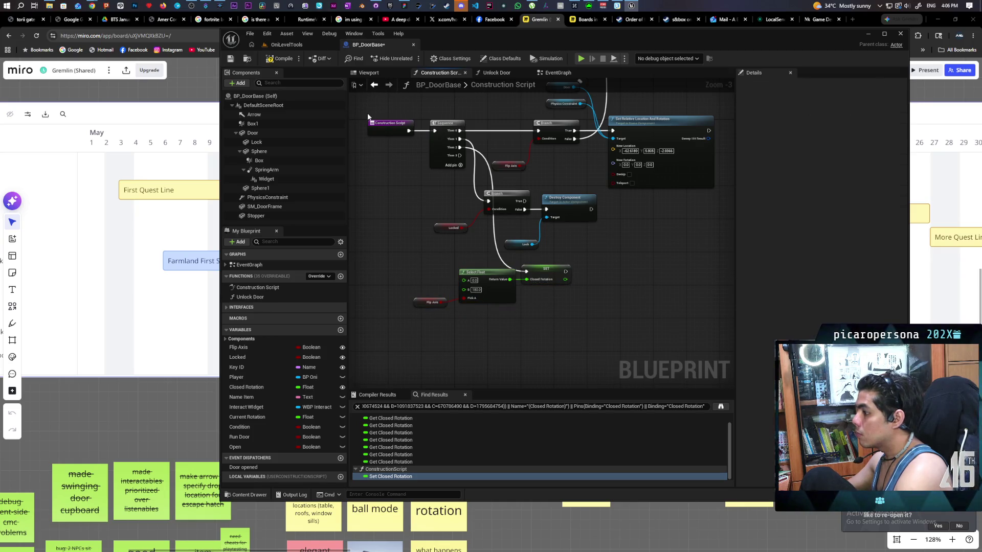
click(279, 58)
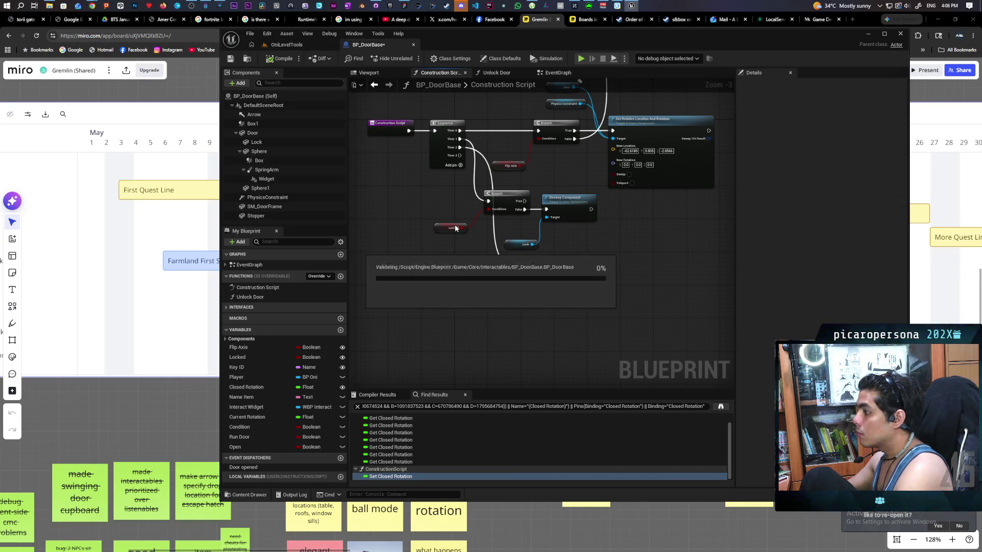
Play OniLevelTools in the editor, walk the character toward the door, then return to BP_DoorBase.
click(309, 45)
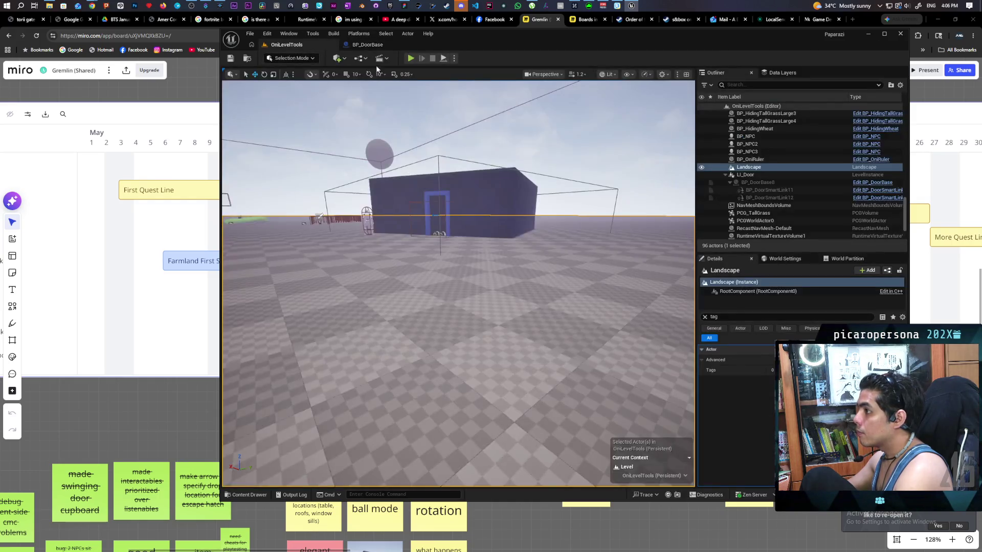
click(454, 57)
click(434, 333)
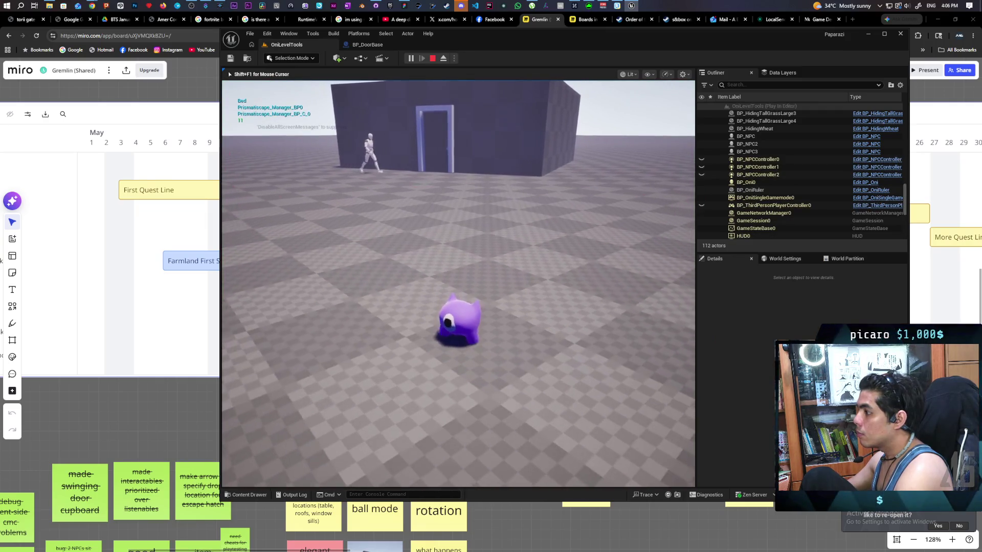
key(w)
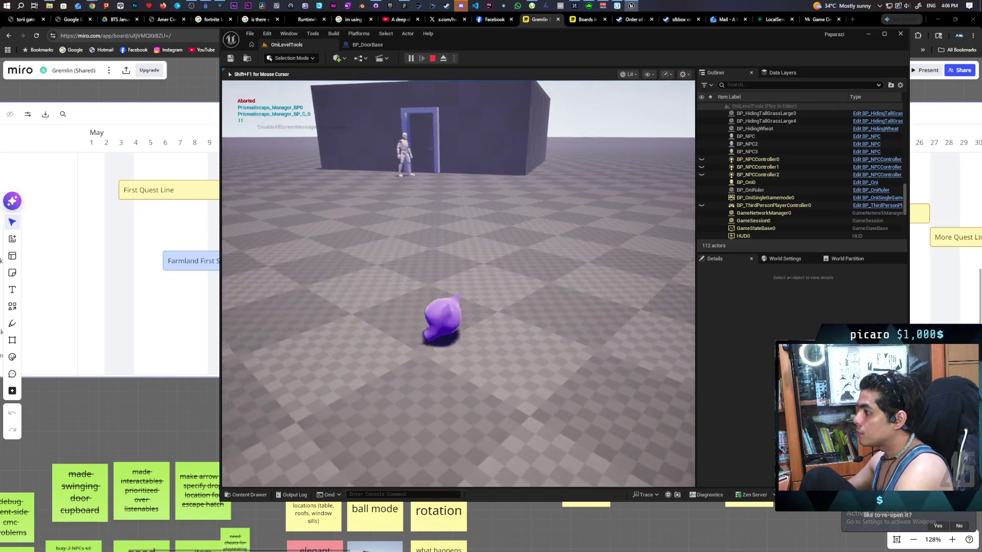
key(w)
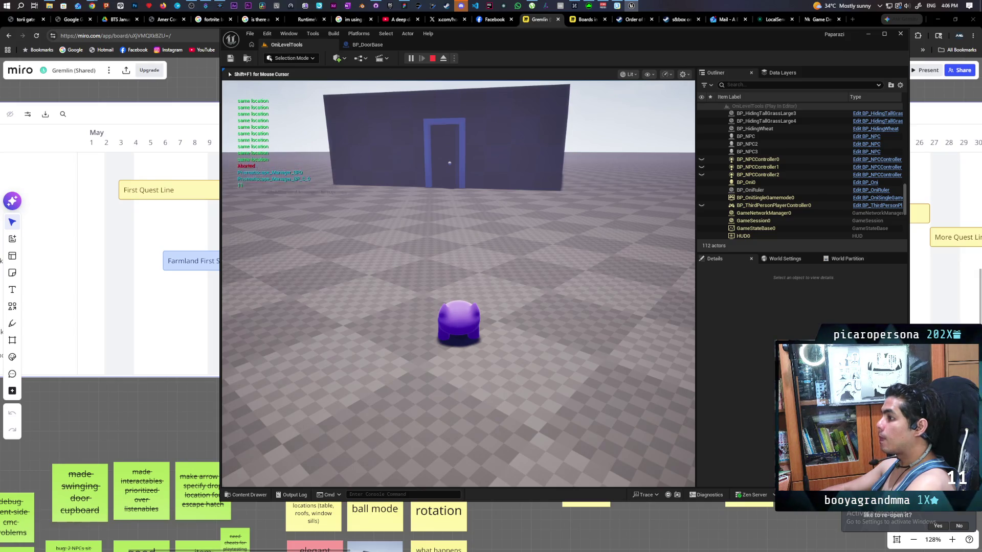
key(Escape)
click(367, 45)
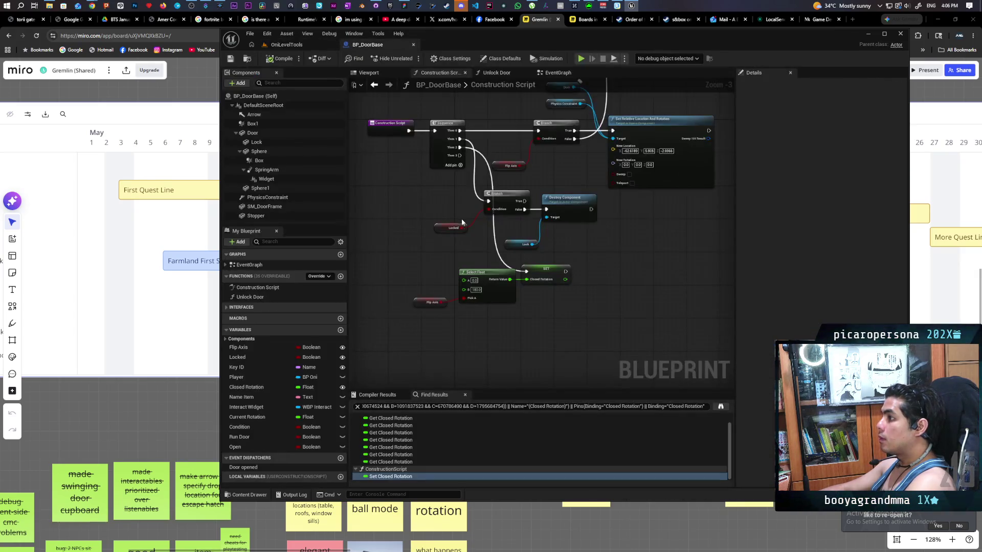
Pan around the event graph to inspect the Branch, SET Run Door and Set Relative Rotation nodes.
scroll(636, 261, down, 7)
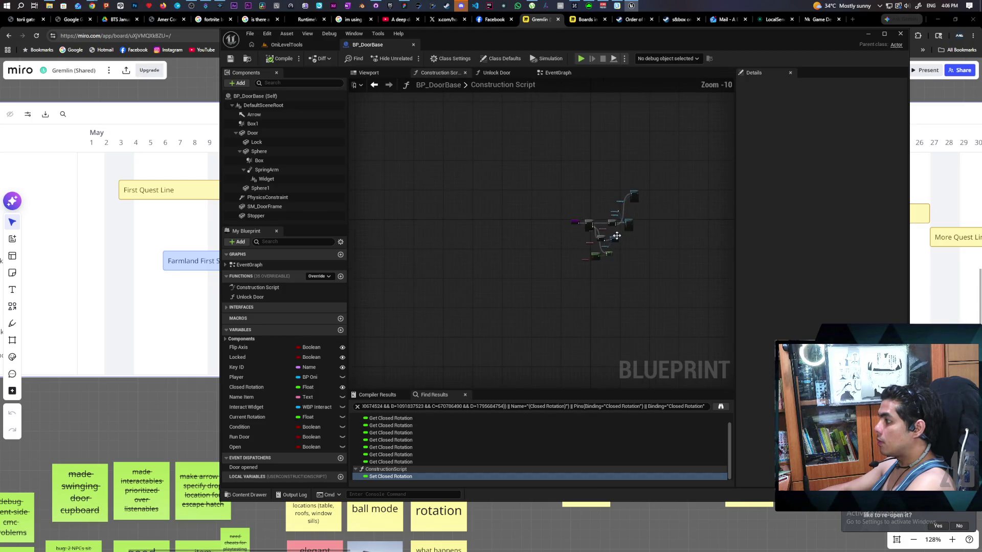
click(554, 75)
mouse_move(502, 218)
mouse_down()
mouse_move(458, 257)
mouse_move(563, 265)
mouse_move(504, 196)
mouse_move(501, 136)
mouse_move(525, 227)
mouse_up()
scroll(505, 197, up, 1)
scroll(521, 128, down, 1)
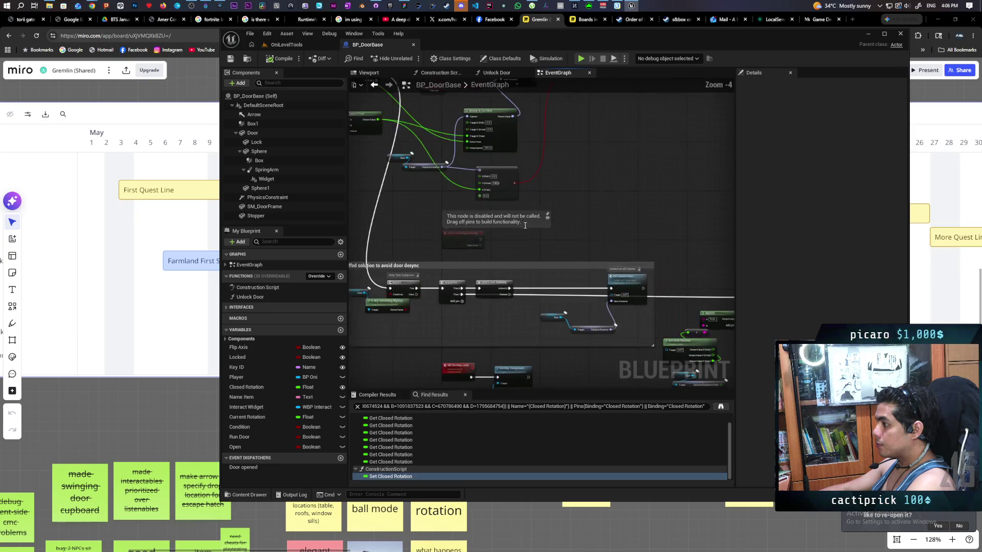
scroll(542, 246, up, 3)
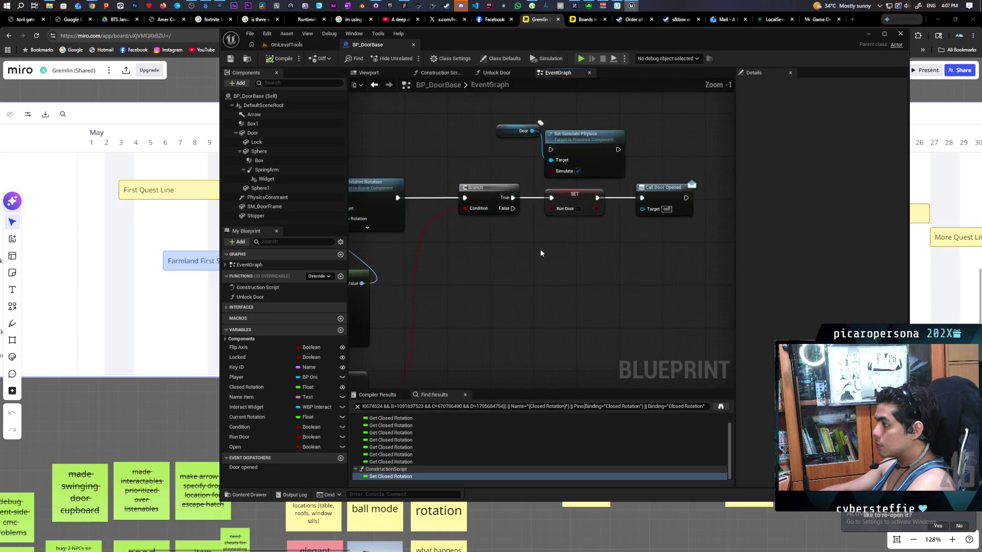
mouse_move(534, 243)
mouse_down()
mouse_move(578, 258)
mouse_move(544, 255)
mouse_up()
drag(595, 234, 620, 231)
drag(595, 240, 586, 242)
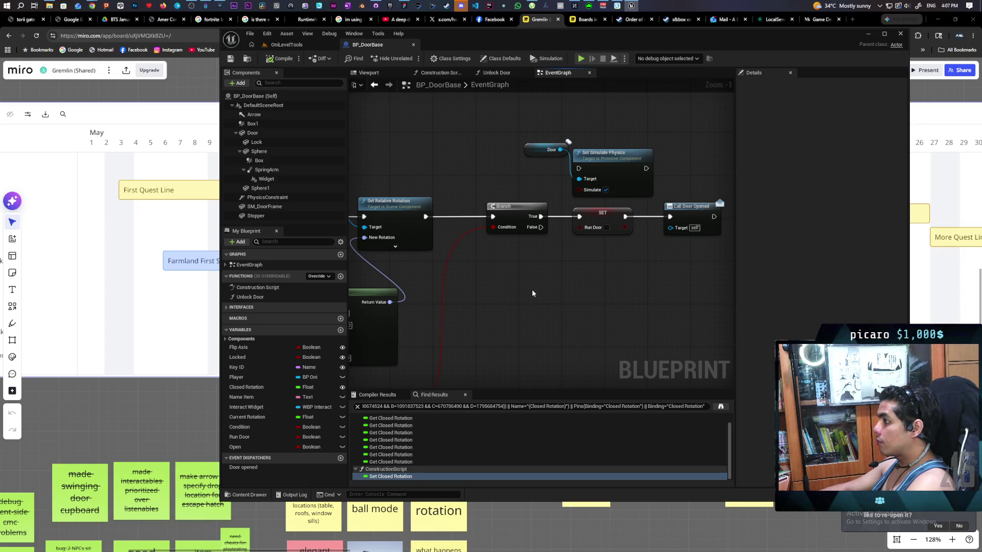
scroll(532, 289, down, 3)
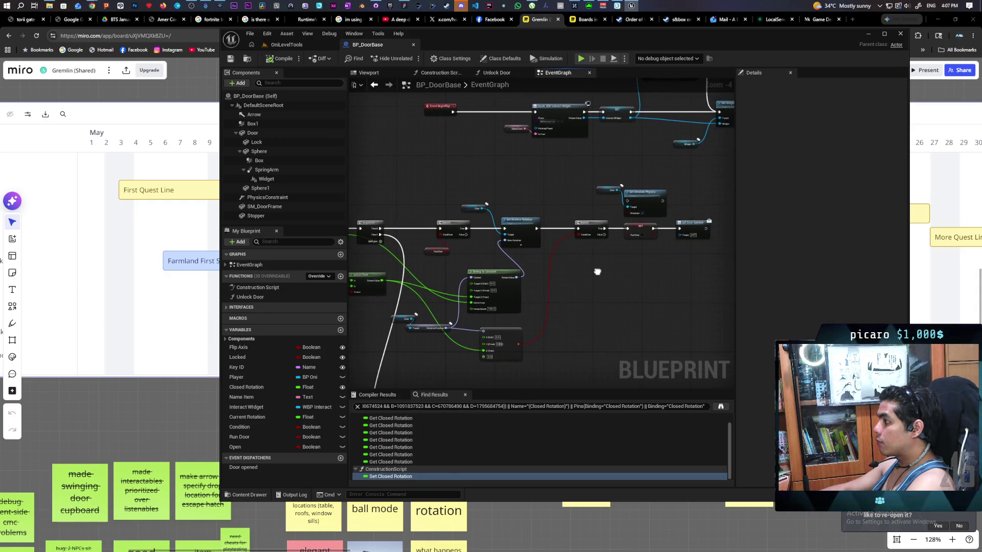
scroll(597, 272, down, 4)
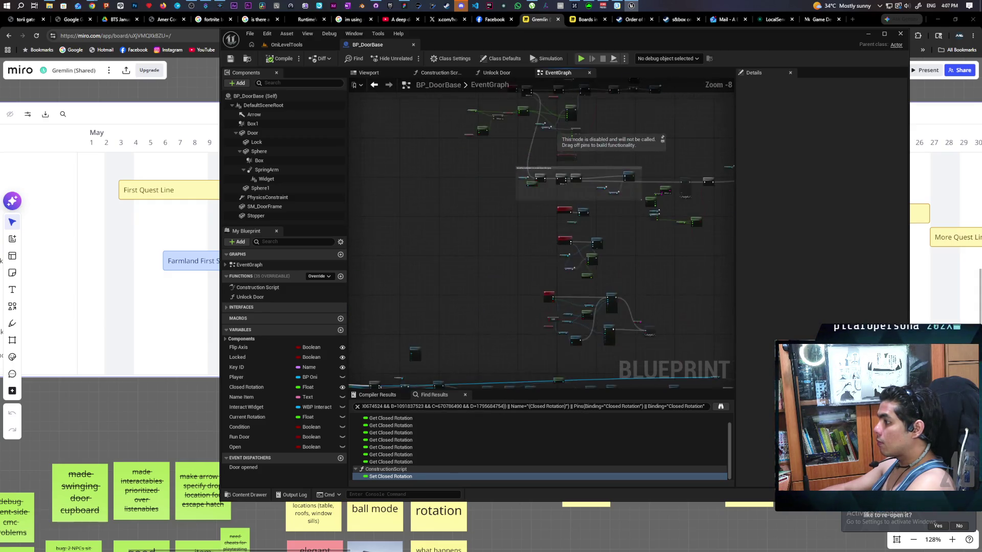
scroll(508, 245, up, 7)
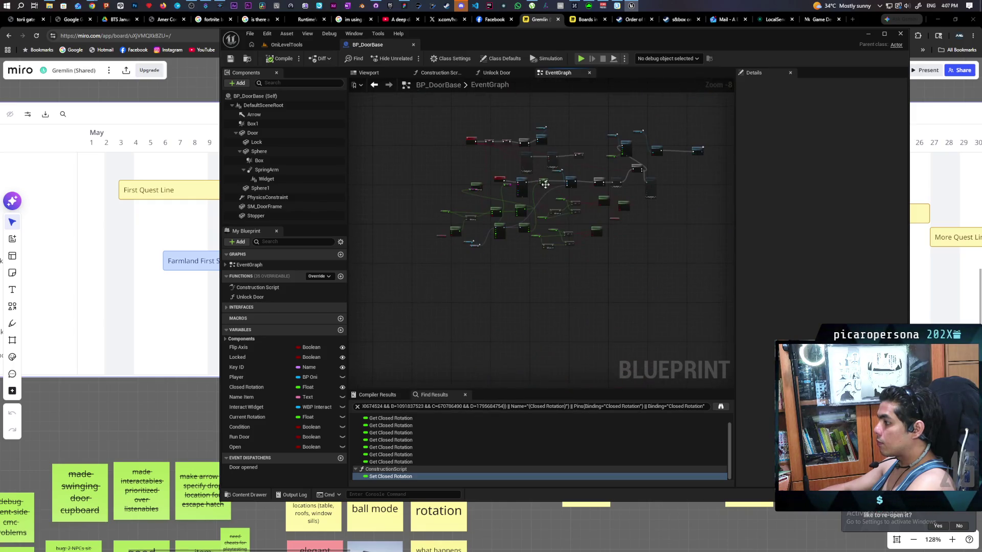
drag(556, 208, 521, 221)
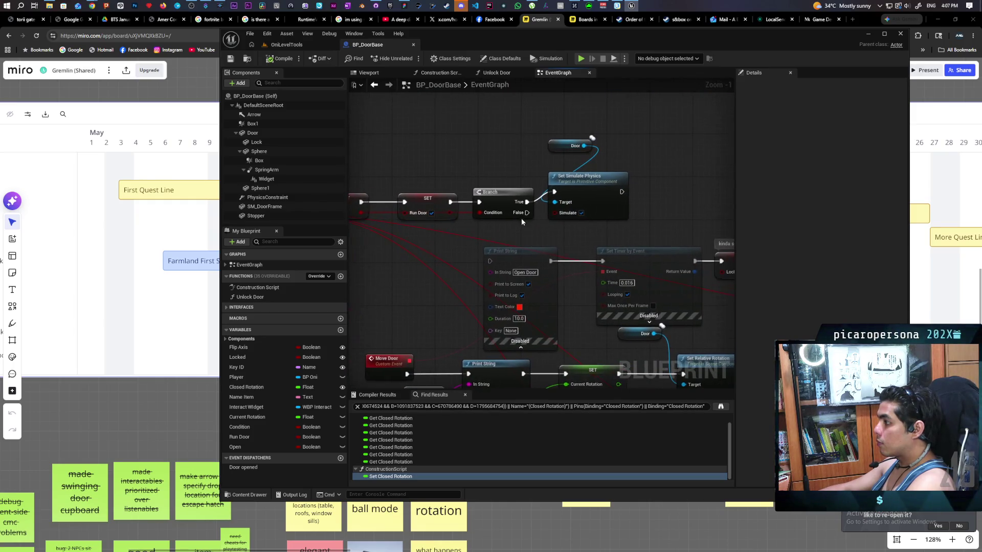
Play OniLevelTools again, move the character toward the door, then return to the event graph.
click(286, 44)
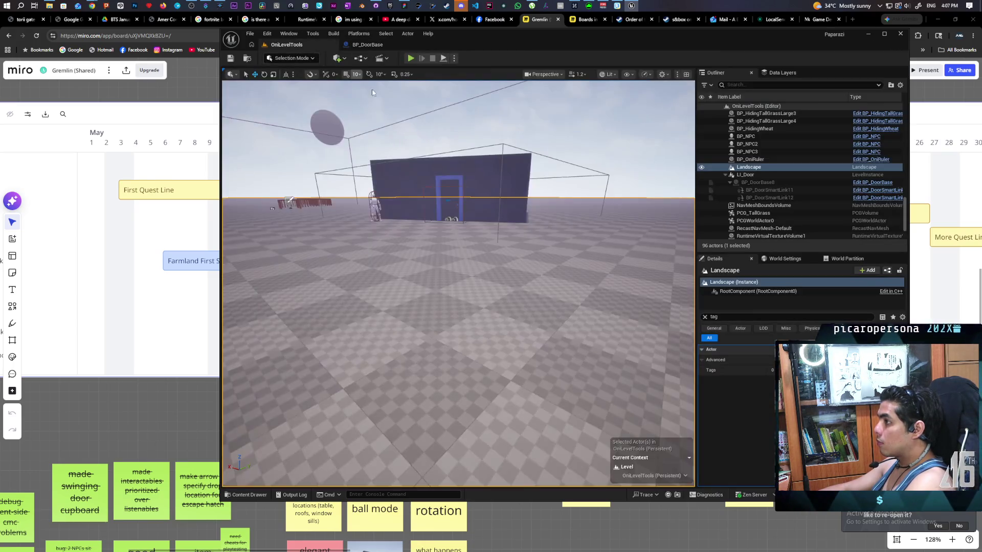
right_click(428, 288)
click(469, 287)
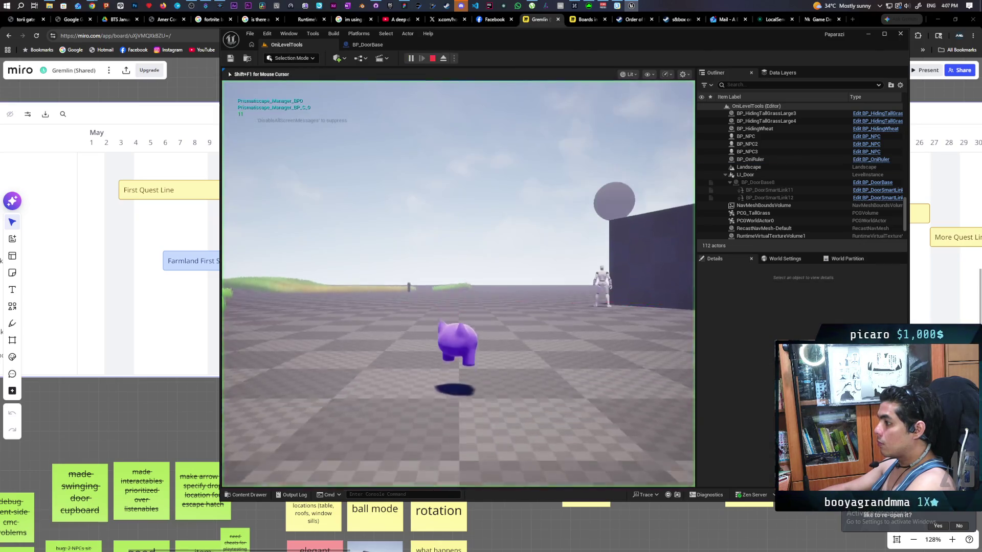
key(s)
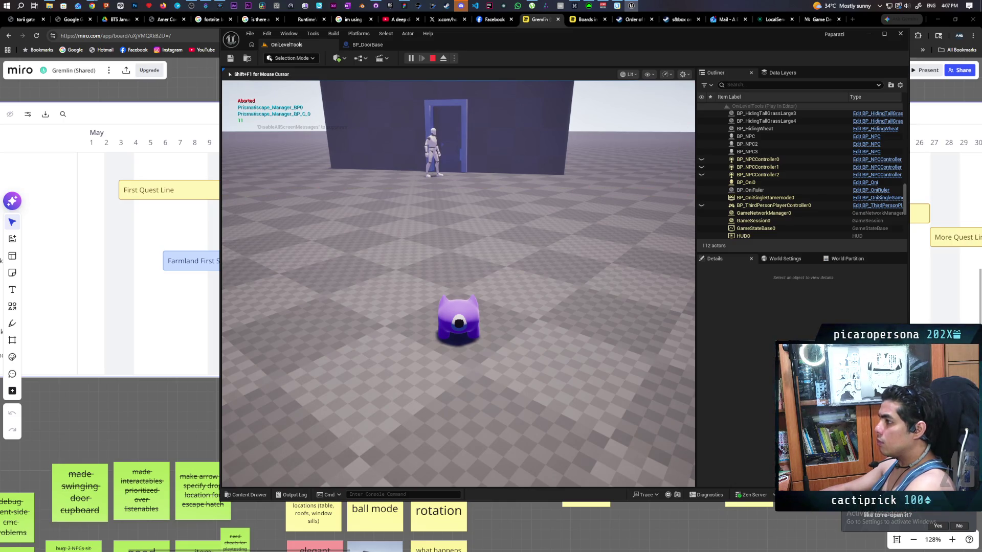
key(Escape)
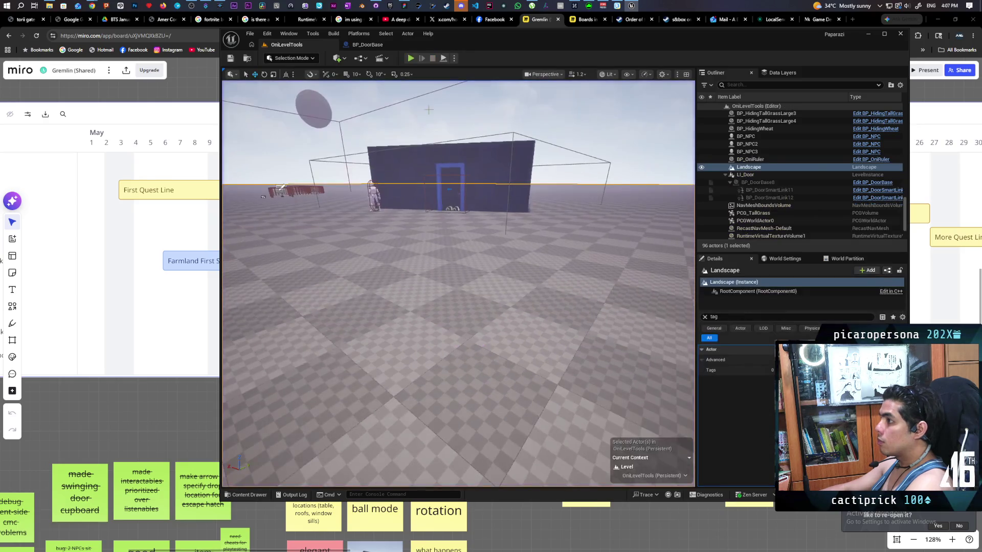
click(367, 45)
scroll(451, 283, down, 5)
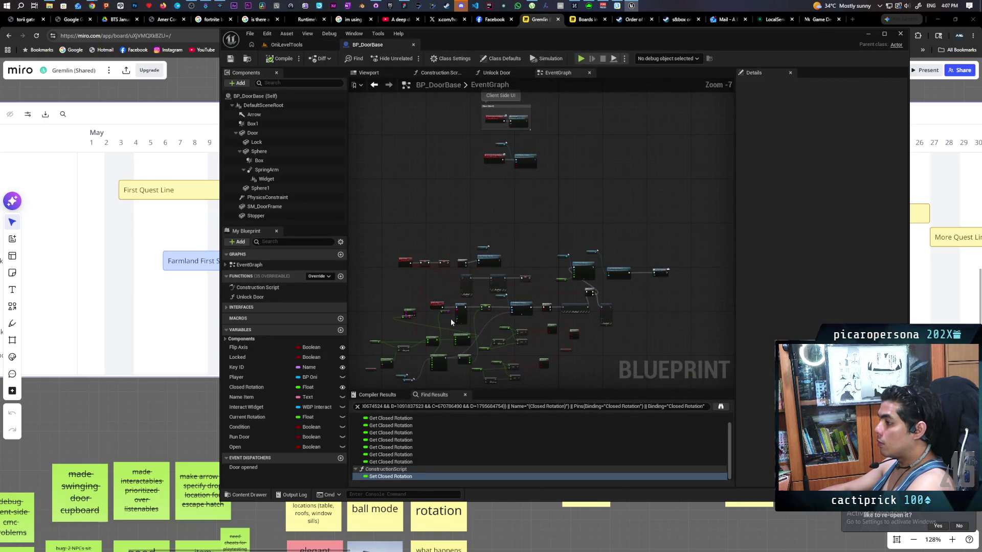